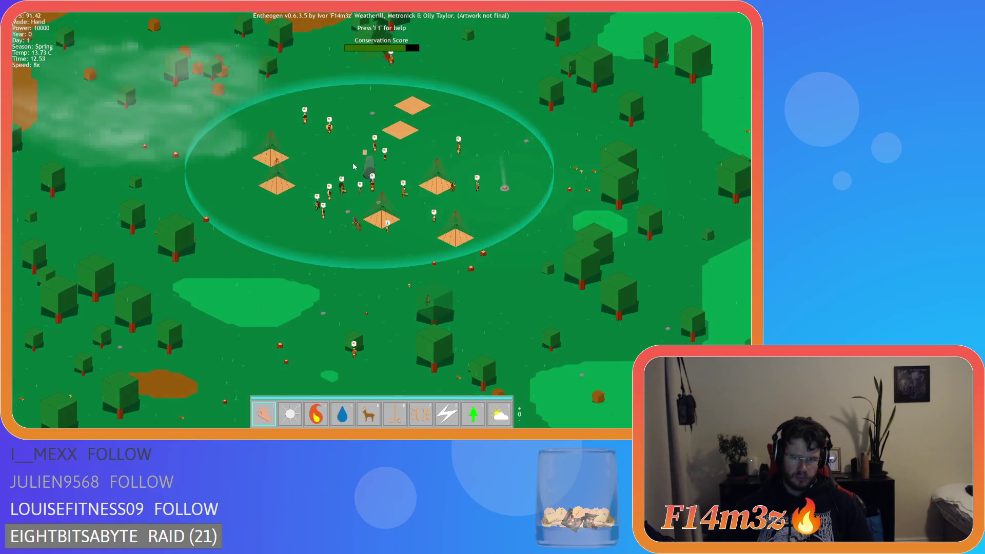
- Pan the camera over the village with S, W and D to watch the followers
key(s)
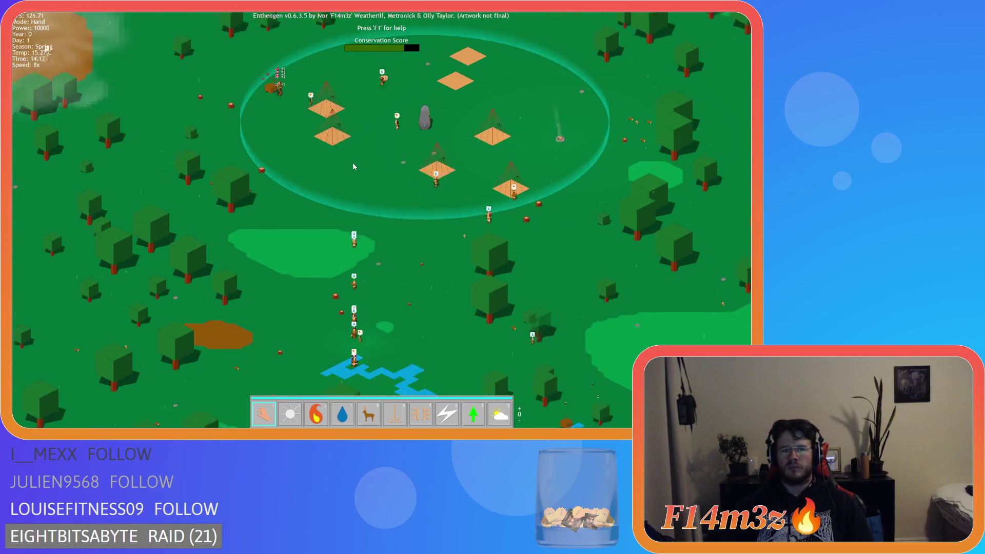
key(w)
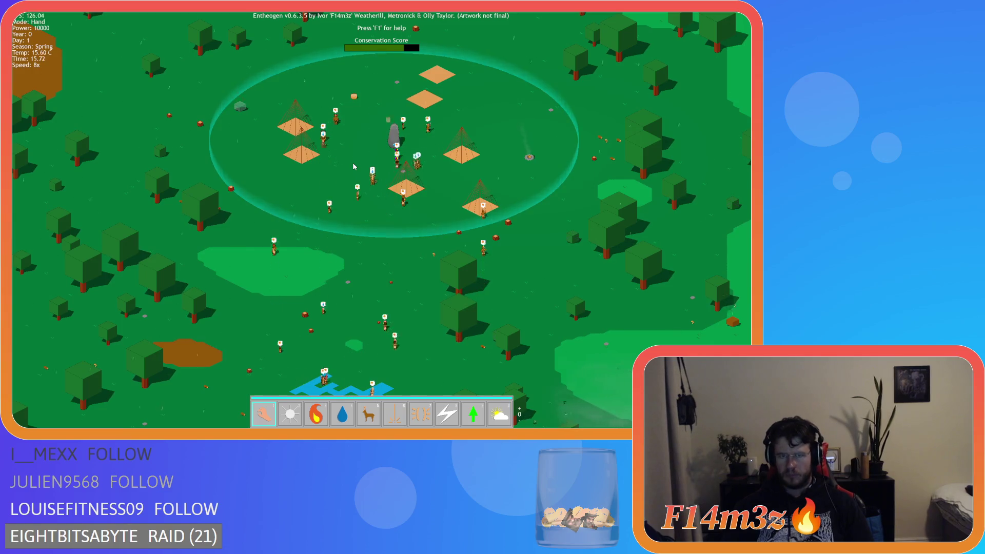
key(d)
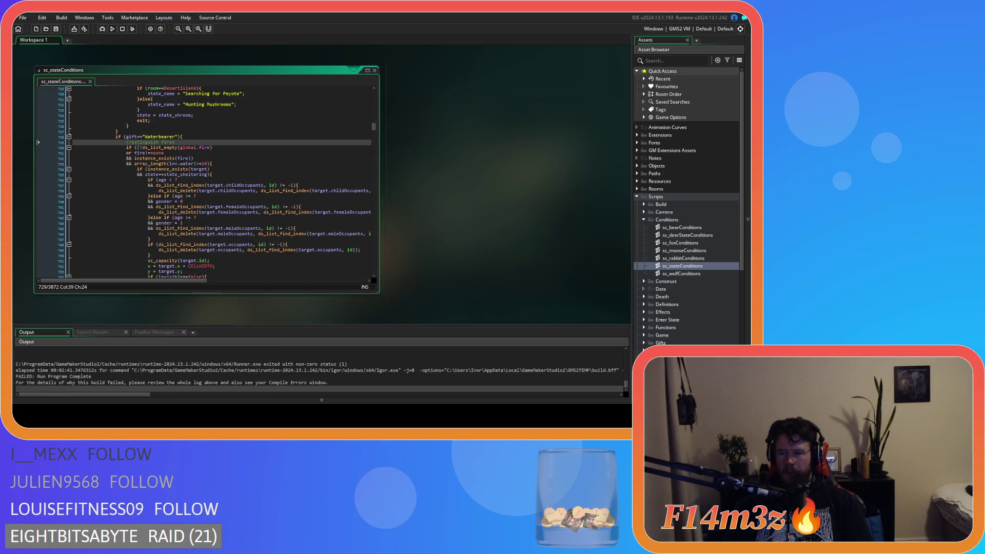
- Go to line 1983 and select inventoryTotal in the stream-drinking condition
click(317, 218)
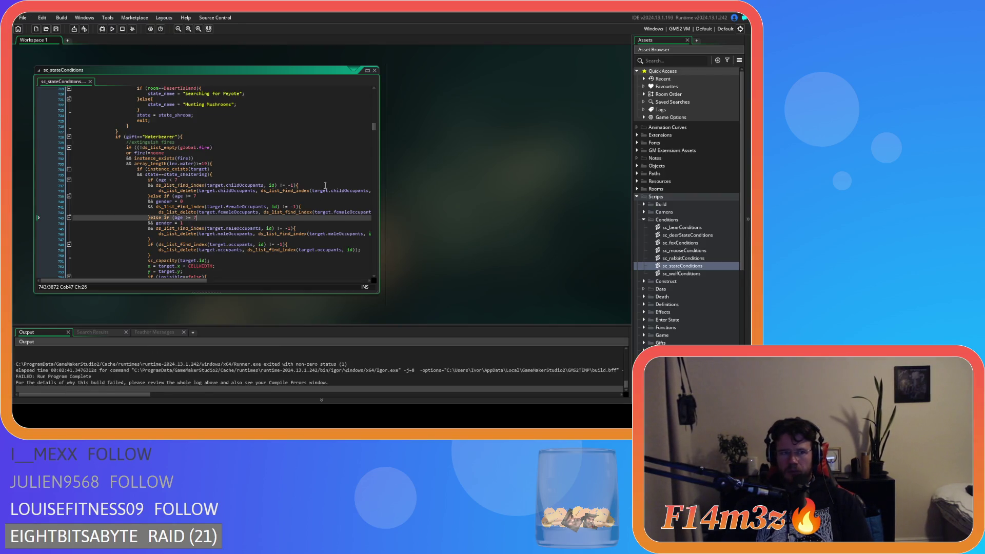
drag(375, 128, 373, 186)
scroll(362, 190, down, 20)
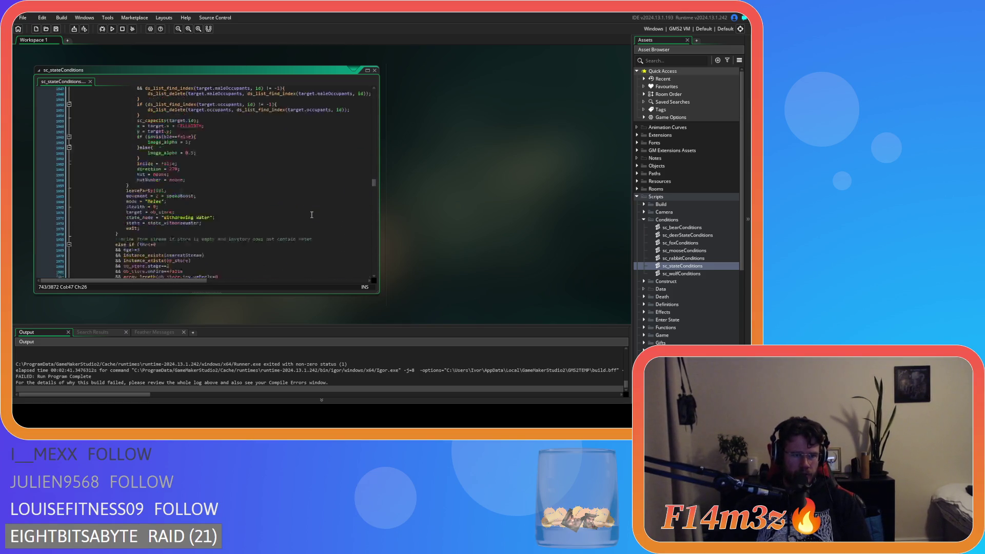
scroll(232, 227, up, 7)
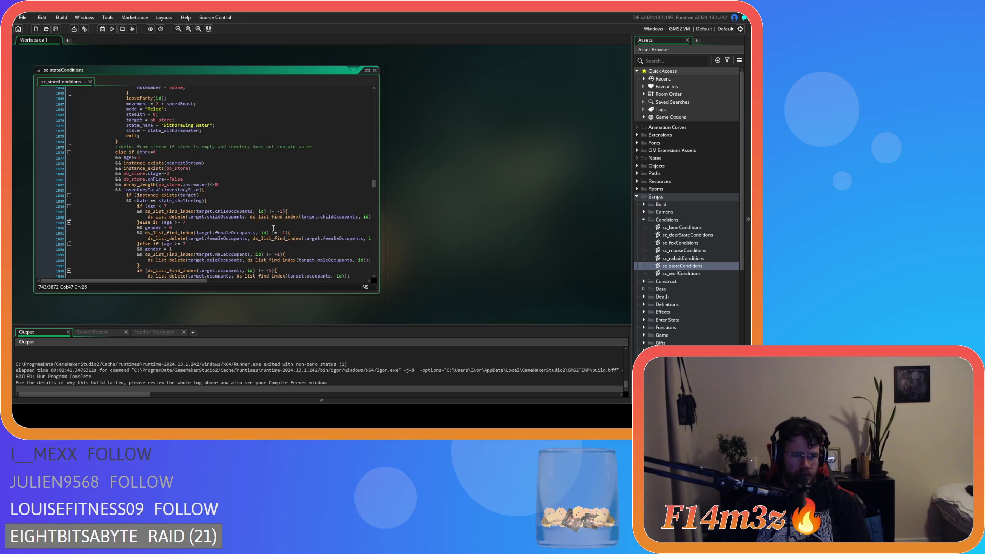
scroll(232, 226, down, 1)
click(234, 234)
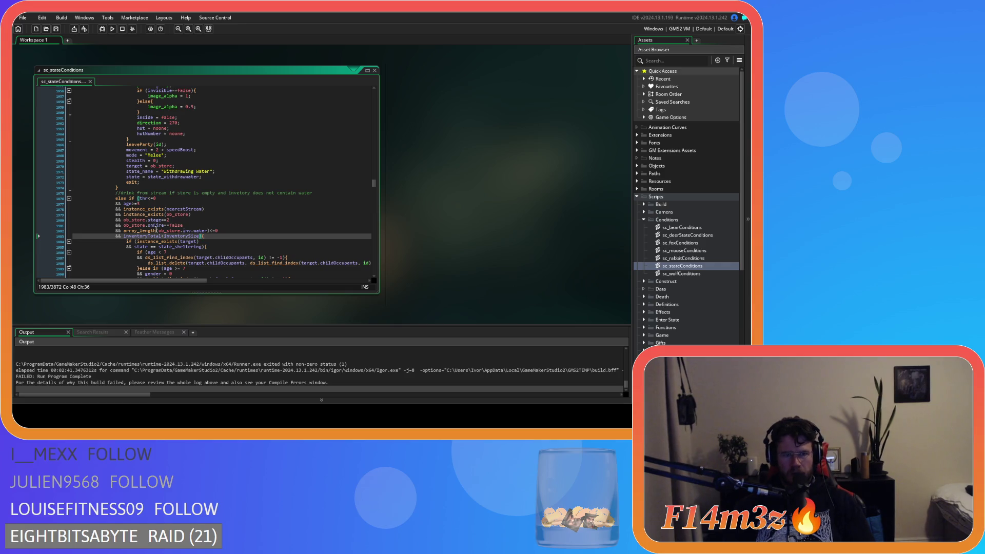
double_click(143, 236)
- Delete both '&& inventoryTotal<inventorySize' checks found by searching for inventoryTotal
key(ctrl+f)
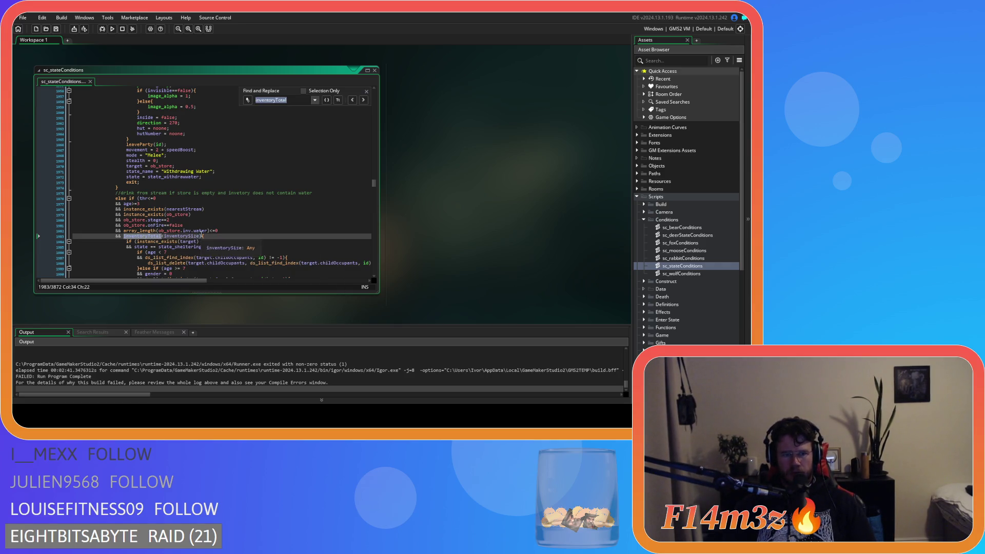
key(BackSpace)
key(BackSpace)
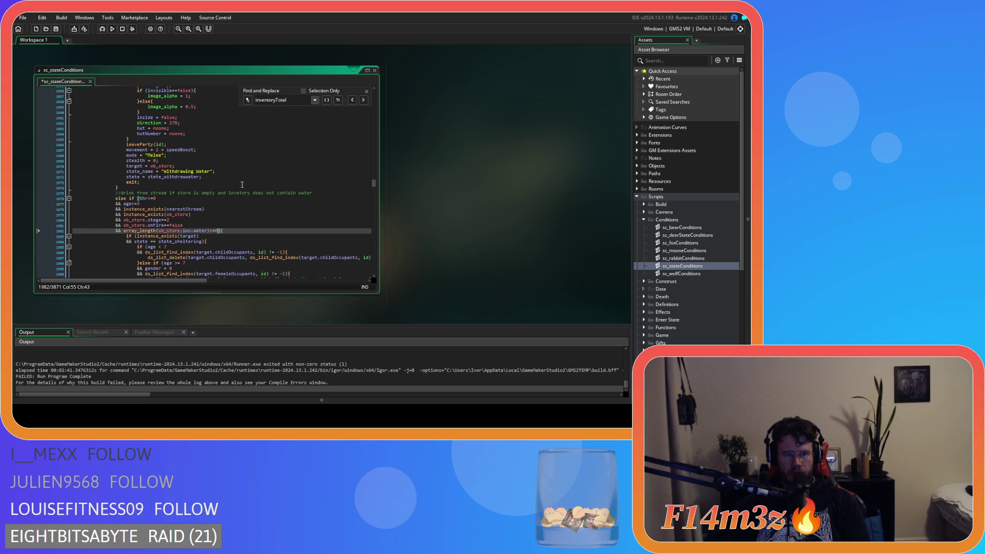
click(364, 101)
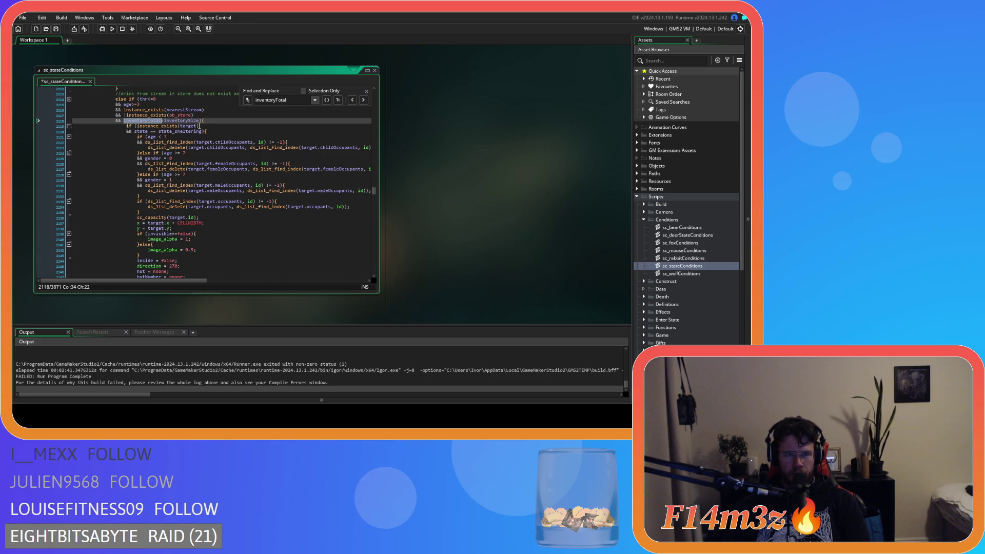
key(BackSpace)
key(BackSpace)
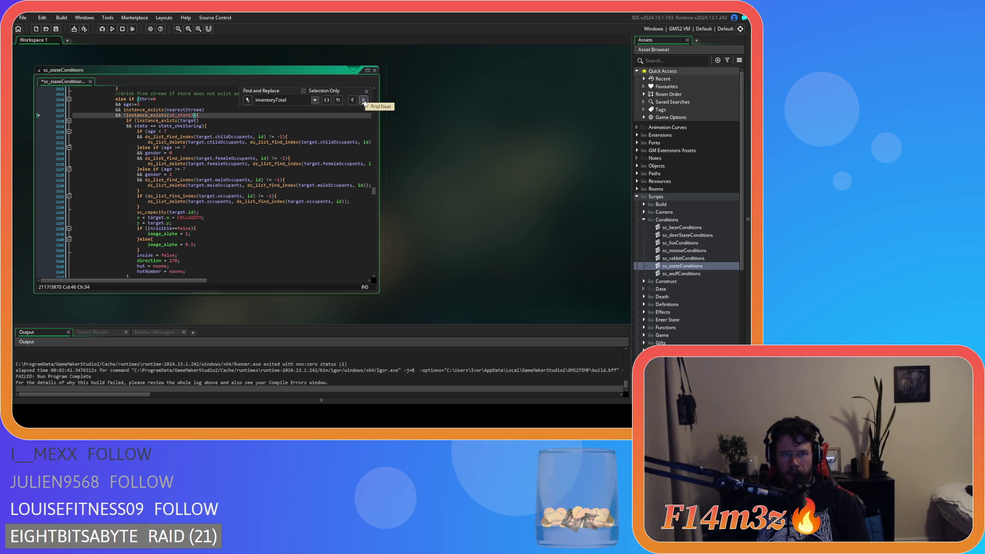
key(Escape)
- Save sc_stateConditions and build and run the game with F5
key(Down)
key(Down)
key(Down)
key(End)
key(F5)
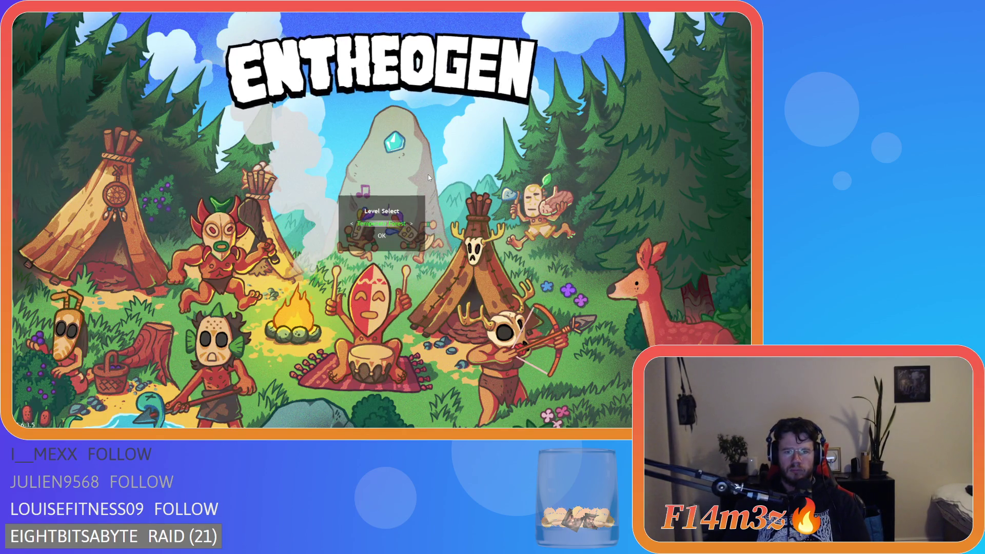
- Load the saved game, dismiss the Help overlay with F1, and bring up the Tribe overview
key(Return)
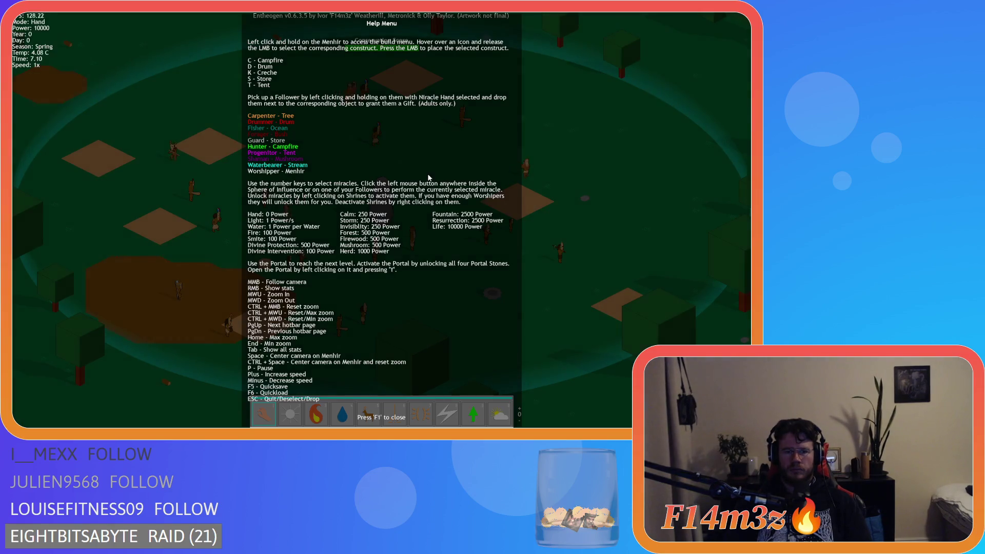
key(F1)
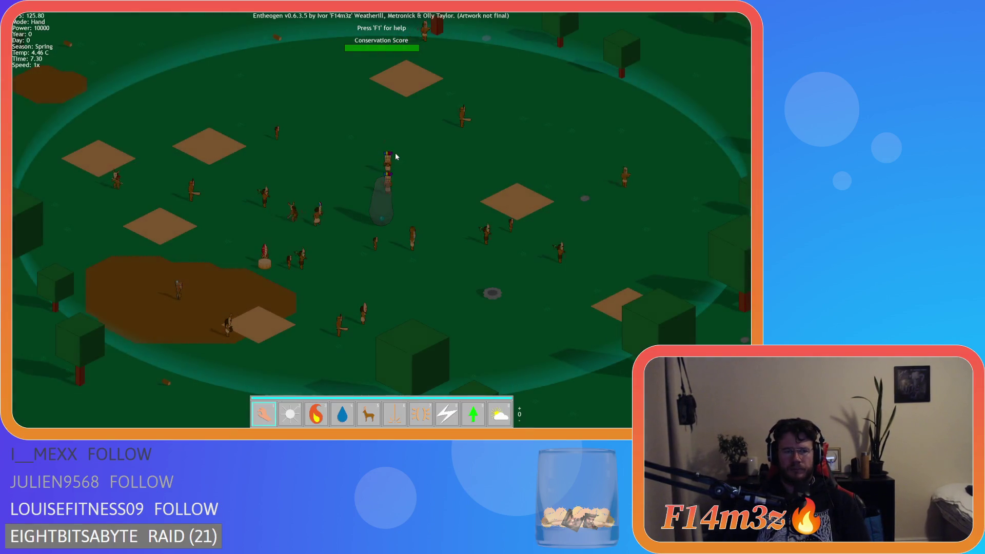
key(t)
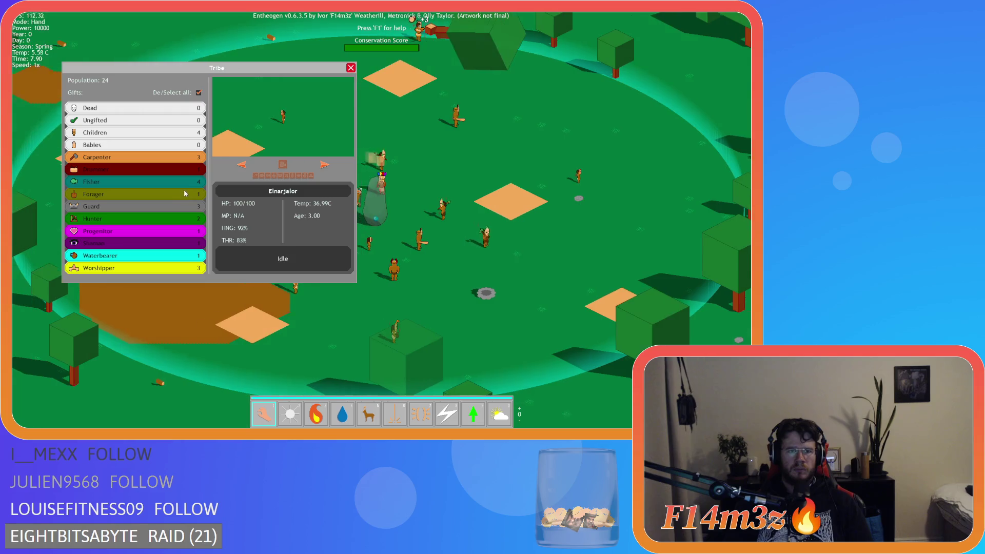
- Filter the Tribe window to Fishers and turn two Fishers into Hunters
click(198, 92)
click(198, 93)
click(174, 181)
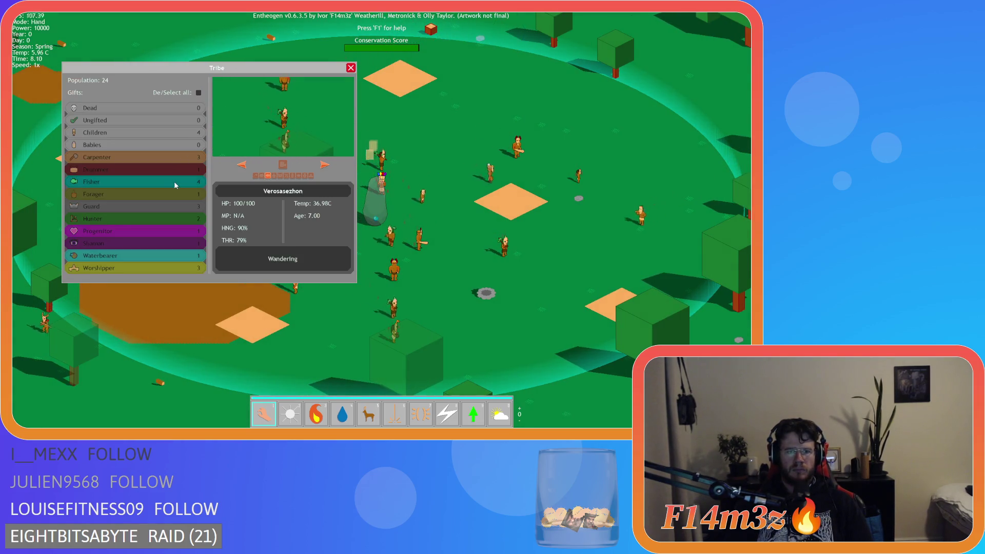
click(287, 176)
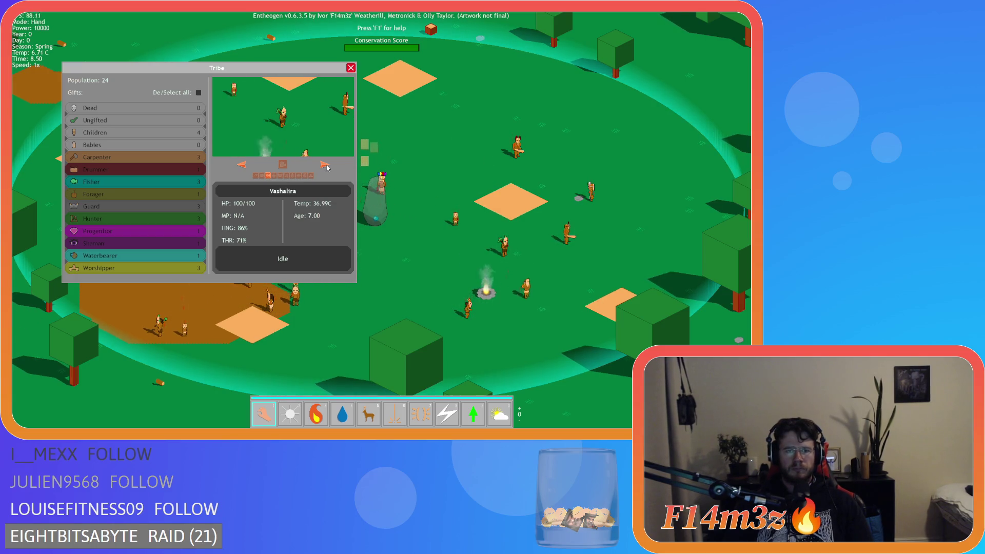
click(286, 175)
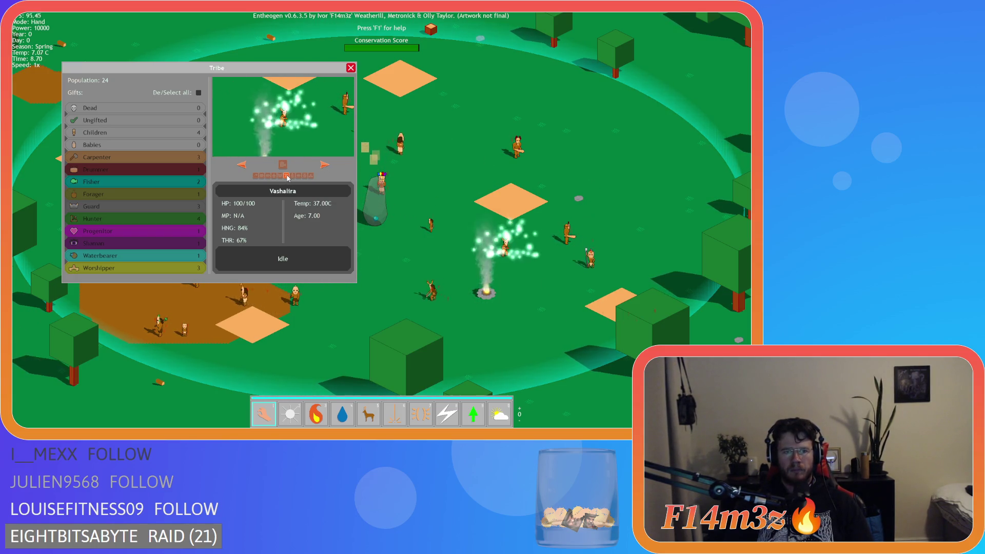
click(324, 165)
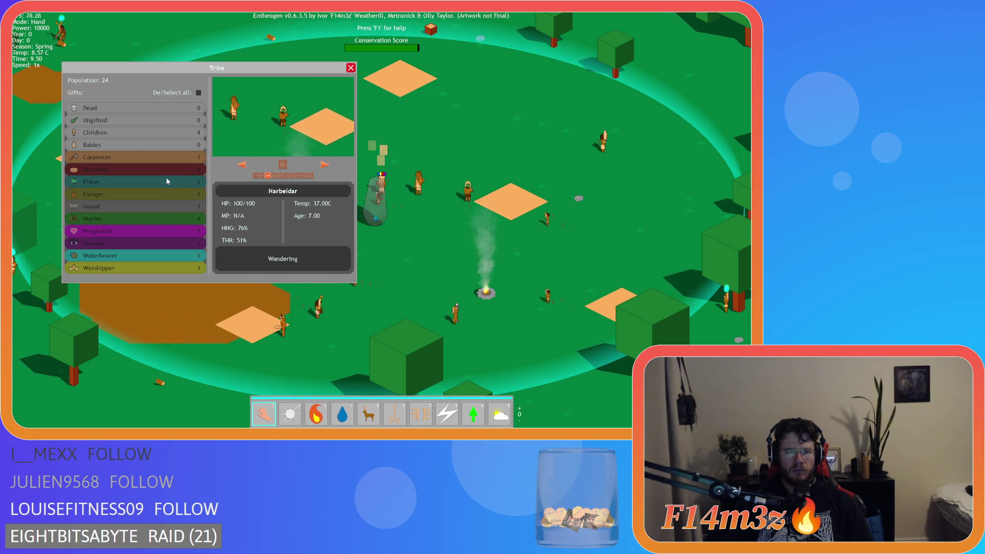
- Browse the Worshippers, make the only Forager a Hunter, and close the Tribe window
click(139, 269)
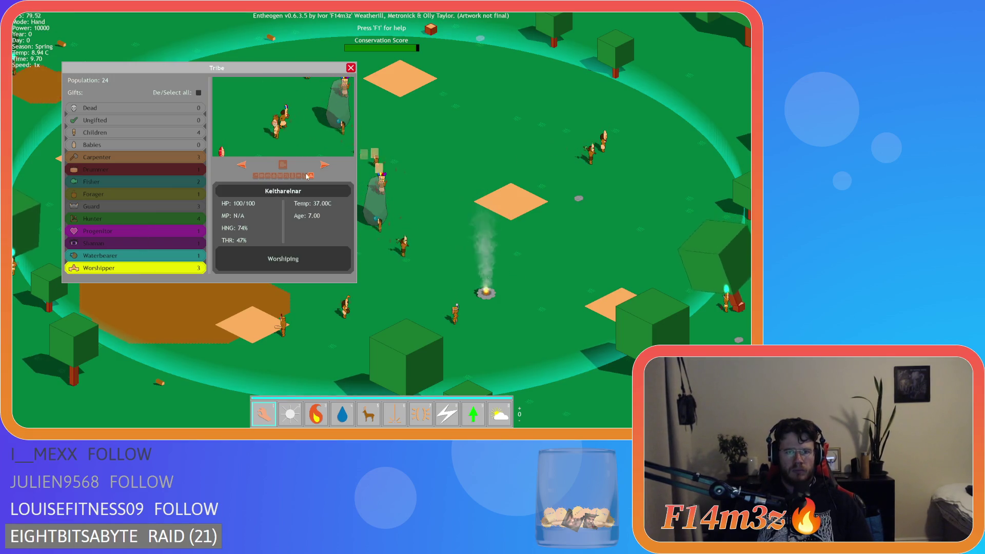
click(325, 164)
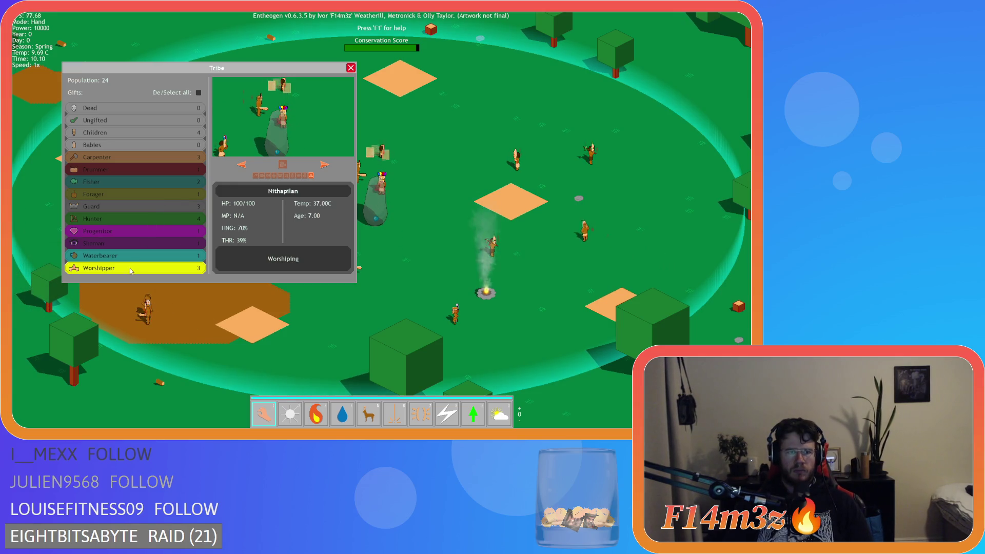
click(160, 271)
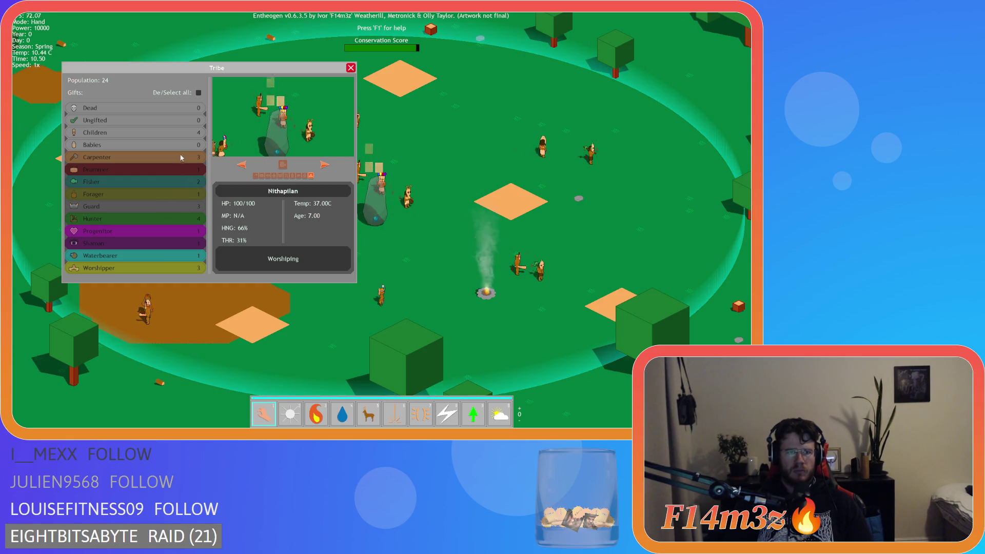
click(140, 177)
click(144, 193)
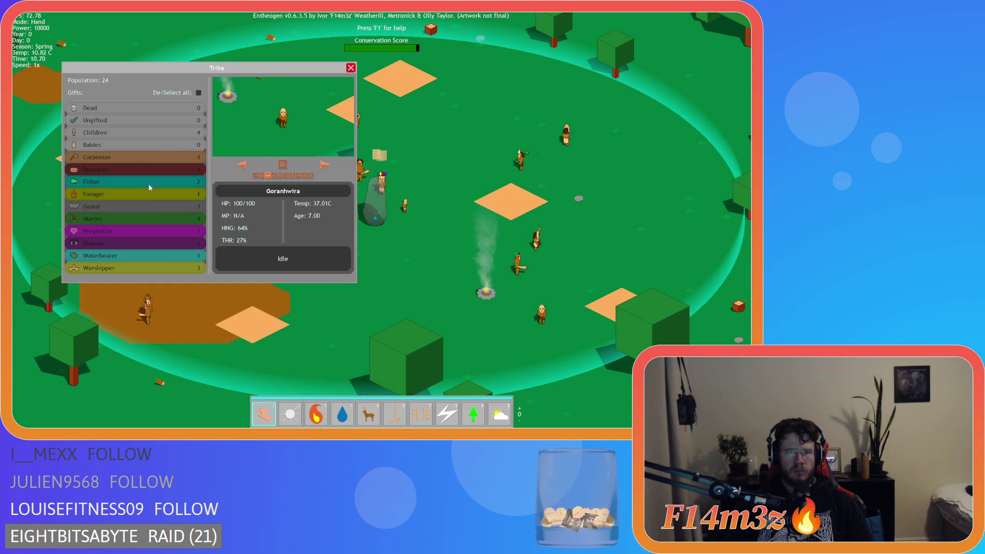
click(180, 182)
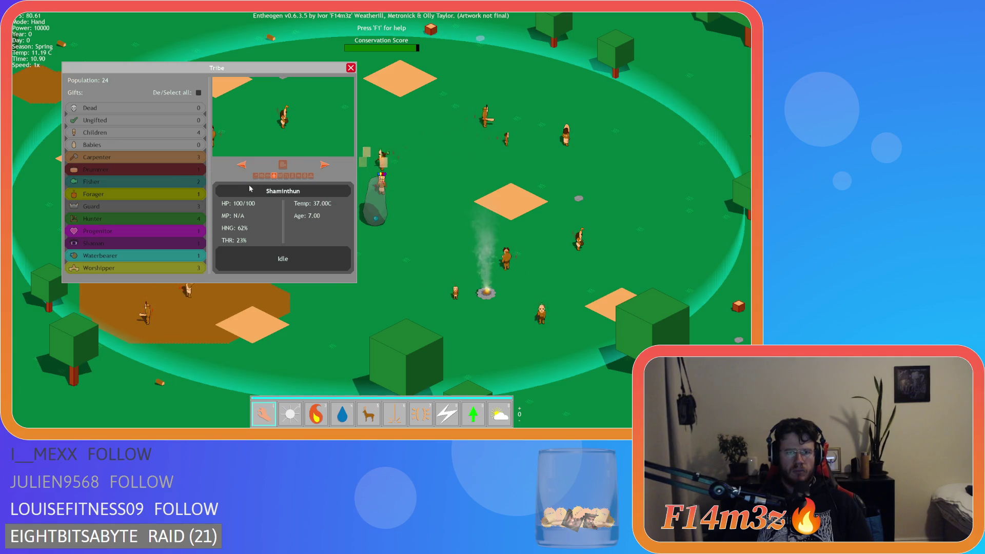
click(286, 175)
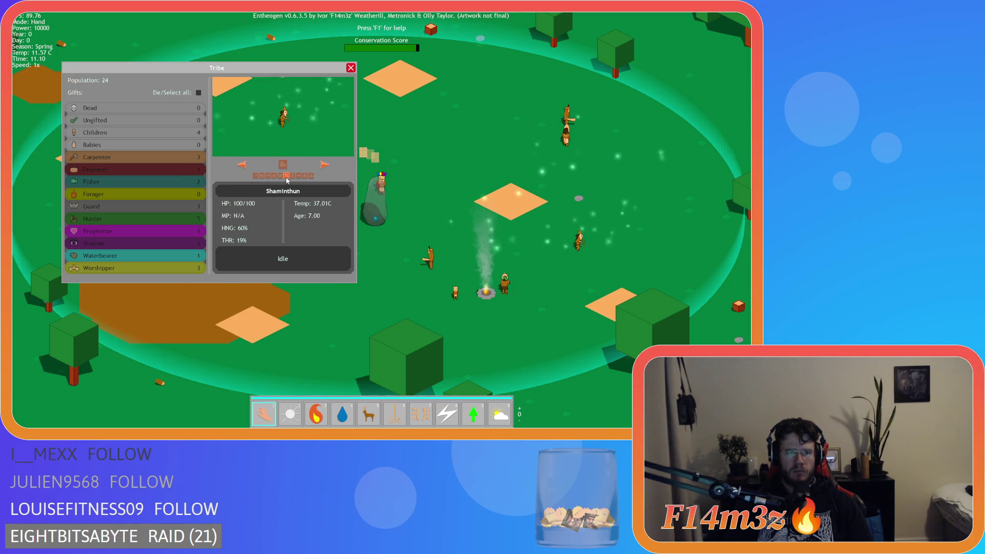
click(200, 186)
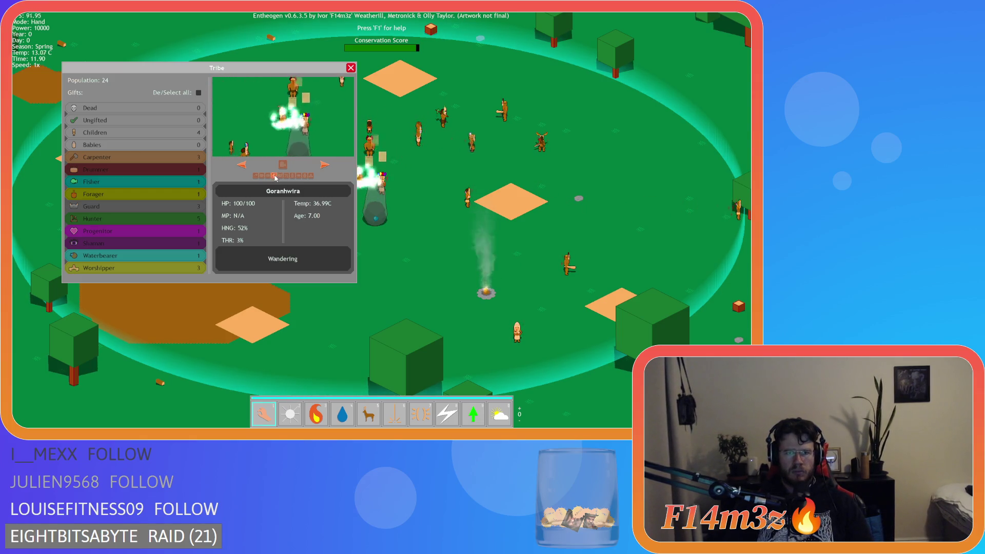
click(351, 67)
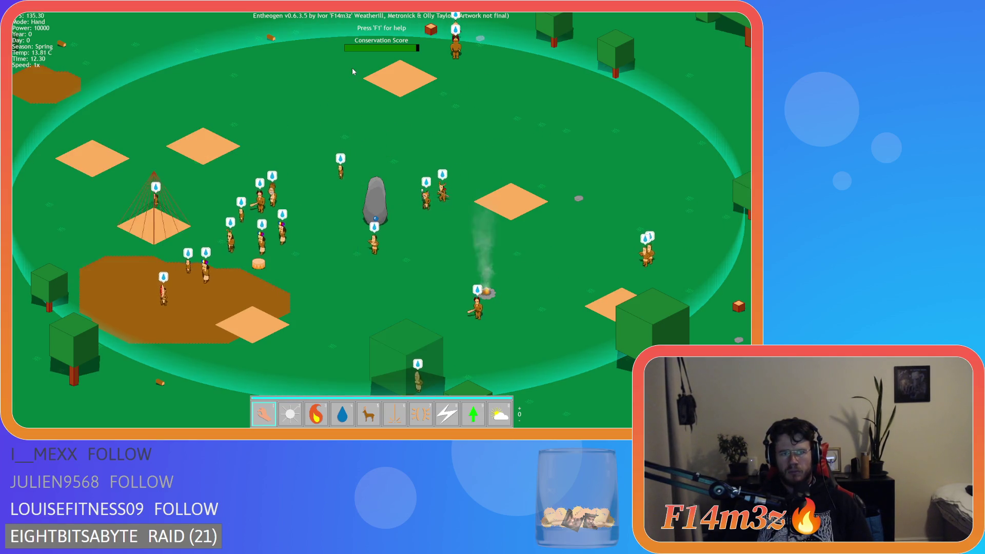
key(plus)
key(plus)
key(plus)
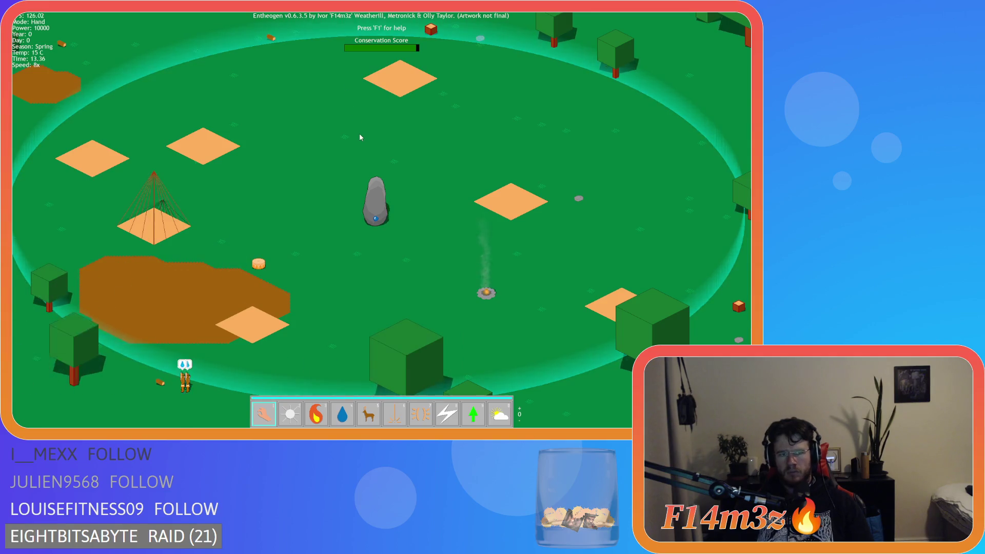
scroll(360, 137, down, 5)
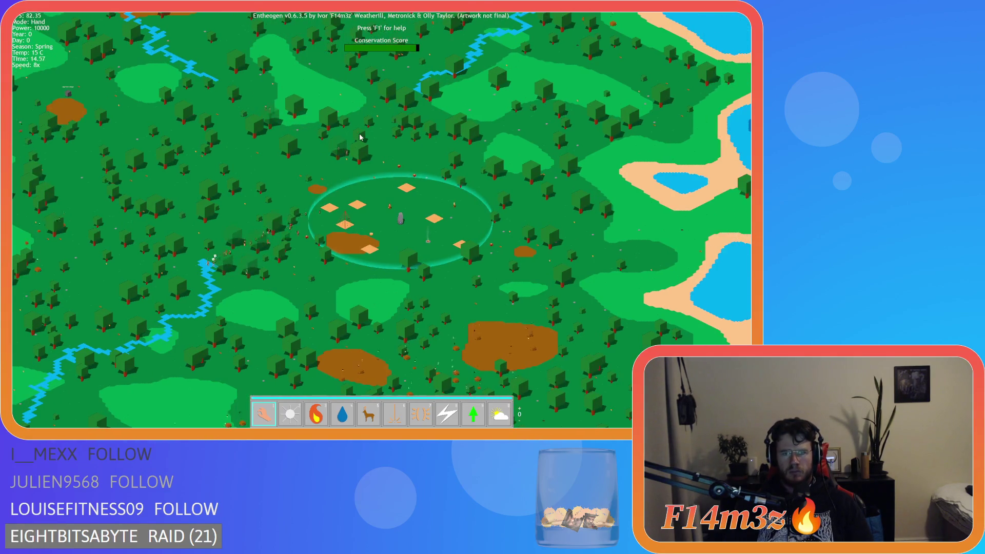
key(t)
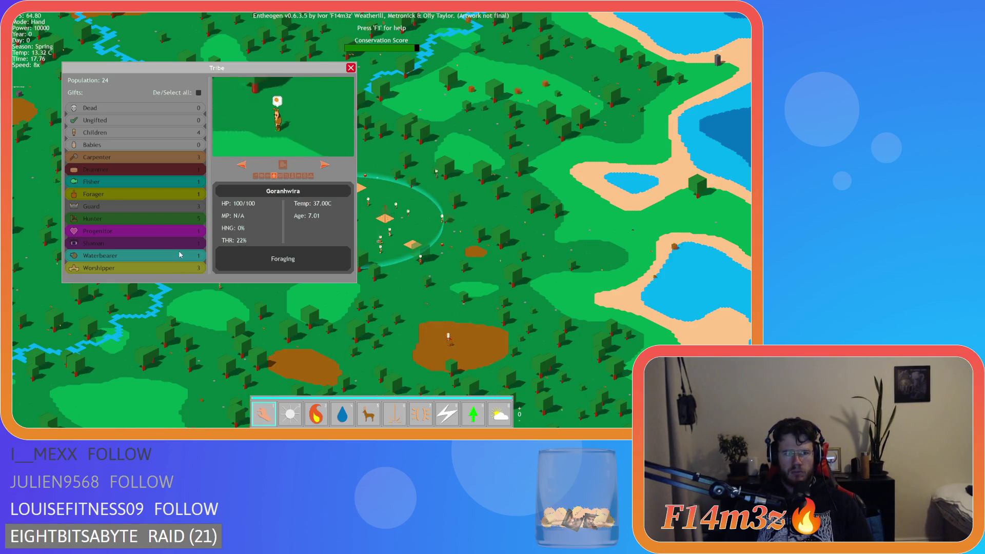
scroll(186, 242, up, 5)
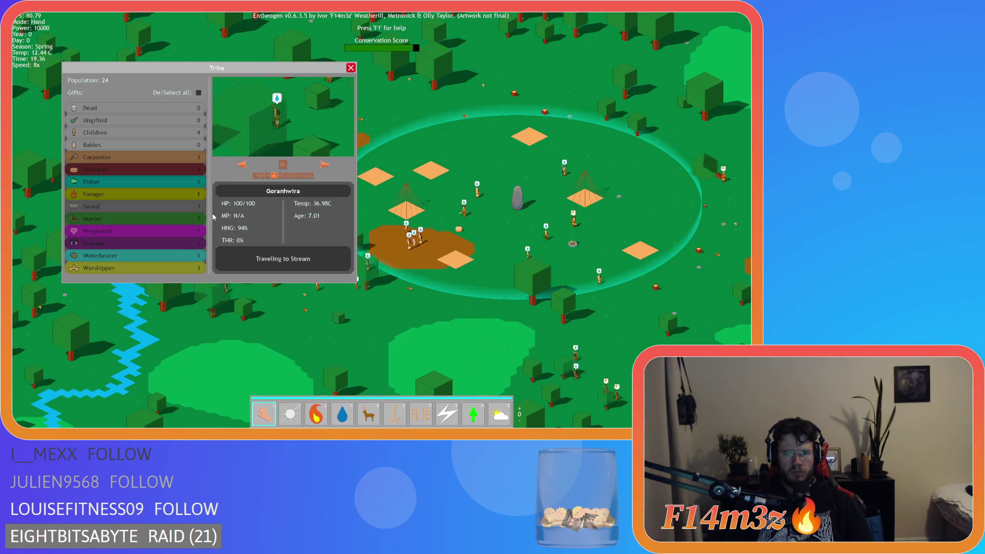
key(d)
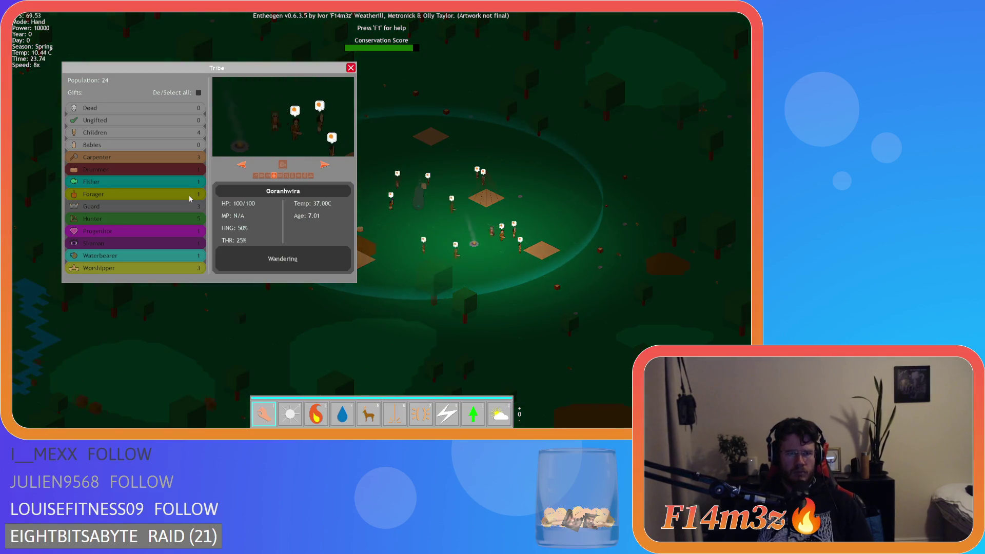
click(190, 197)
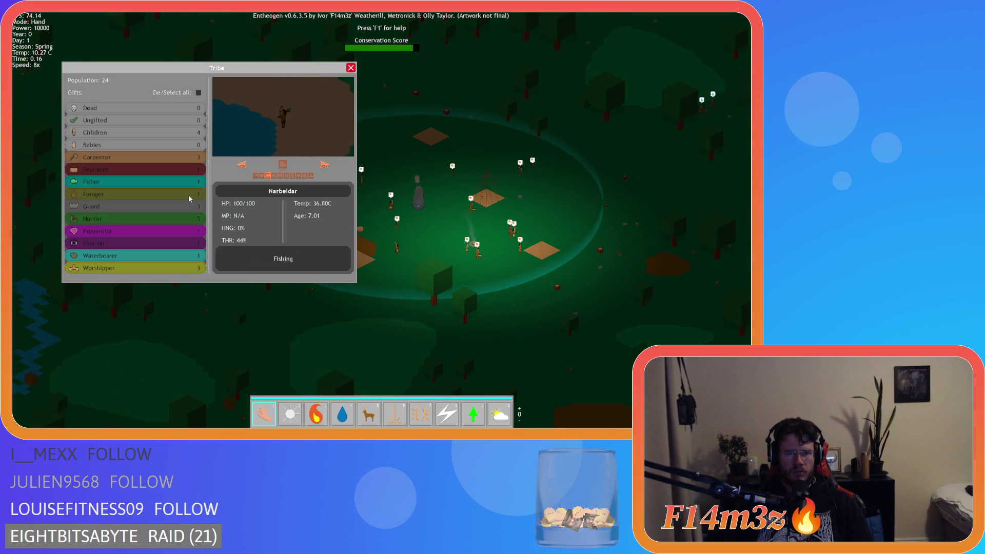
click(198, 93)
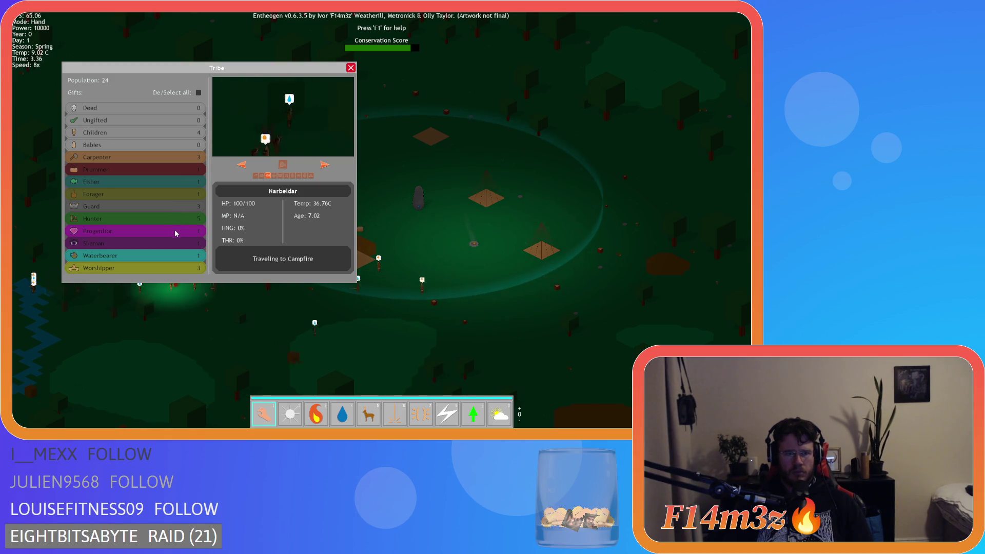
click(171, 268)
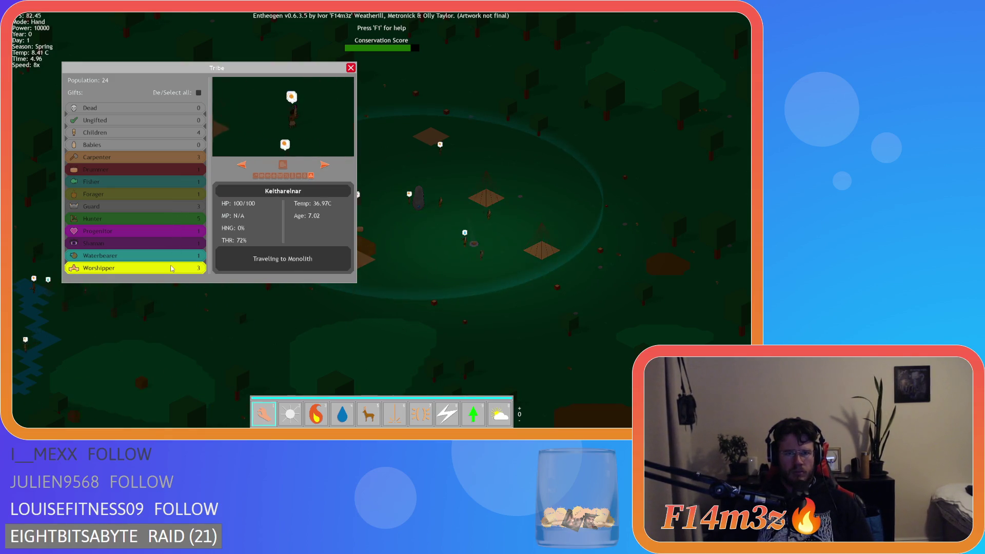
click(172, 268)
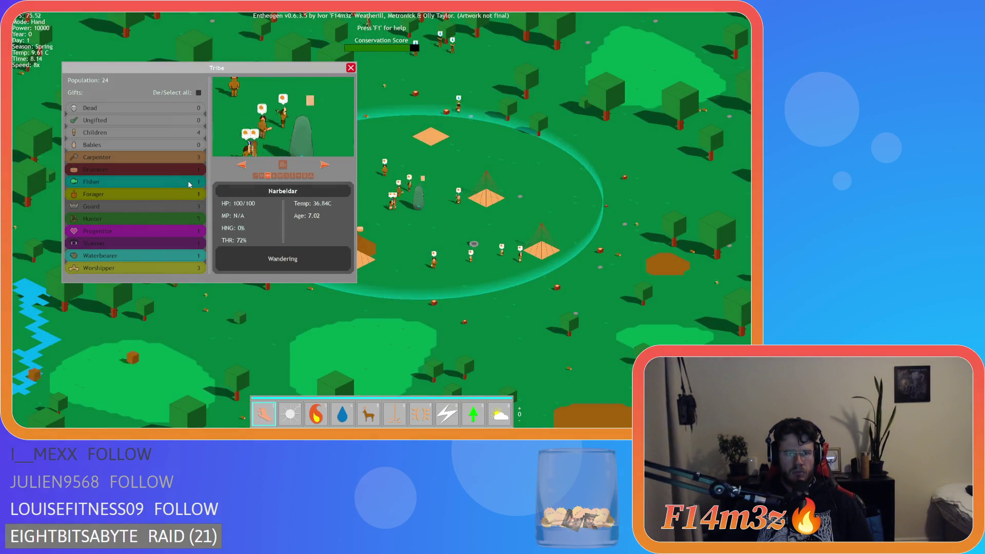
click(189, 183)
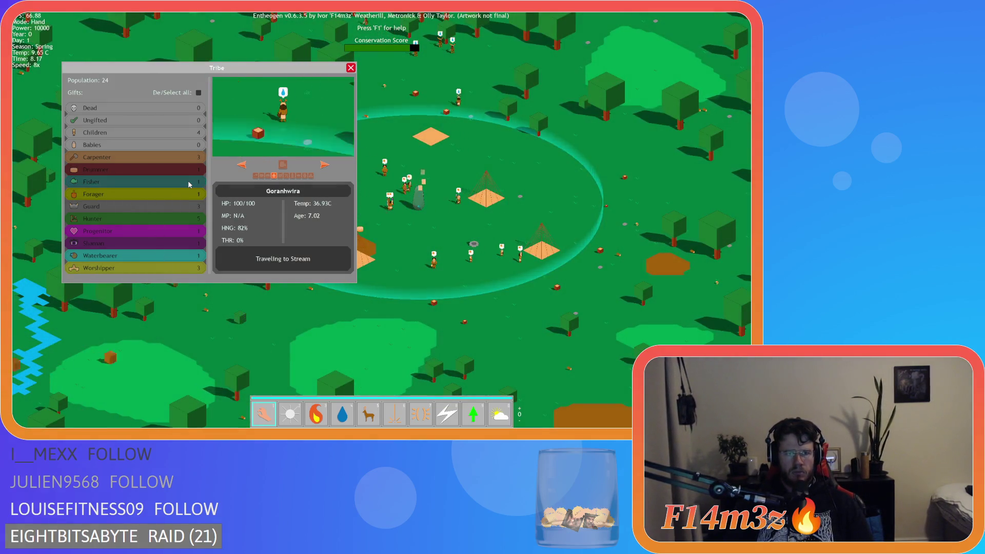
click(181, 195)
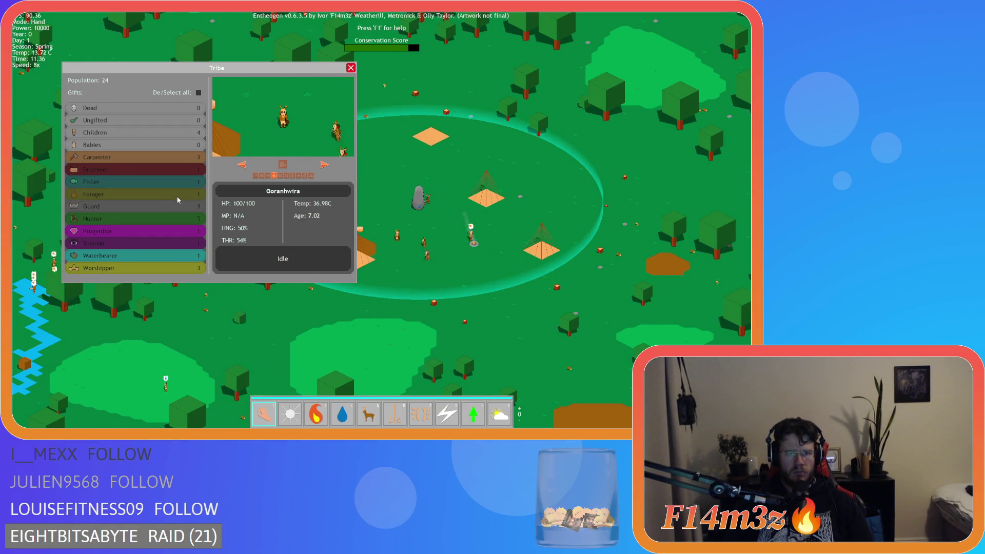
key(a)
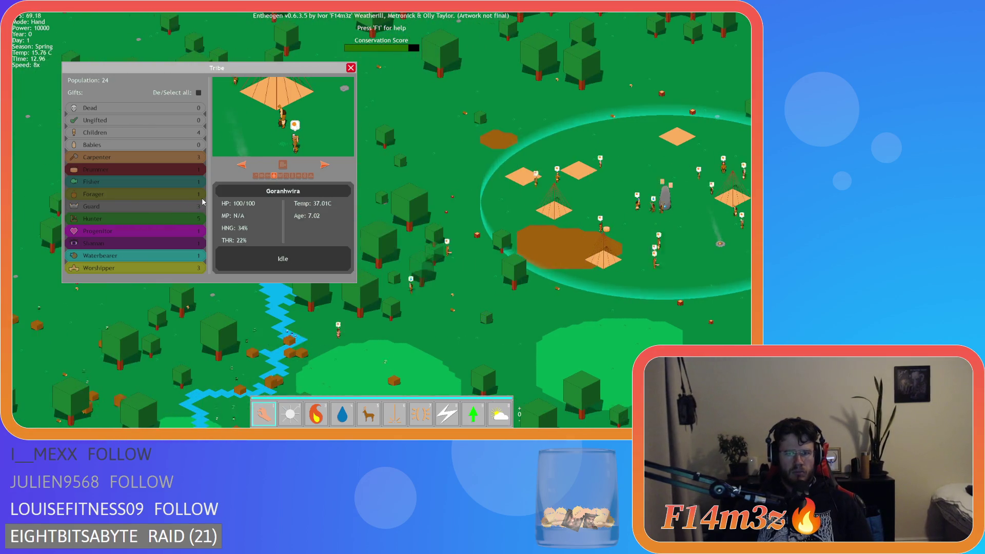
key(d)
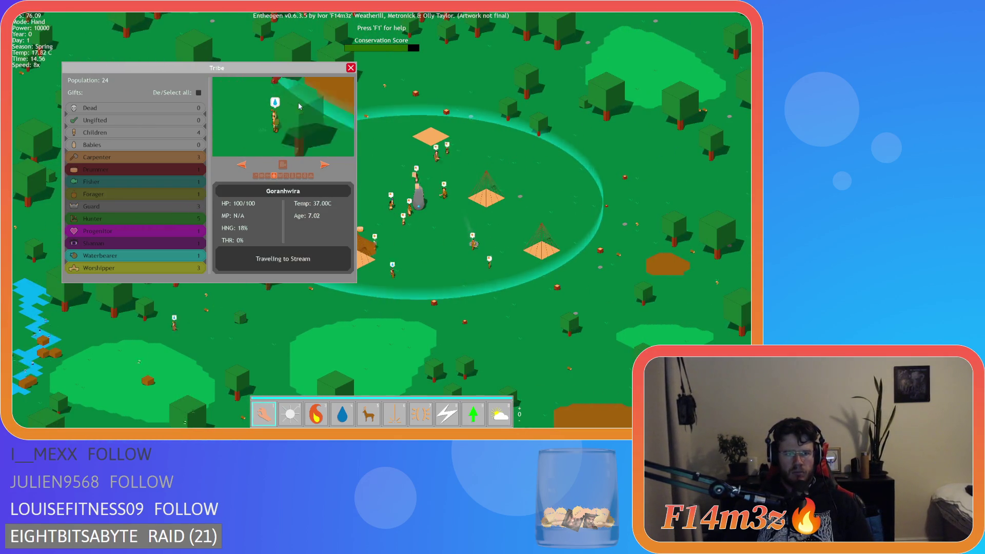
key(a)
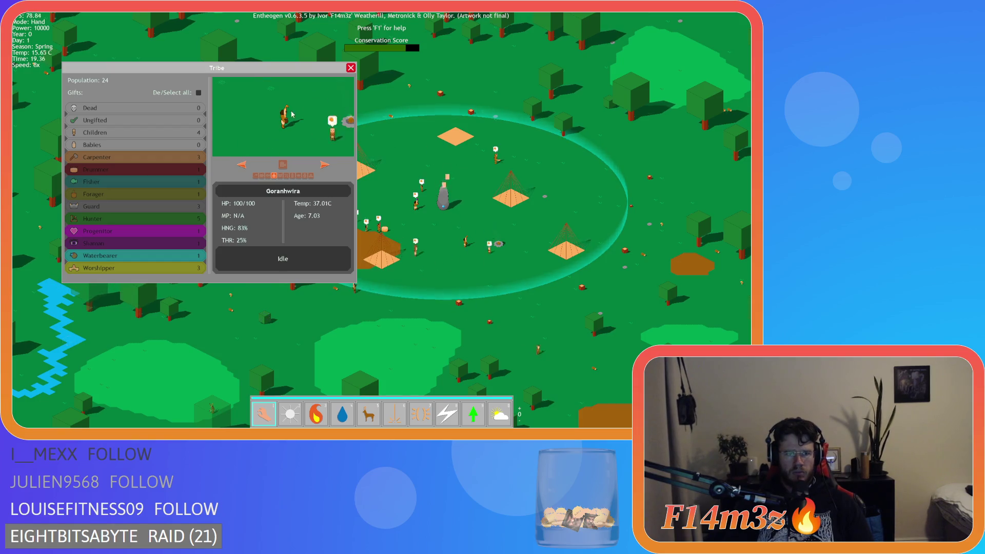
click(351, 69)
key(d)
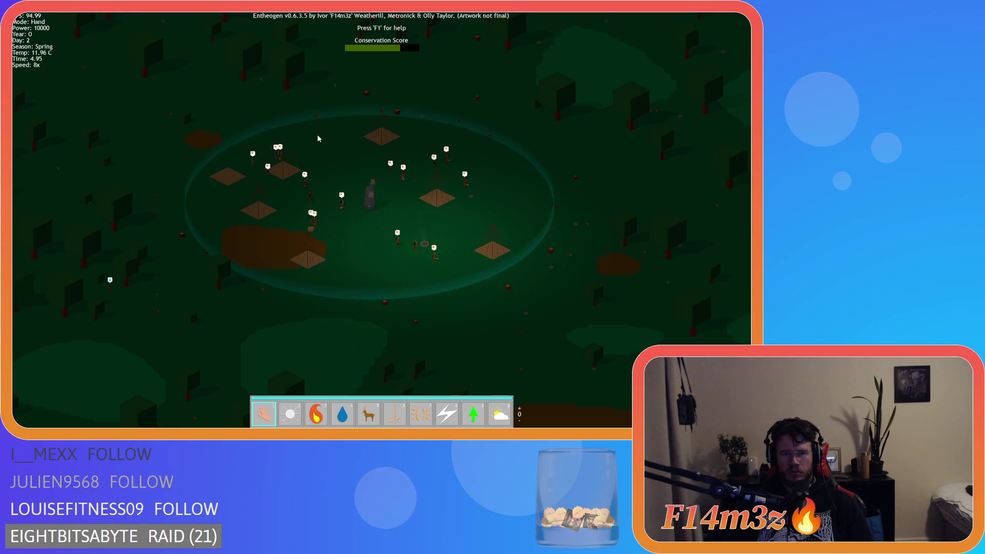
- Pan left to recentre the village, then quit the game back to GameMaker
key(Left)
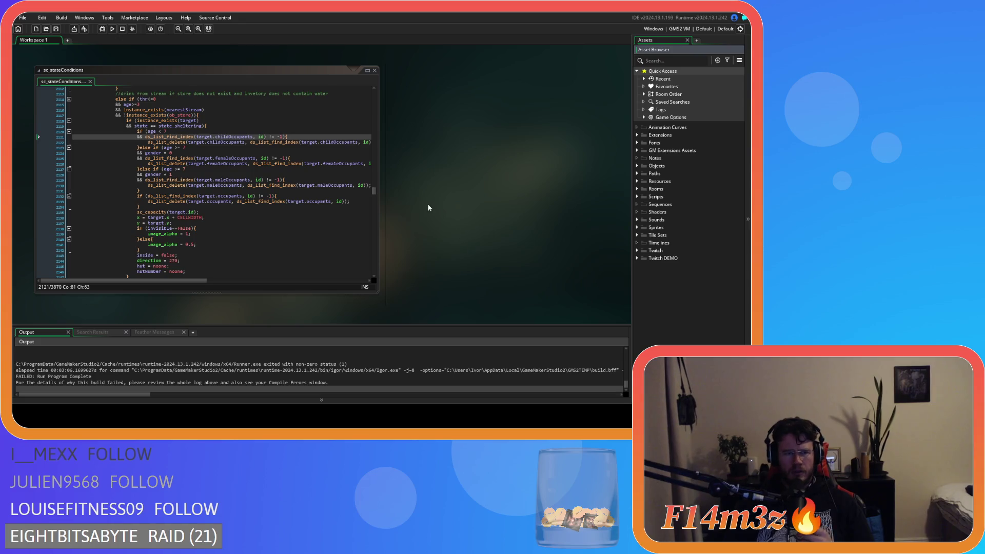
right_click(429, 208)
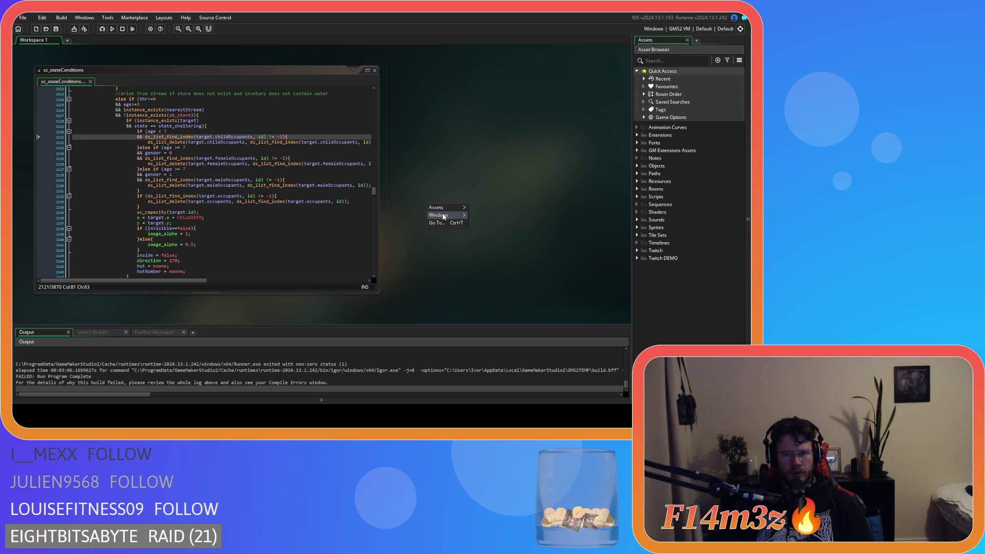
- Close sc_stateConditions and open sc_inventory from Scripts > Inventory
click(475, 232)
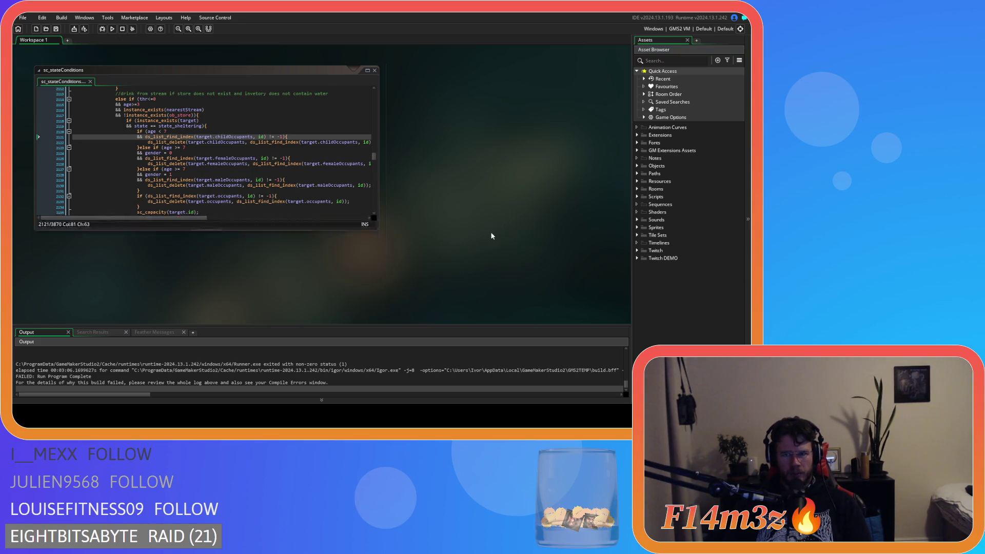
click(637, 196)
scroll(641, 267, down, 3)
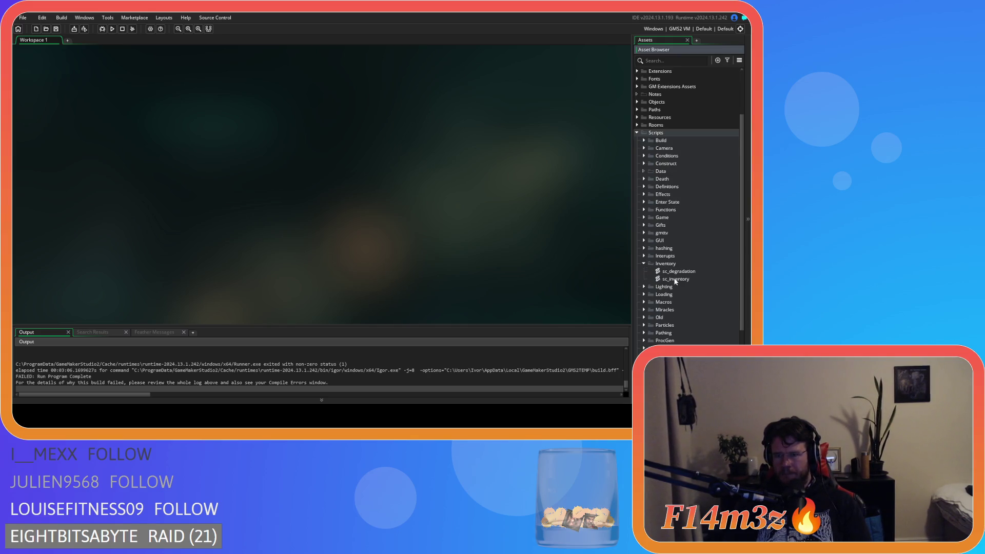
double_click(676, 279)
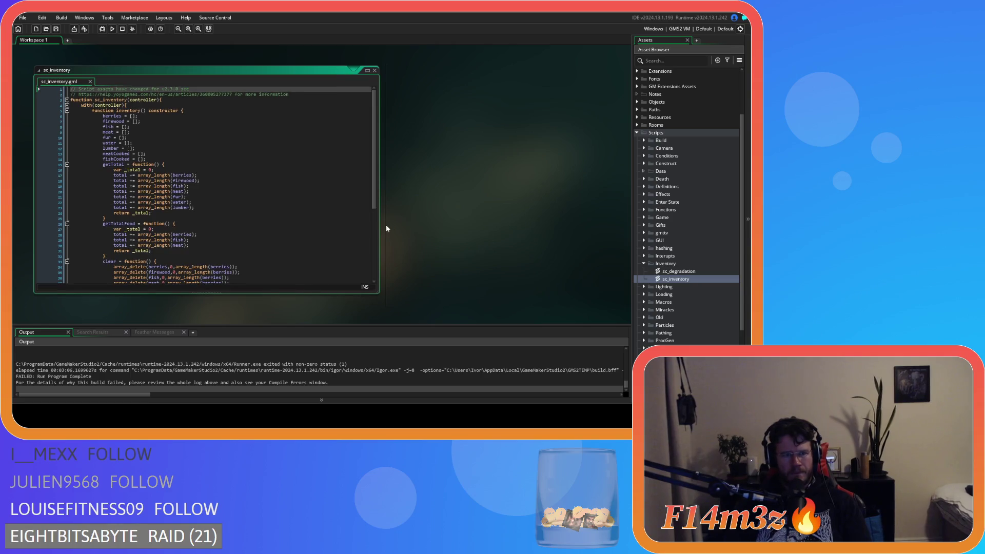
- Select total in getTotal and search for its whole-word matches
click(229, 233)
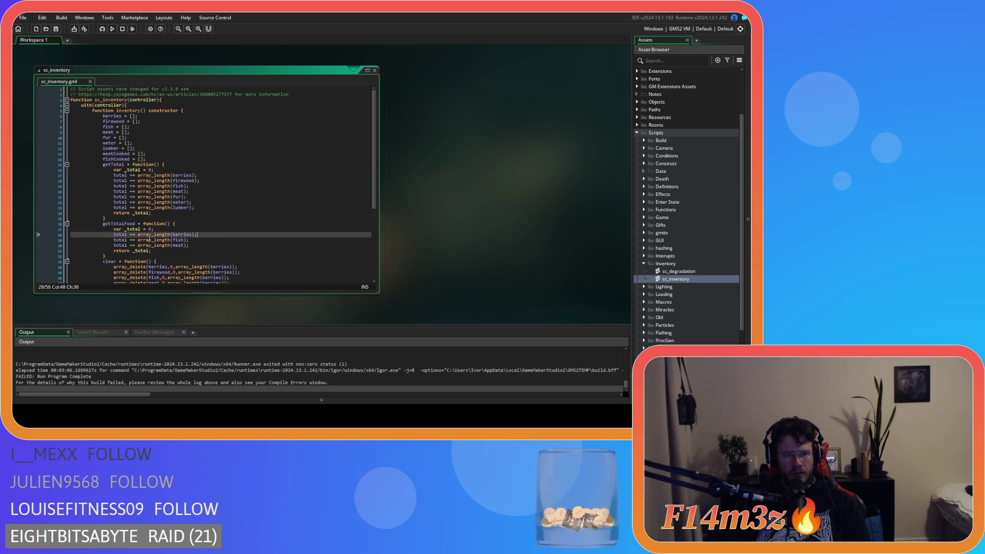
click(132, 169)
double_click(130, 175)
key(ctrl+f)
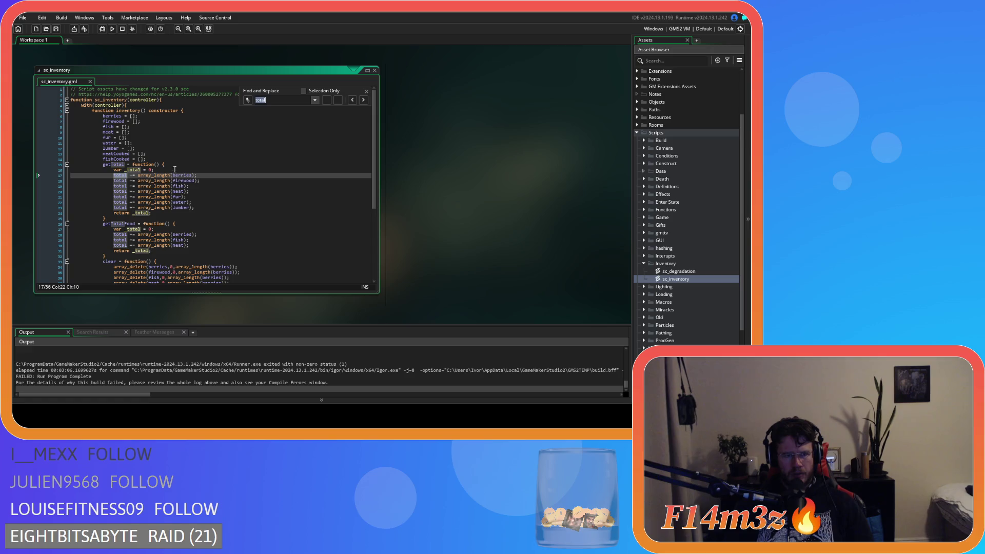
click(328, 100)
click(351, 100)
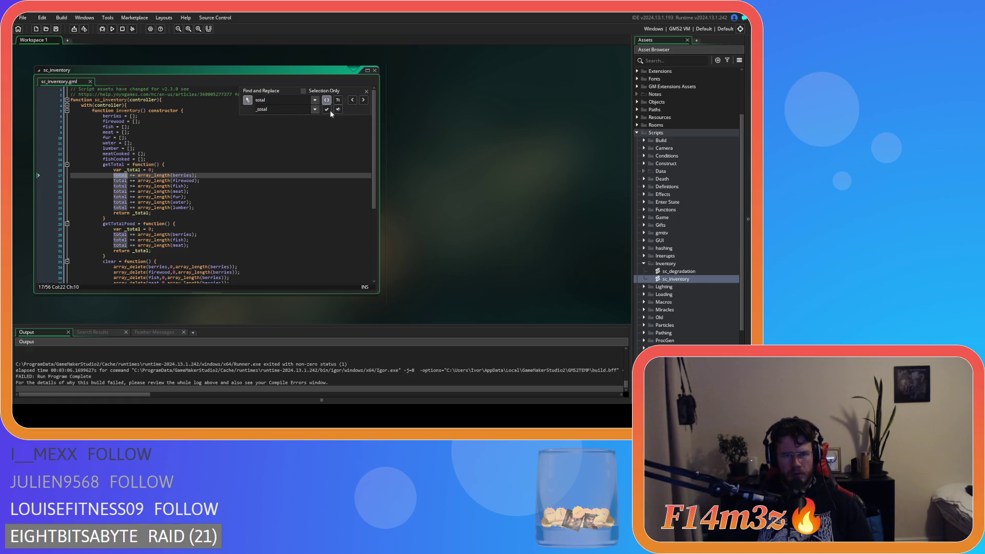
- Replace each total with _total, then save sc_inventory and run with F5
key(ctrl+h)
key(ctrl+h)
key(ctrl+h)
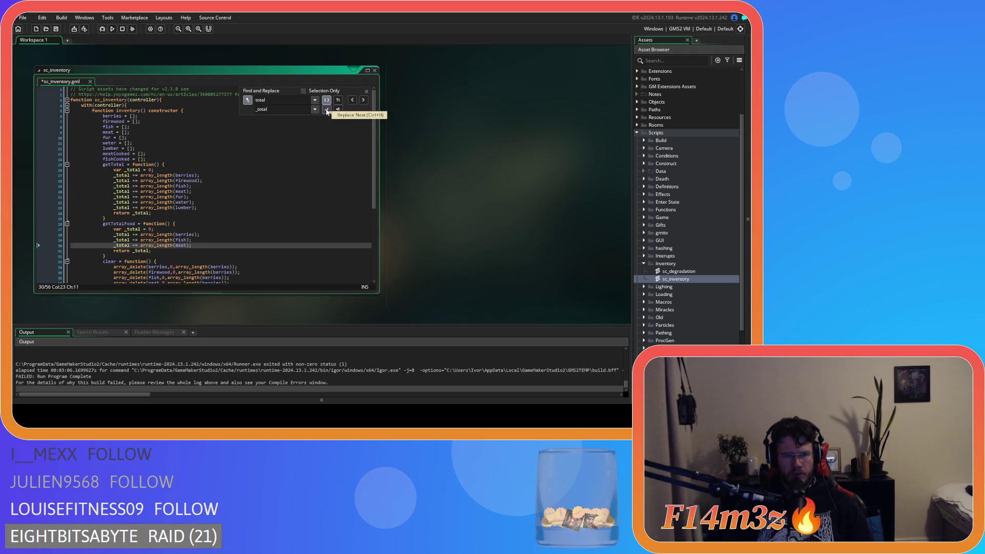
scroll(320, 173, down, 4)
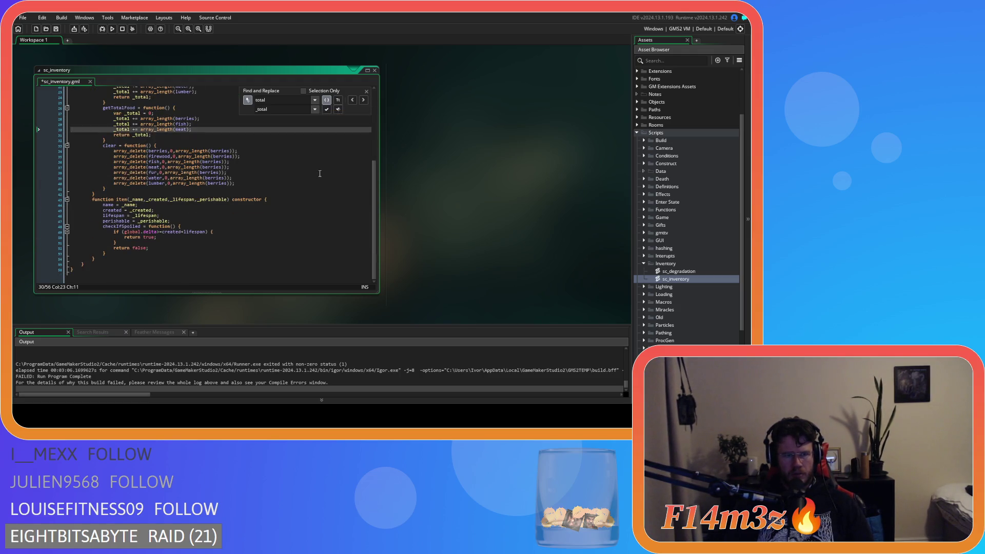
scroll(320, 173, up, 2)
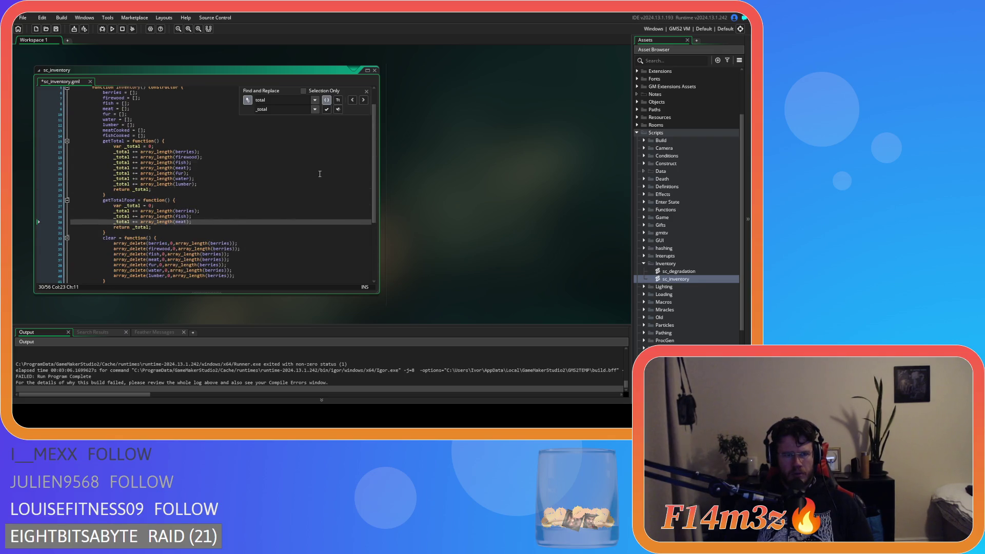
click(366, 91)
click(298, 146)
key(ctrl+s)
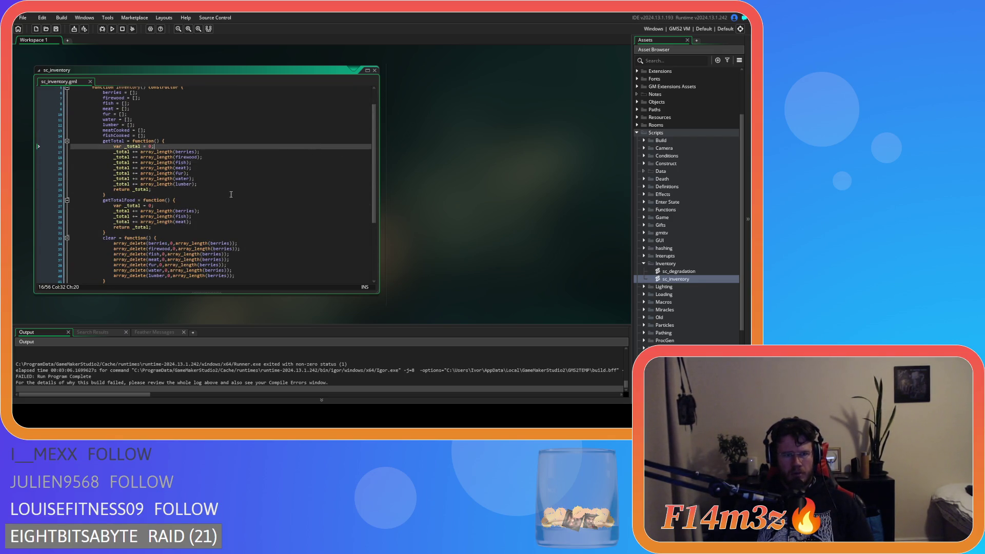
key(F5)
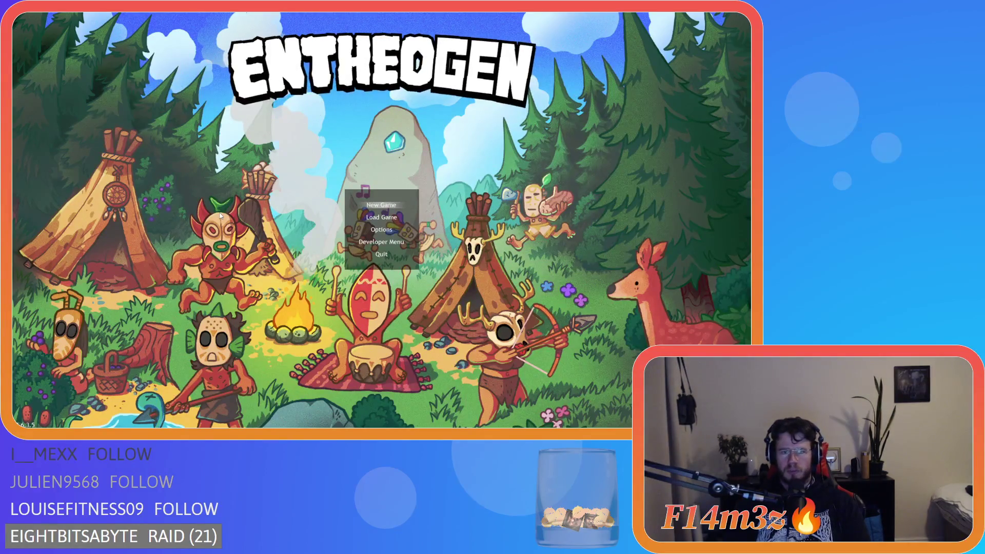
- Start a new game on Beginner Island, close Help with F1, and show the Tribe window with Tab
key(Down)
key(Down)
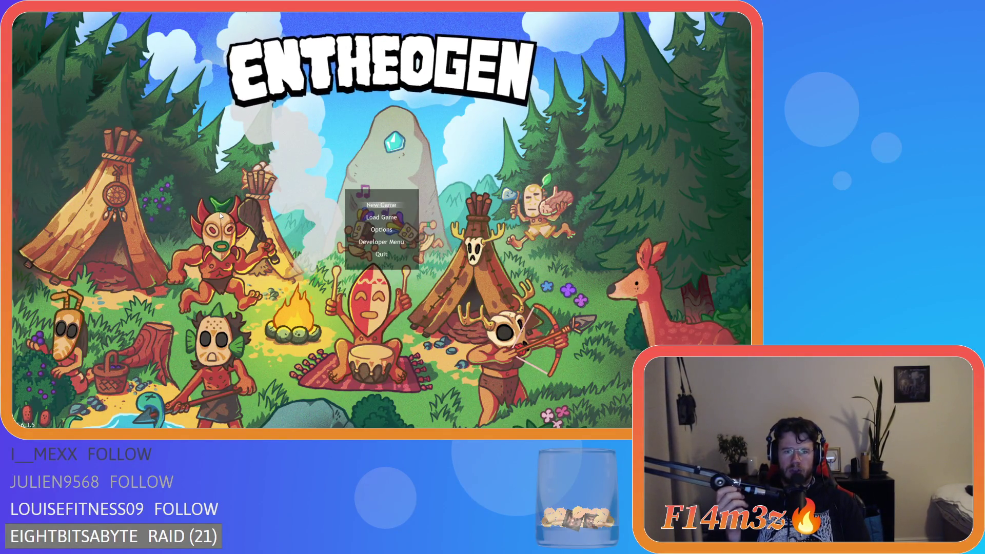
key(Down)
key(Return)
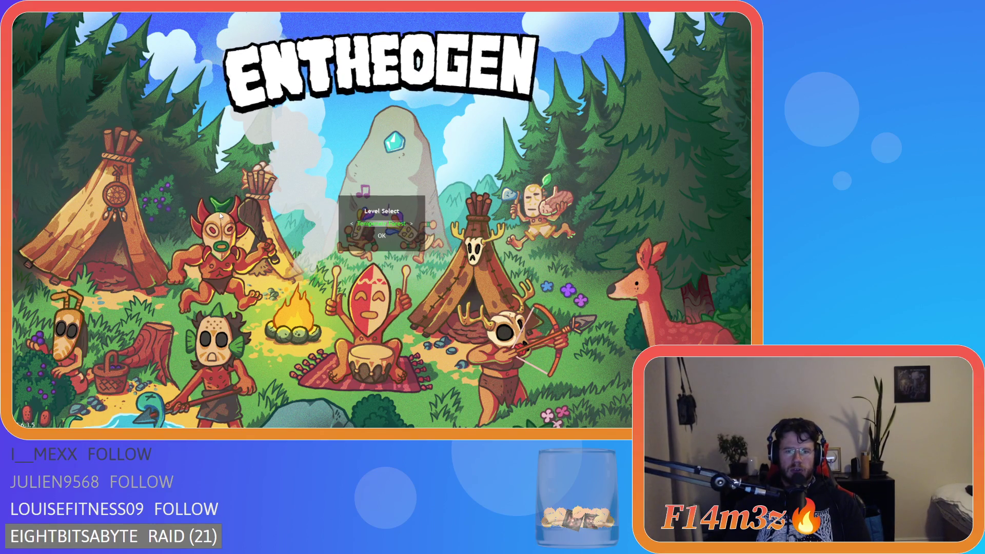
key(Return)
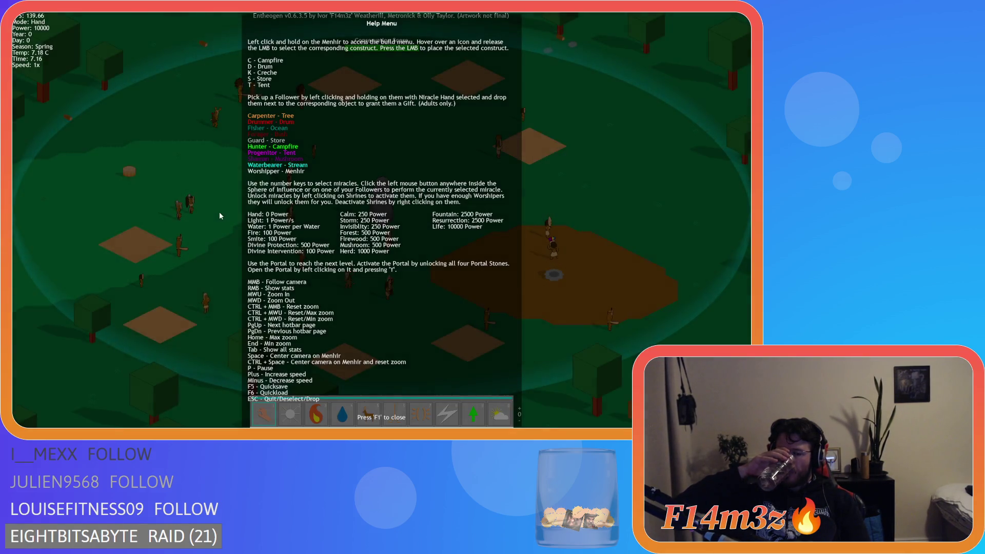
key(F1)
key(Tab)
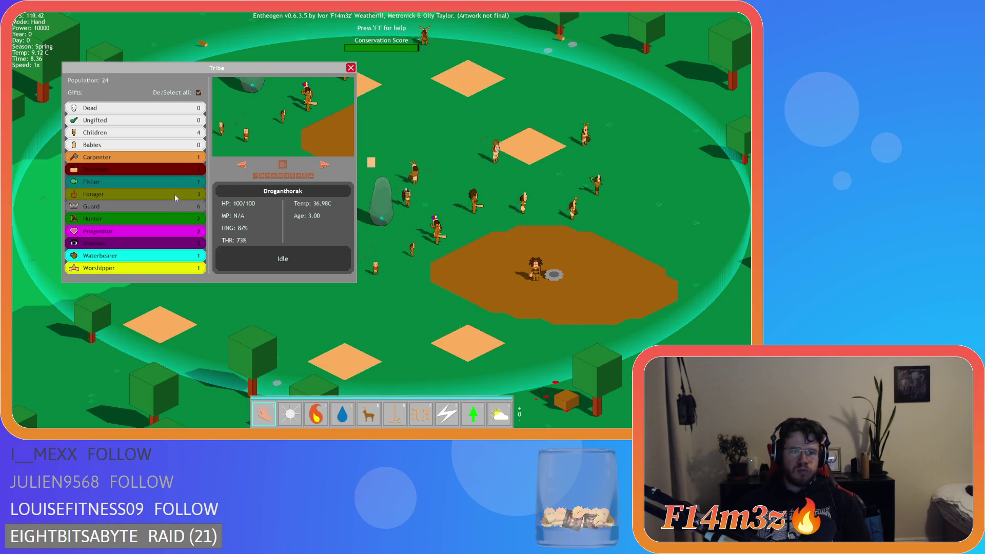
- Clear the gift filters and step through several followers, including the Foragers
click(199, 93)
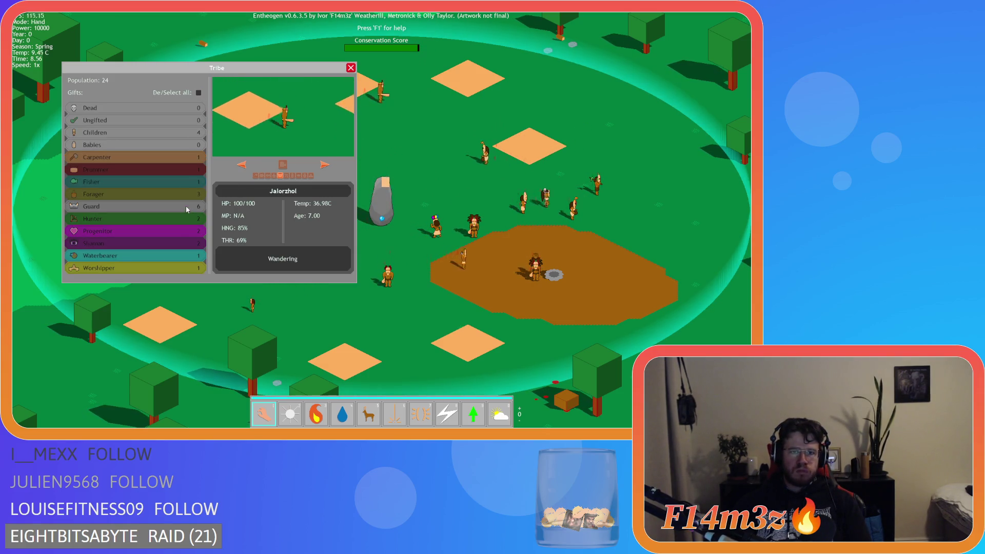
click(289, 166)
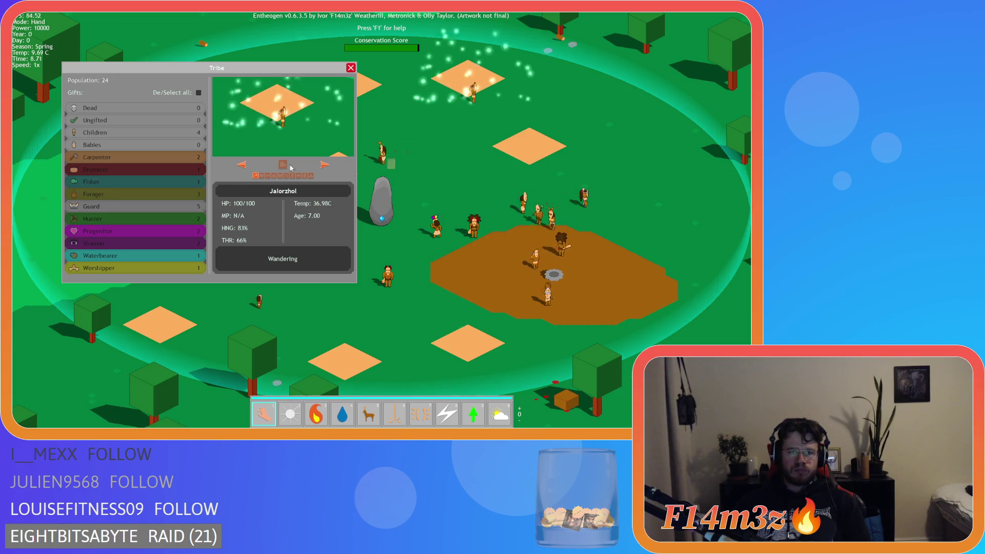
click(325, 165)
click(324, 165)
click(325, 165)
click(324, 165)
click(254, 175)
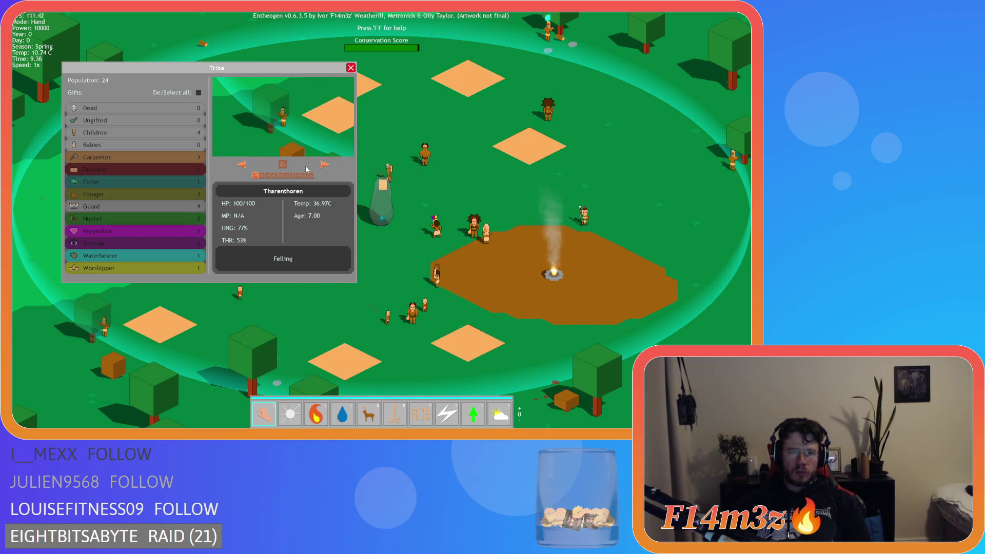
click(324, 165)
click(324, 165)
click(324, 166)
click(324, 165)
click(324, 165)
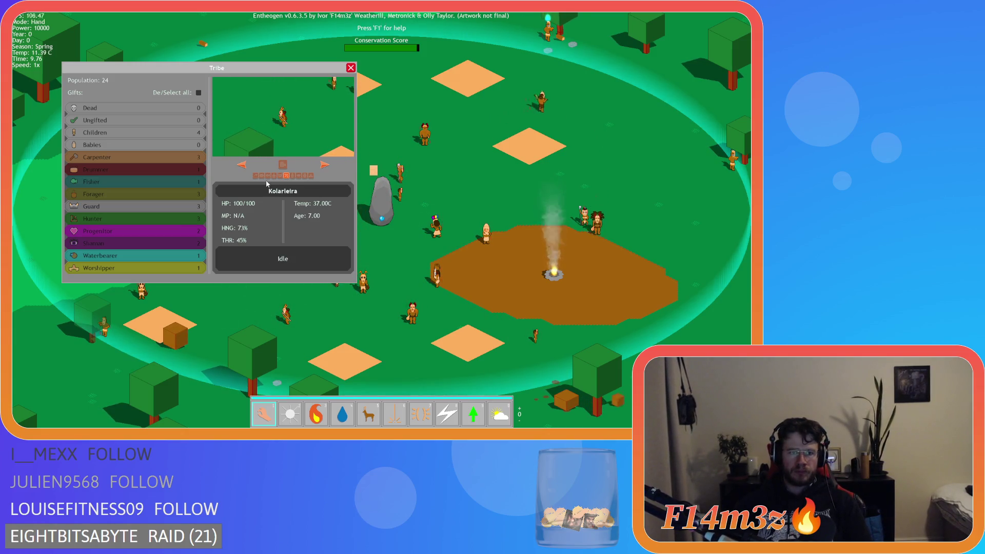
click(166, 195)
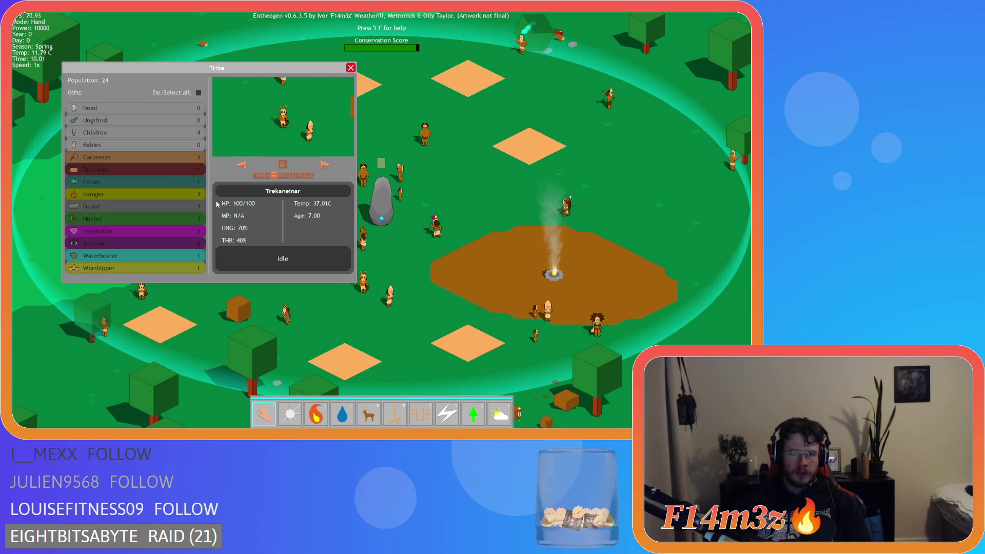
click(325, 165)
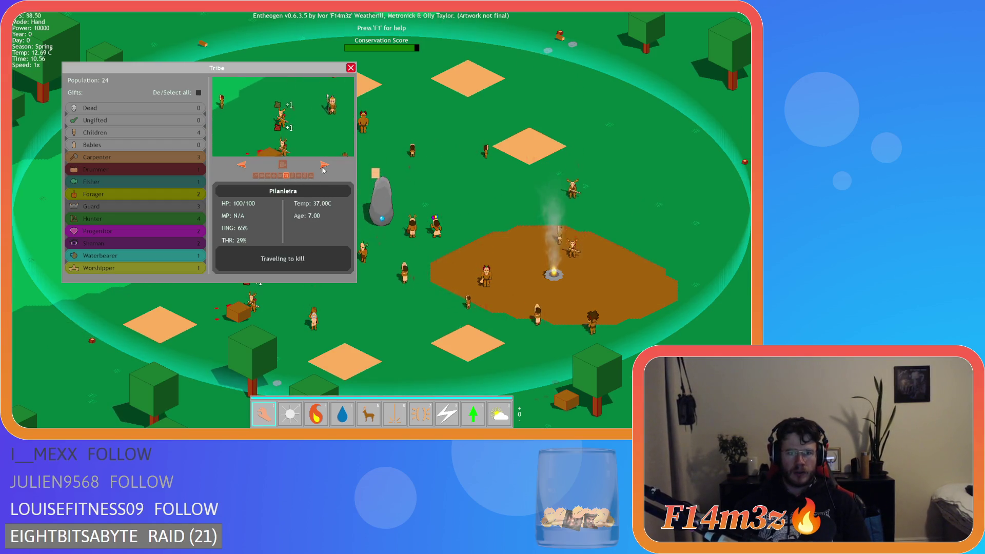
click(324, 165)
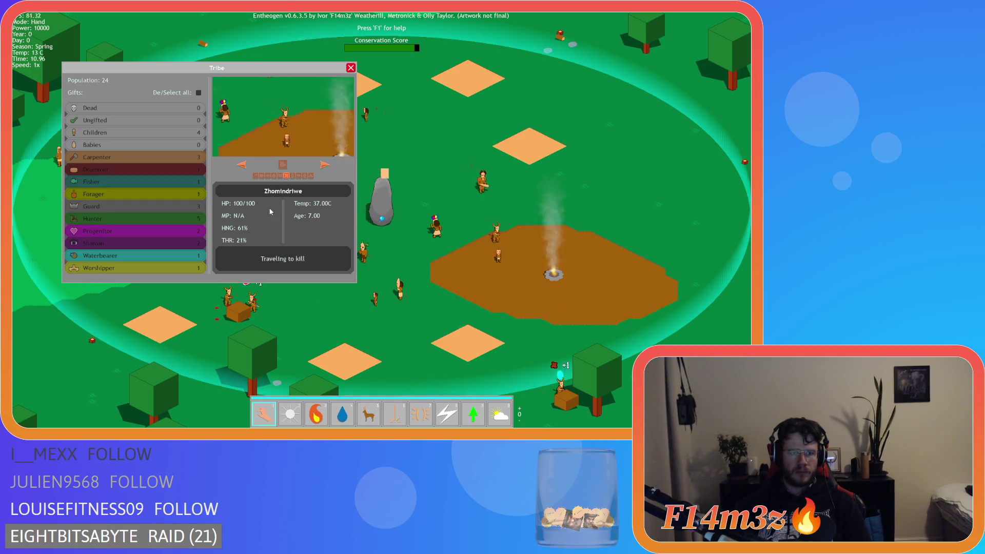
scroll(383, 197, down, 5)
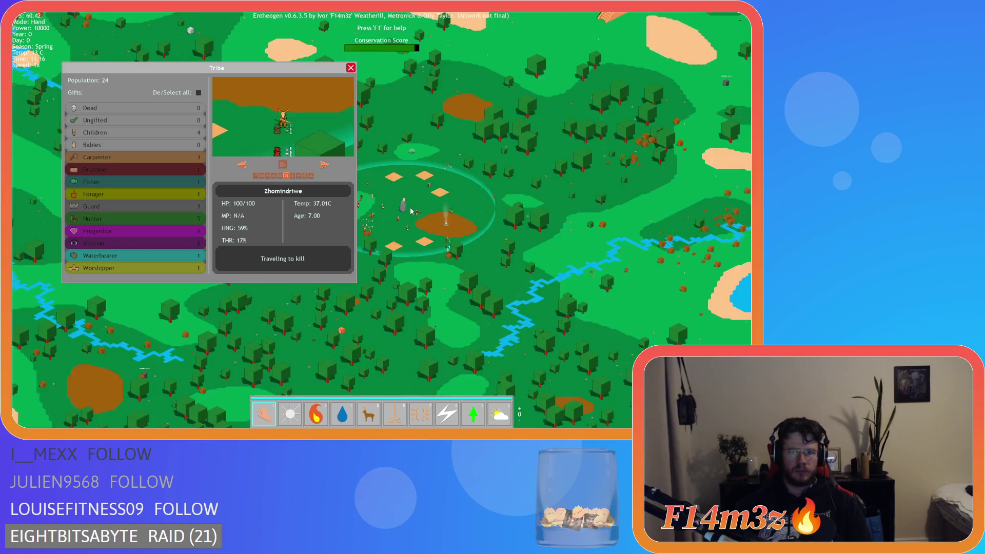
scroll(411, 211, up, 4)
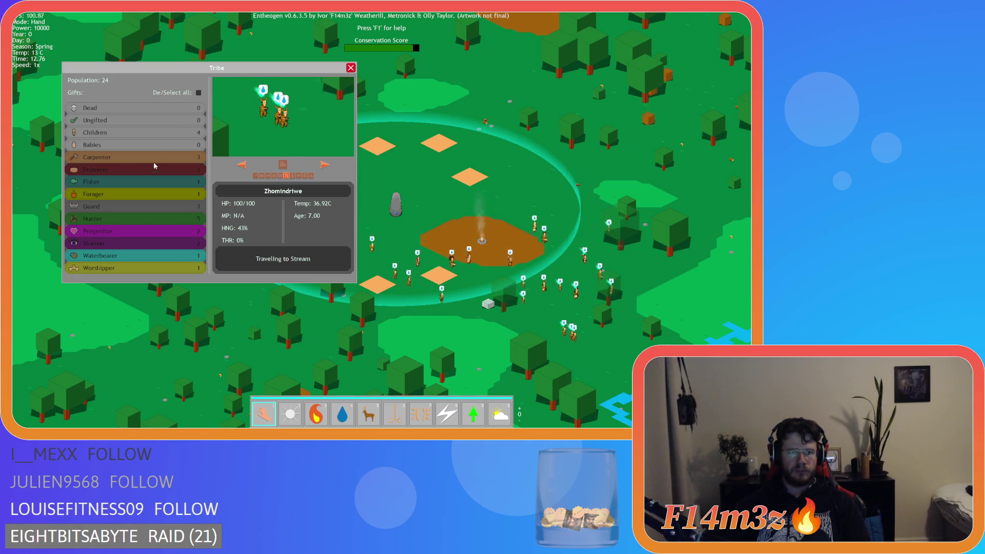
- Gift a Progenitor the Waterbearer role and close the Tribe window
click(97, 231)
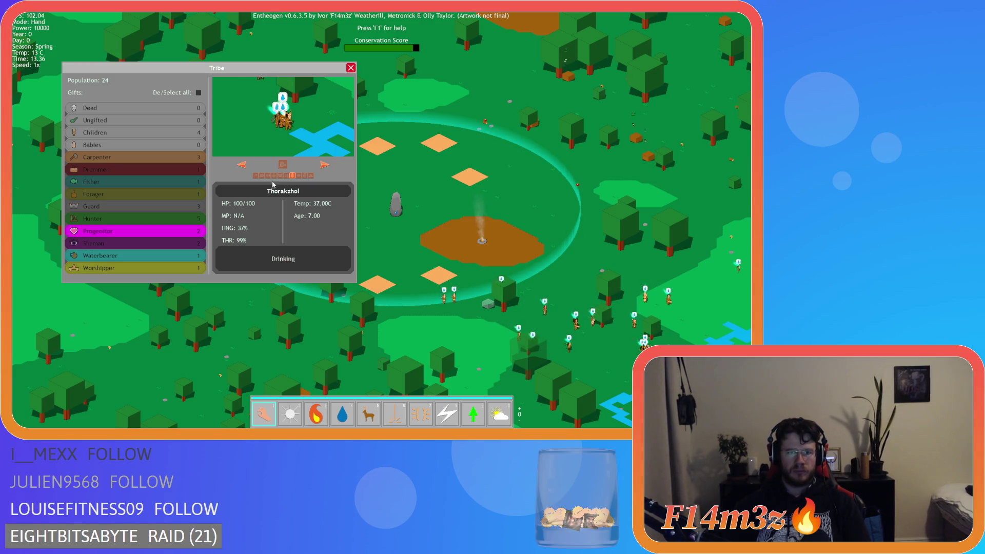
click(305, 176)
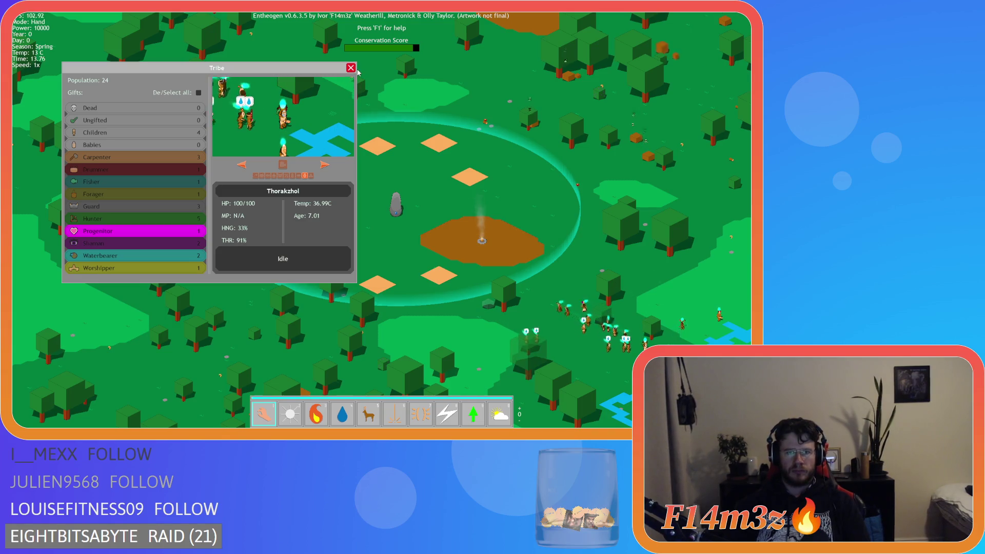
click(350, 68)
key(d)
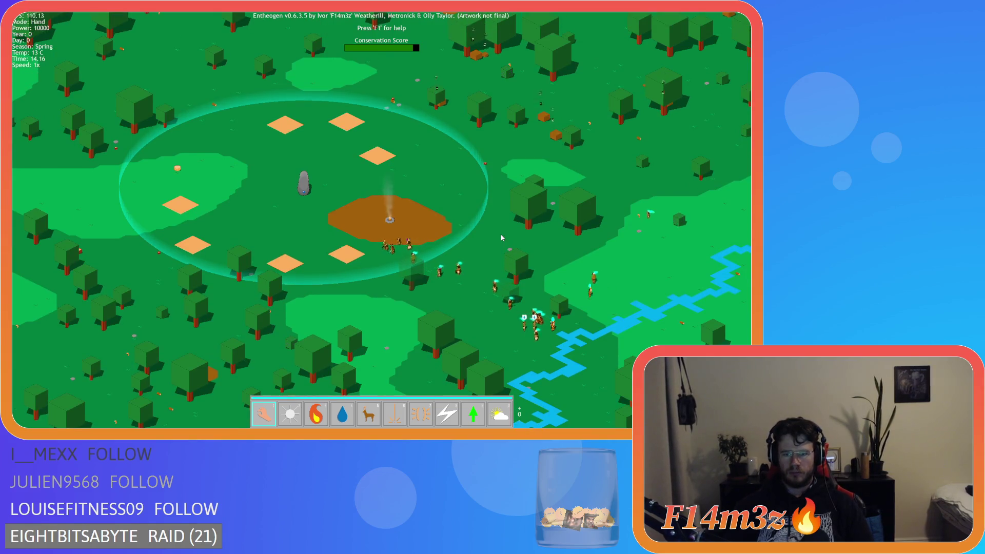
- Run the game at 8x, browse Hunters in the Tribe window, and turn on name and status labels
key(plus)
key(plus)
key(plus)
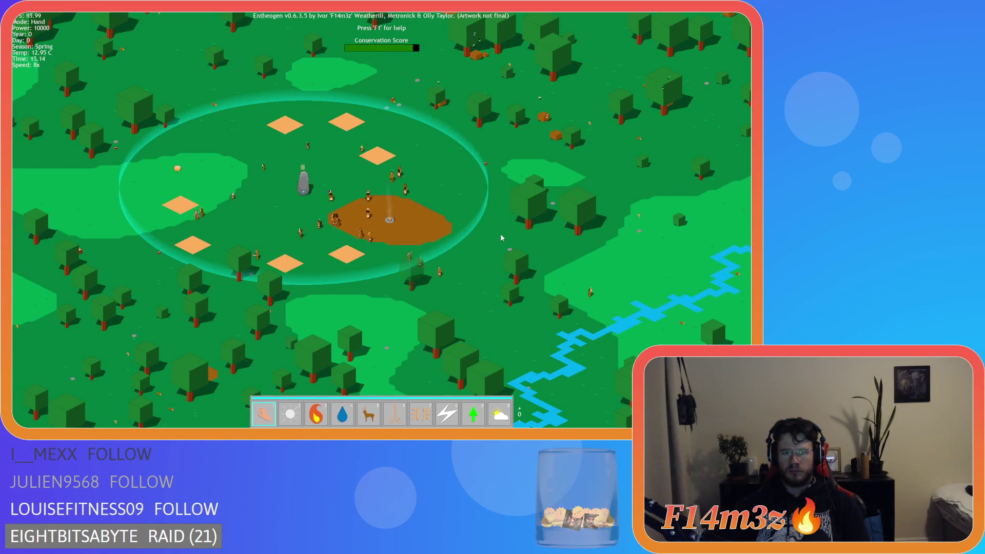
key(t)
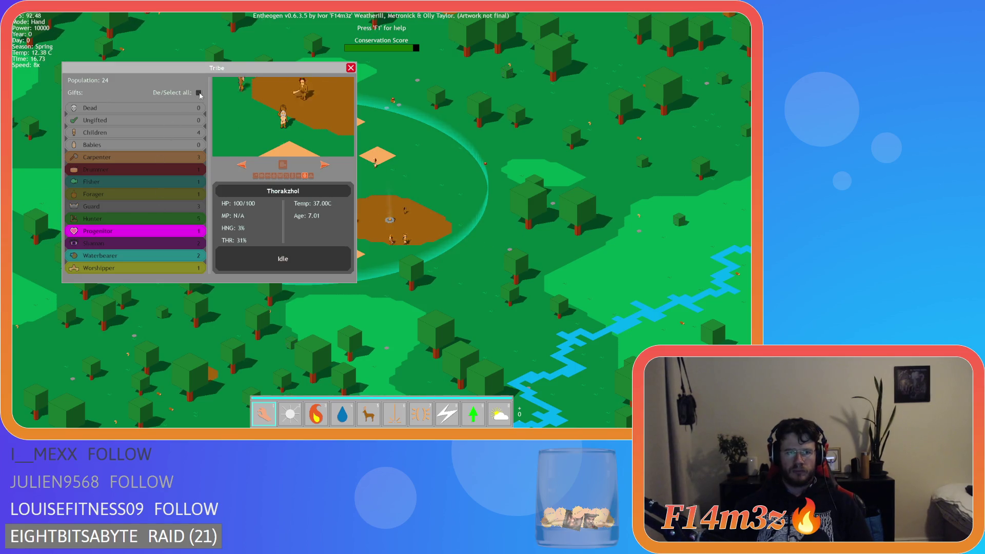
click(325, 165)
click(325, 164)
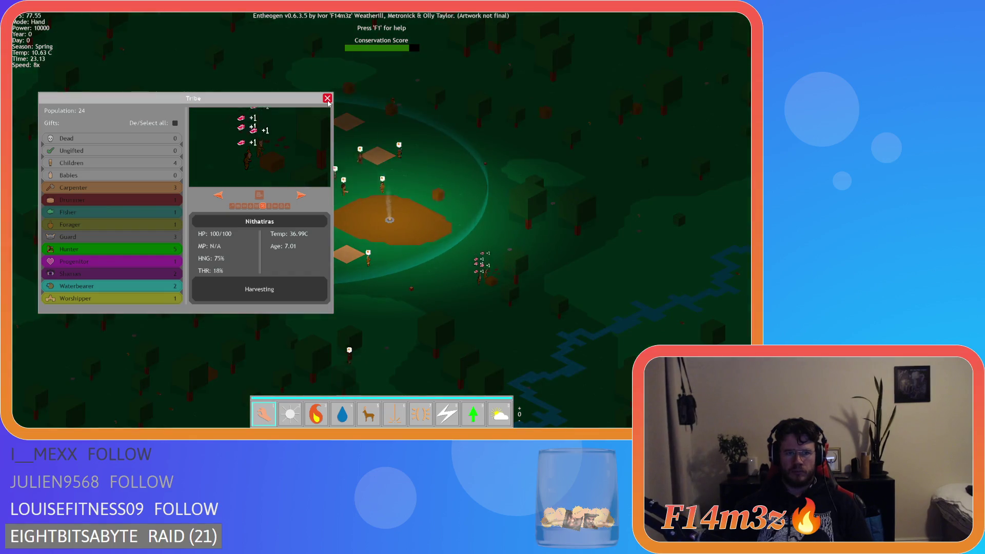
click(327, 99)
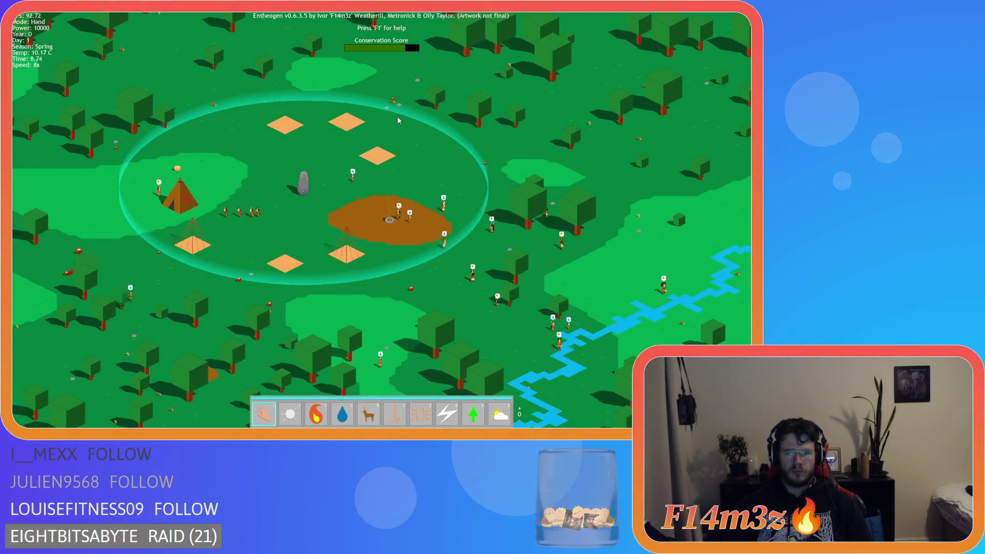
key(Tab)
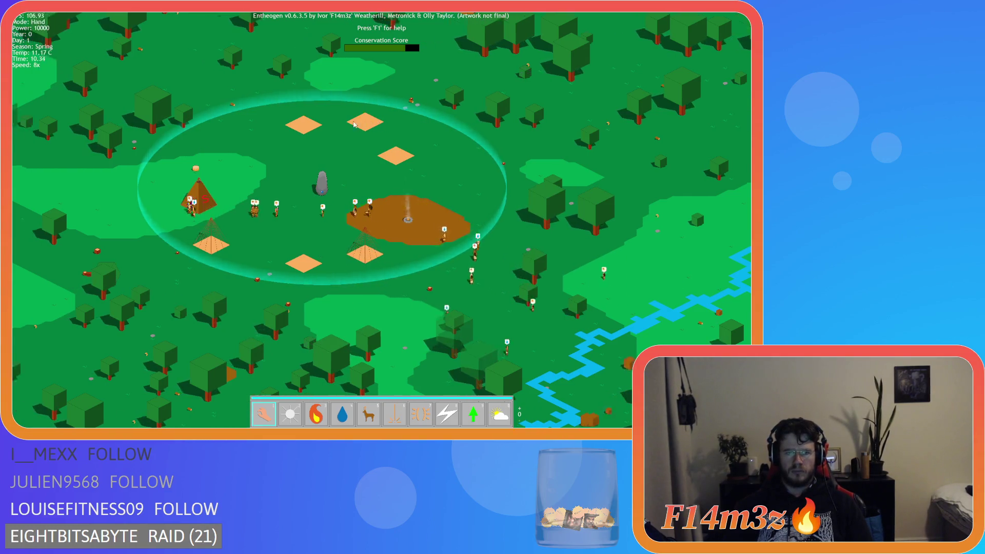
scroll(397, 116, up, 3)
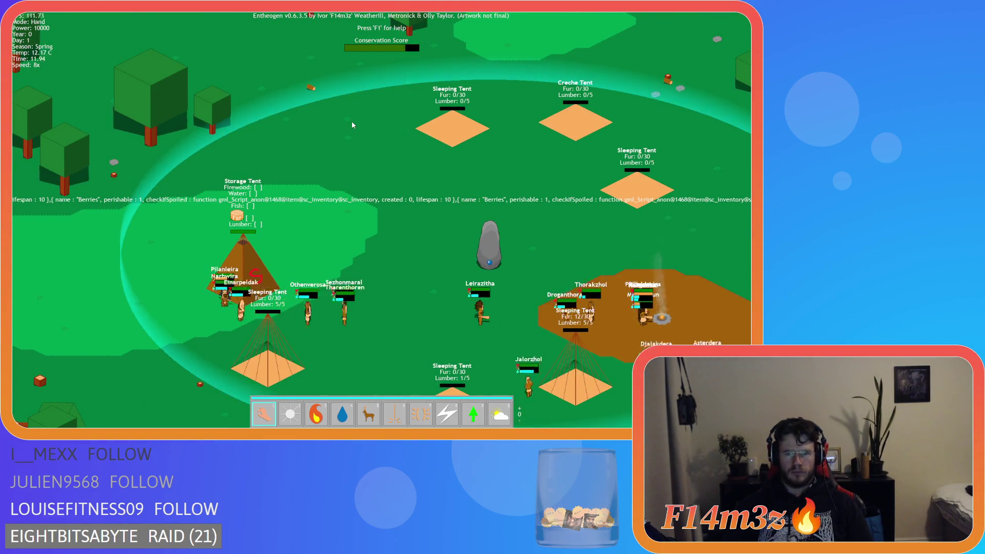
- Pan around the storage tent and camp, toggling labels and 1x speed with F2
key(a)
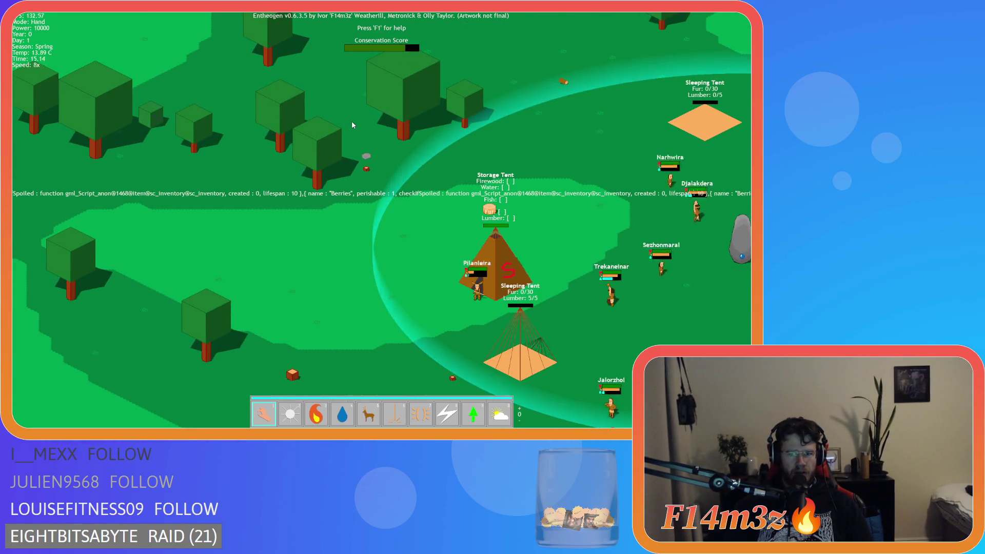
key(d)
key(d)
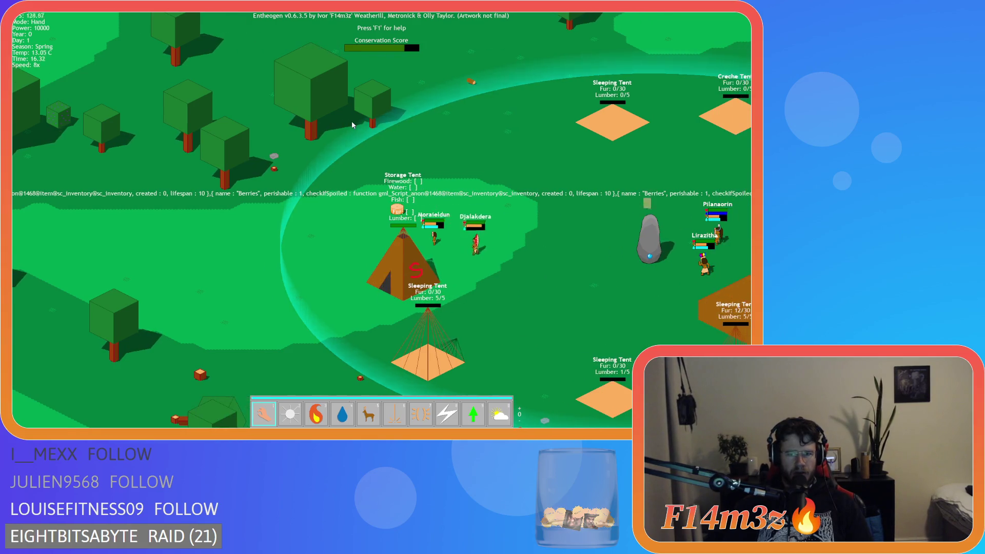
key(F2)
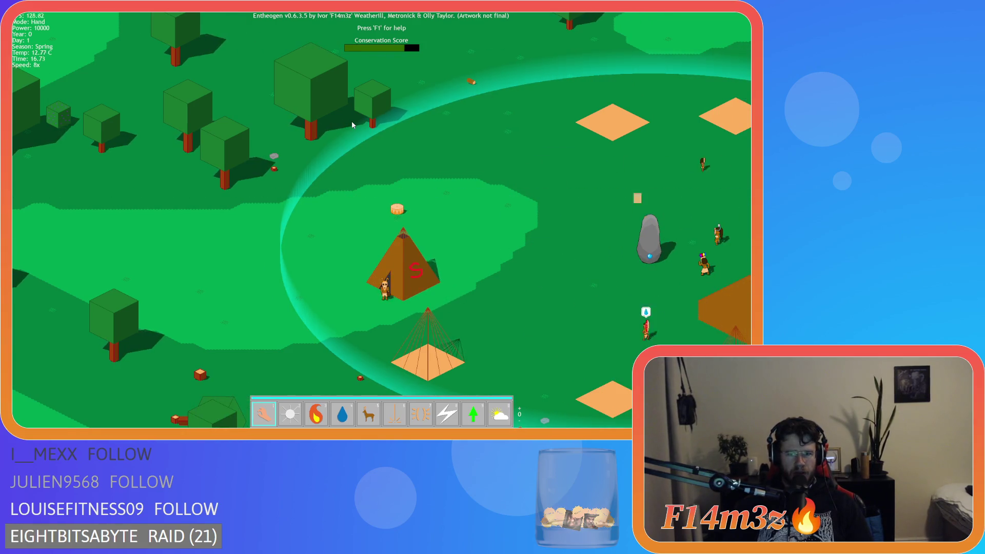
key(F2)
key(d)
key(s)
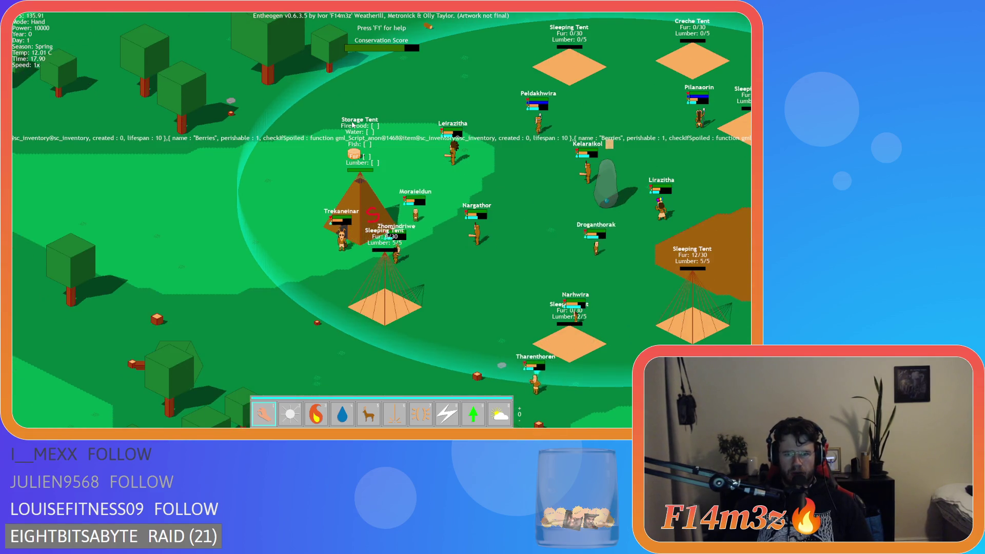
key(d)
key(d)
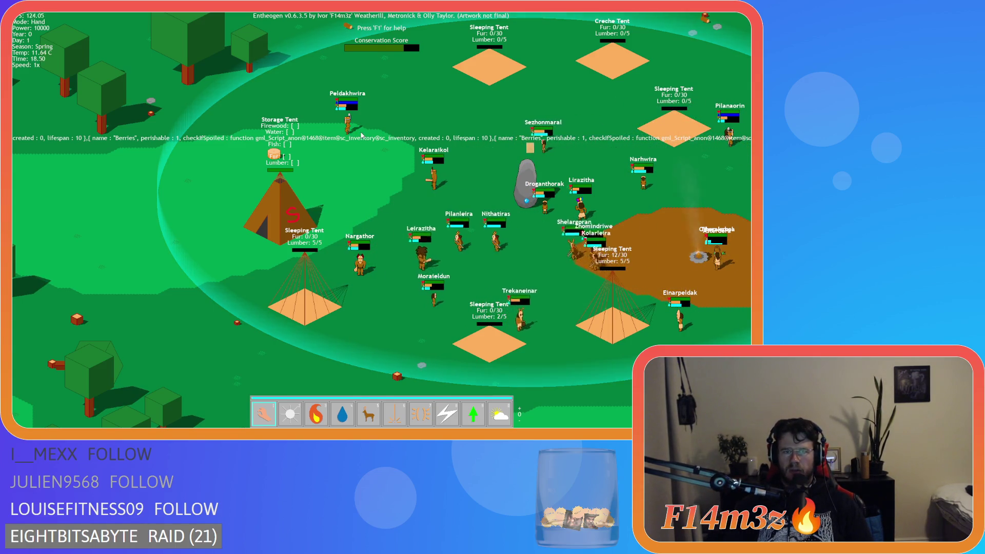
- Pan toward the lake and back across the village, then quit the game with Esc and Y
key(a)
key(a)
key(a)
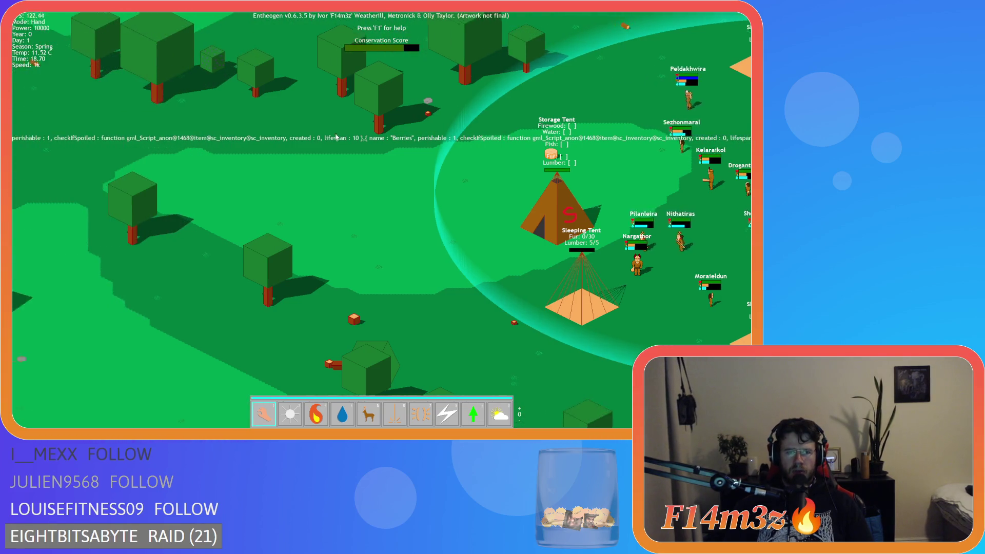
key(a)
key(a)
key(a)
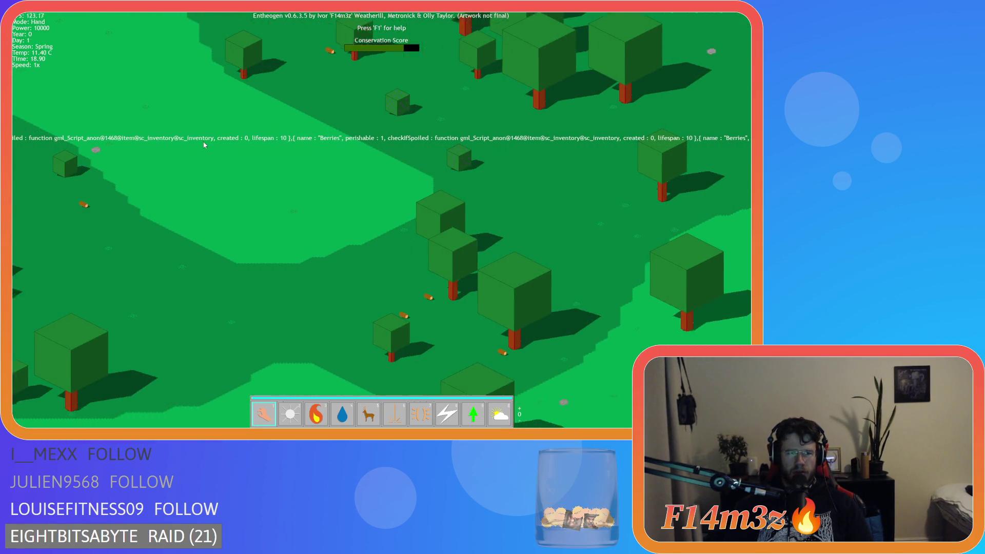
key(a)
key(a)
key(a)
key(s)
key(s)
key(s)
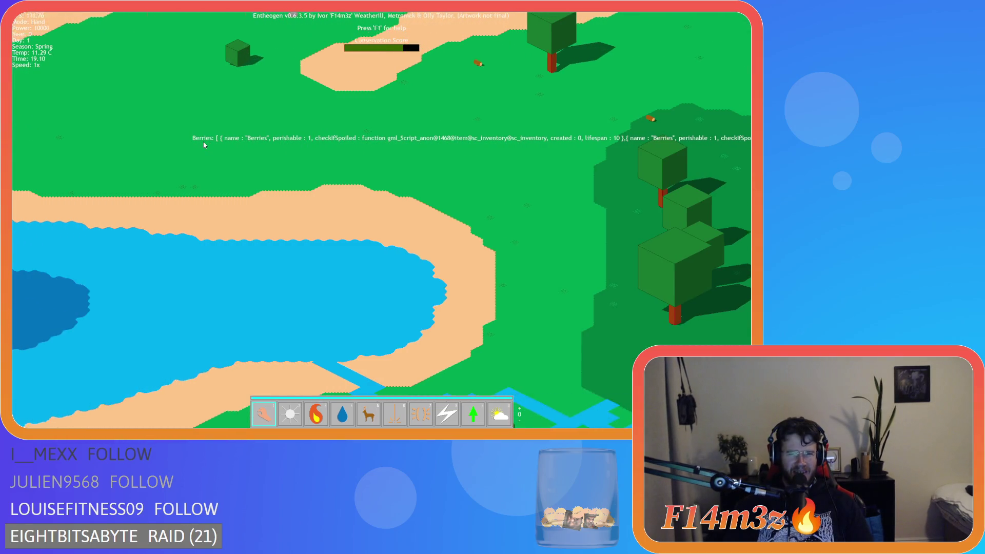
key(a)
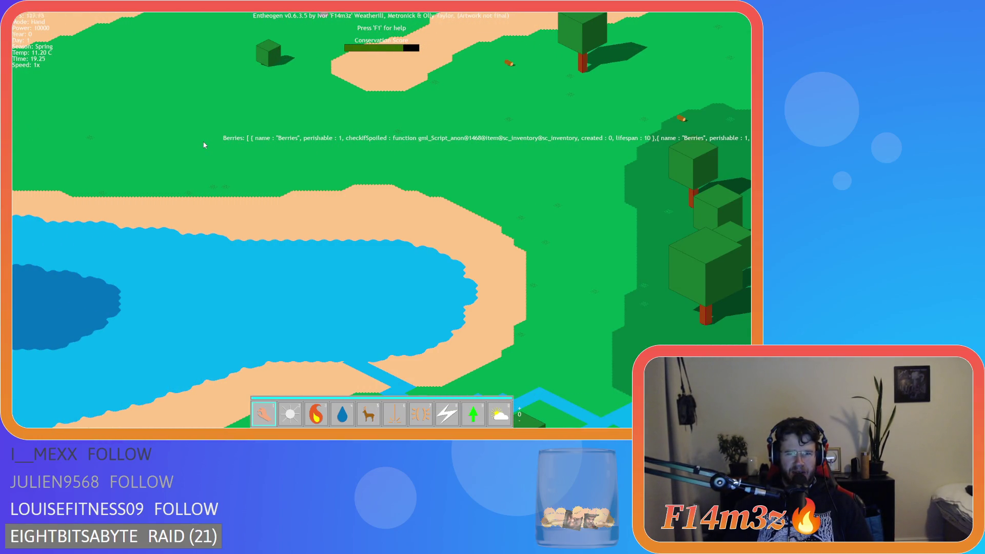
key(d)
key(d)
key(d)
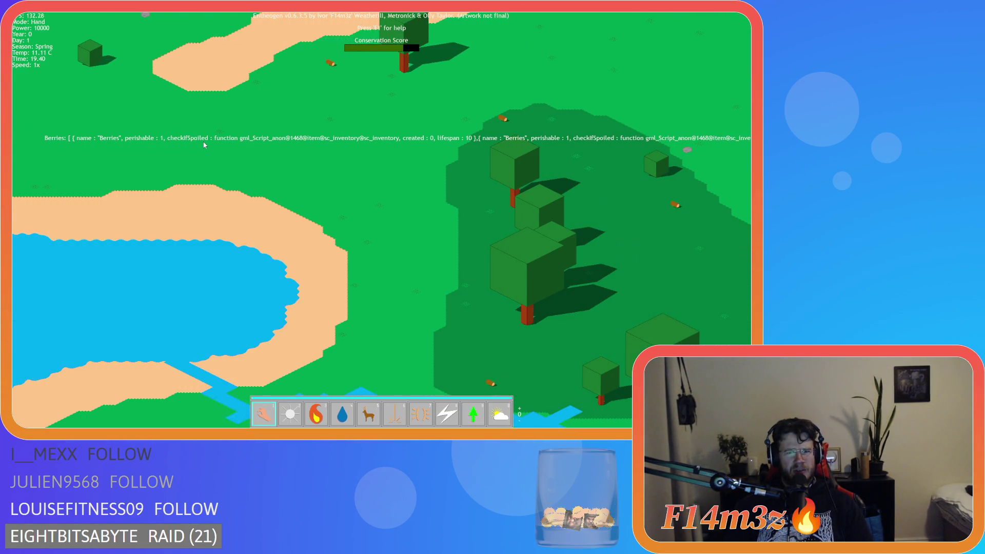
key(d)
key(d)
key(d)
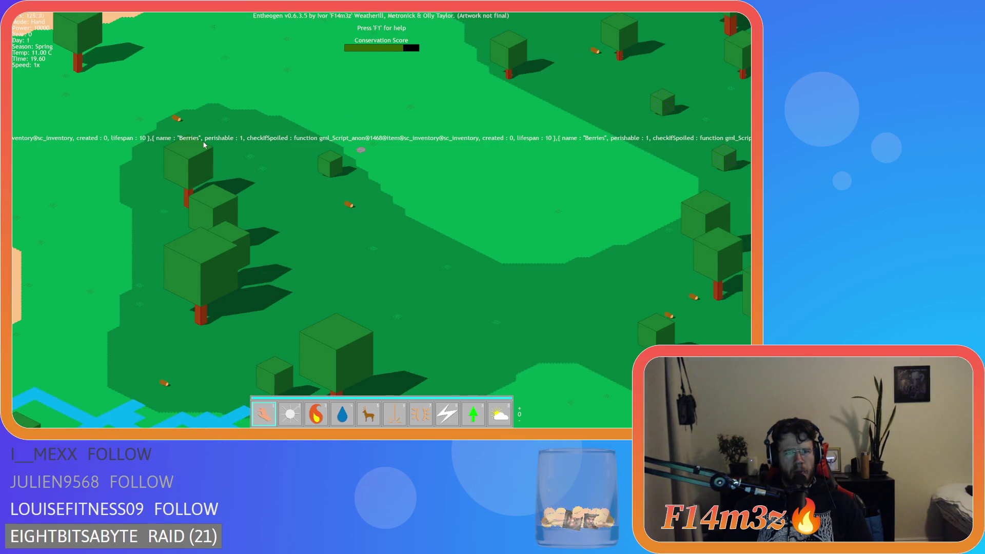
key(d)
key(d)
key(d)
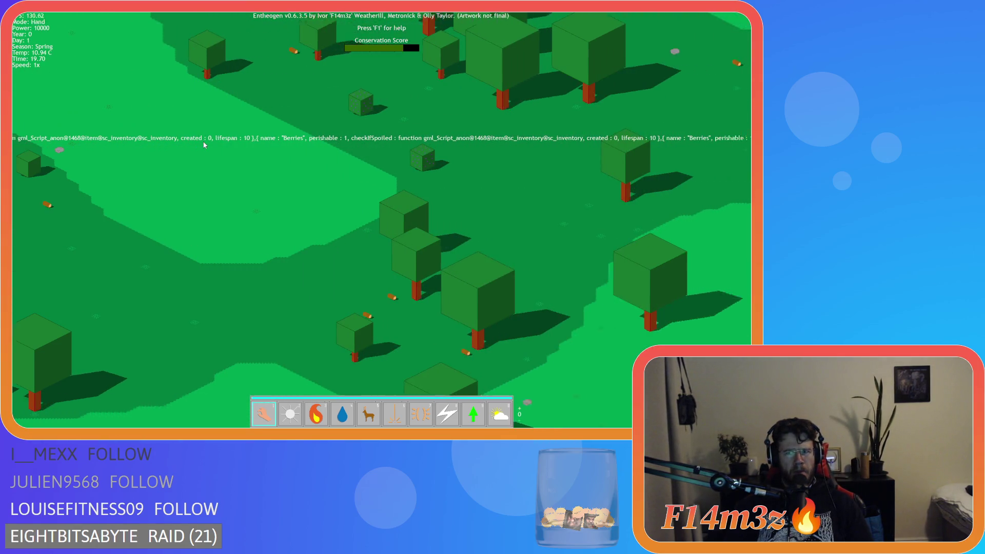
key(d)
key(d)
key(d)
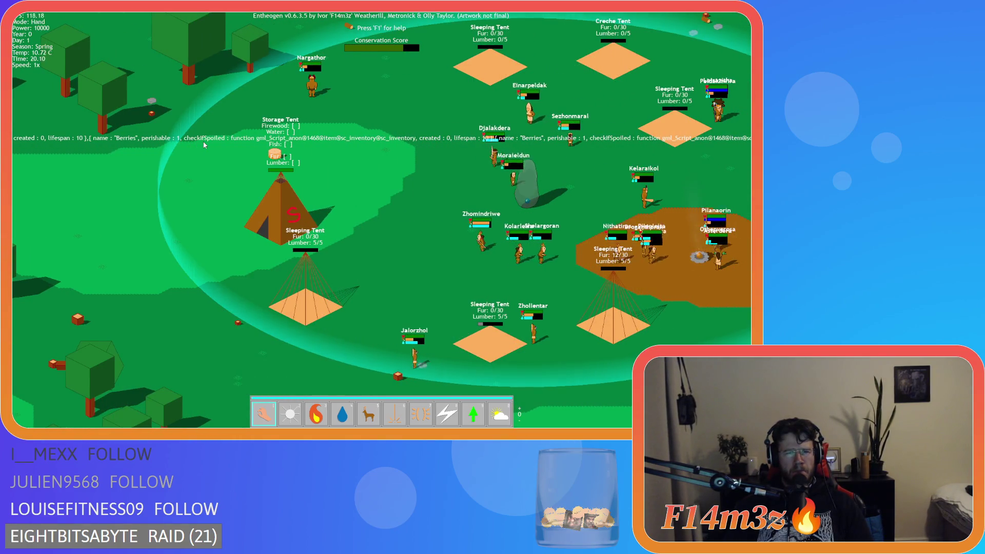
key(Escape)
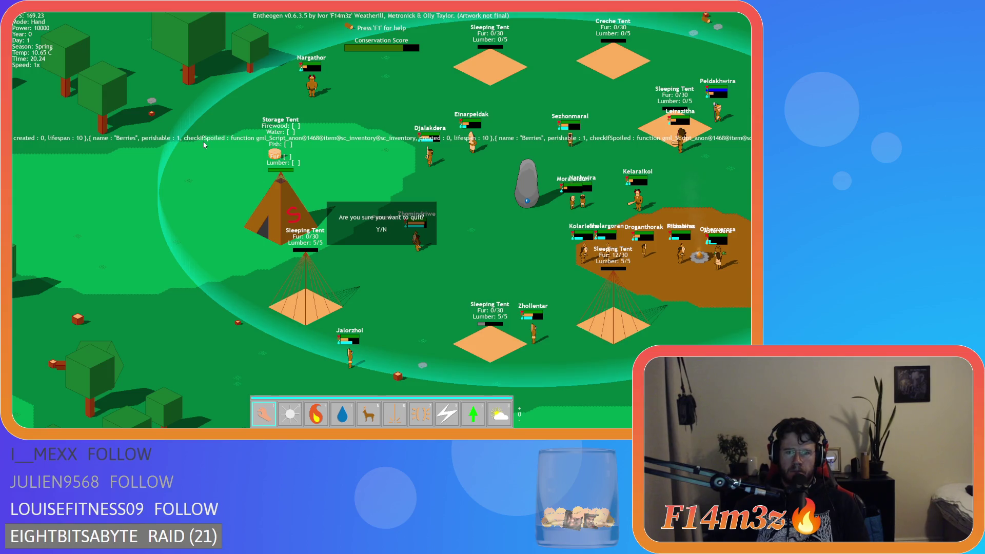
key(y)
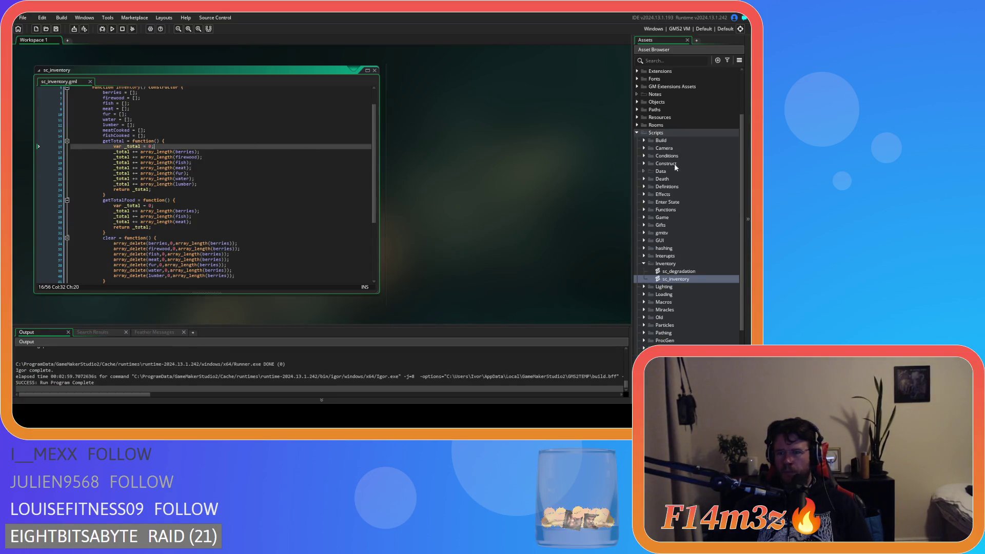
- Collapse Scripts > Inventory and open ob_store from Objects > Construct to show its Draw End code
click(644, 263)
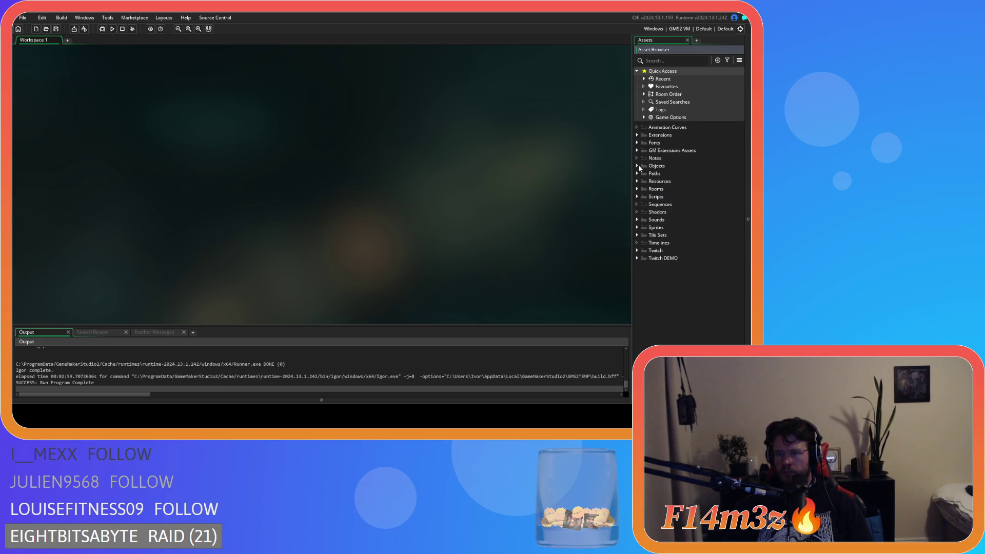
click(637, 166)
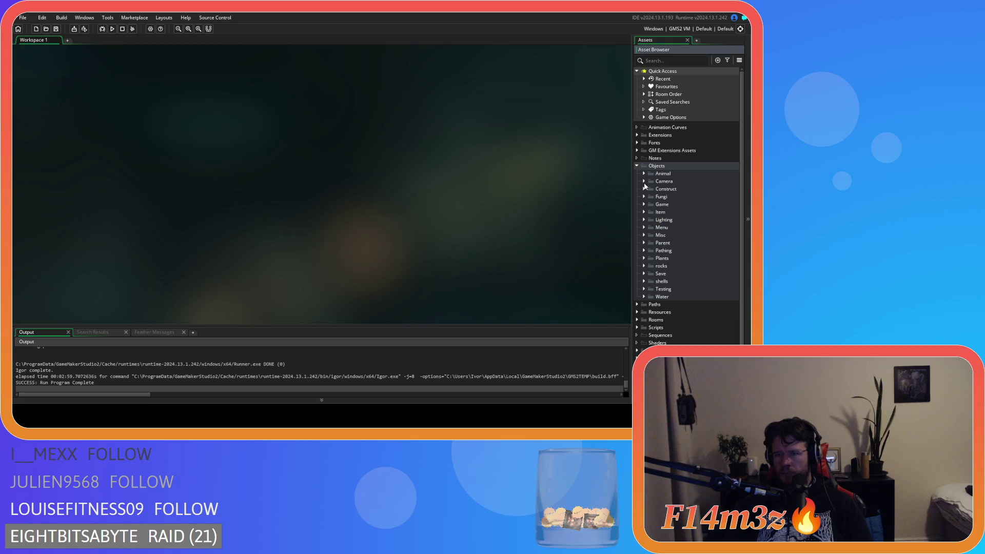
click(644, 189)
double_click(671, 312)
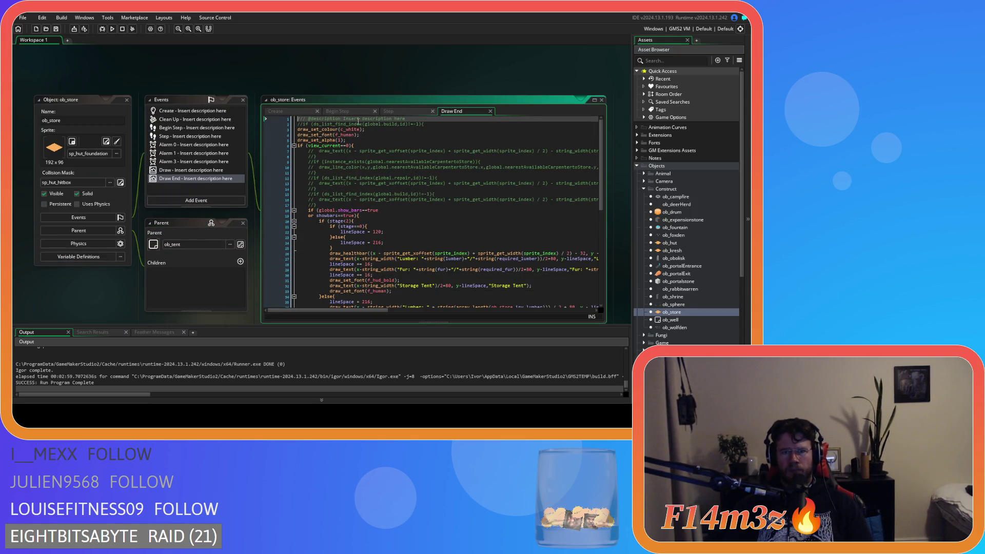
scroll(519, 175, down, 5)
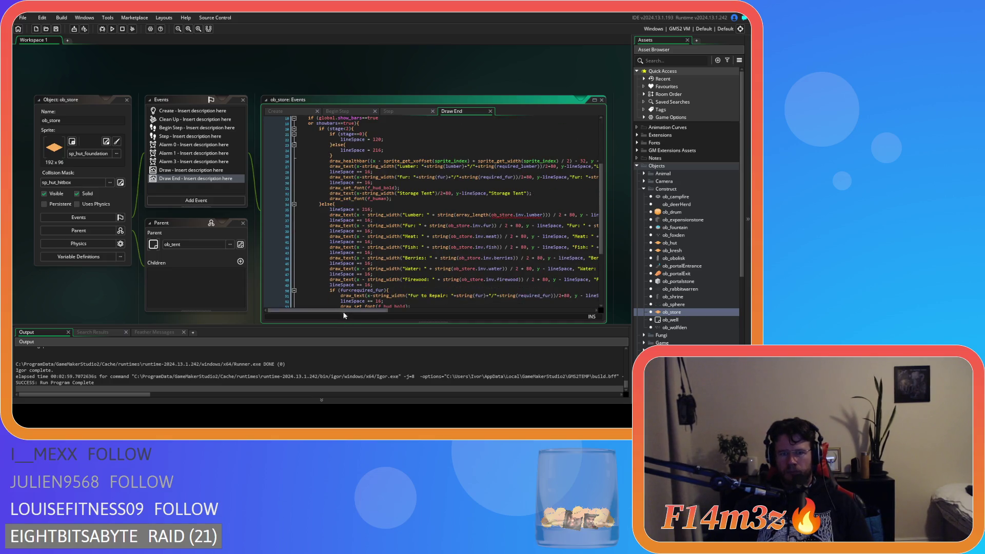
- Copy array_length( from line 36 and wrap ob_store.inv.fur in array_length() on the Fur line
mouse_move(379, 307)
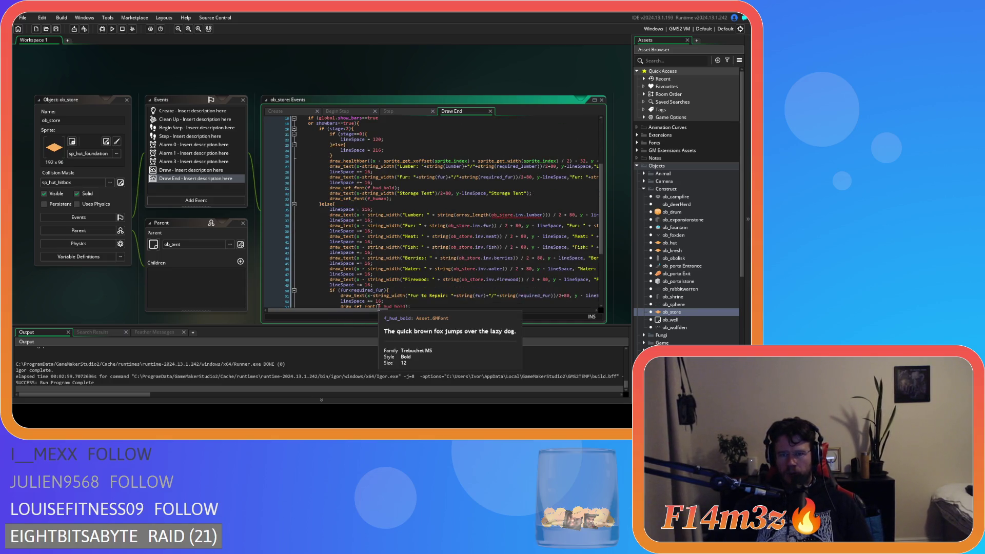
drag(370, 310, 377, 314)
scroll(380, 312, right, 4)
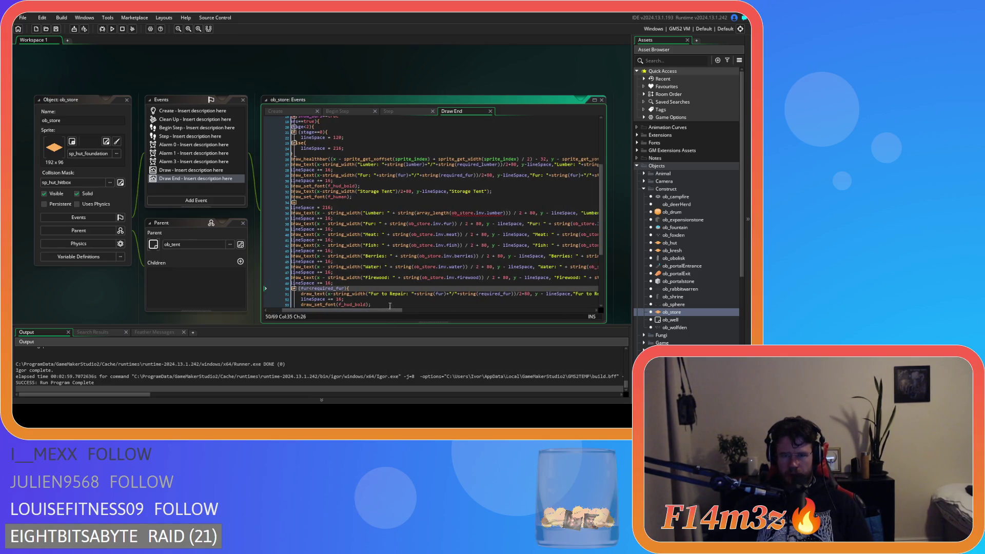
click(451, 213)
drag(430, 215, 417, 214)
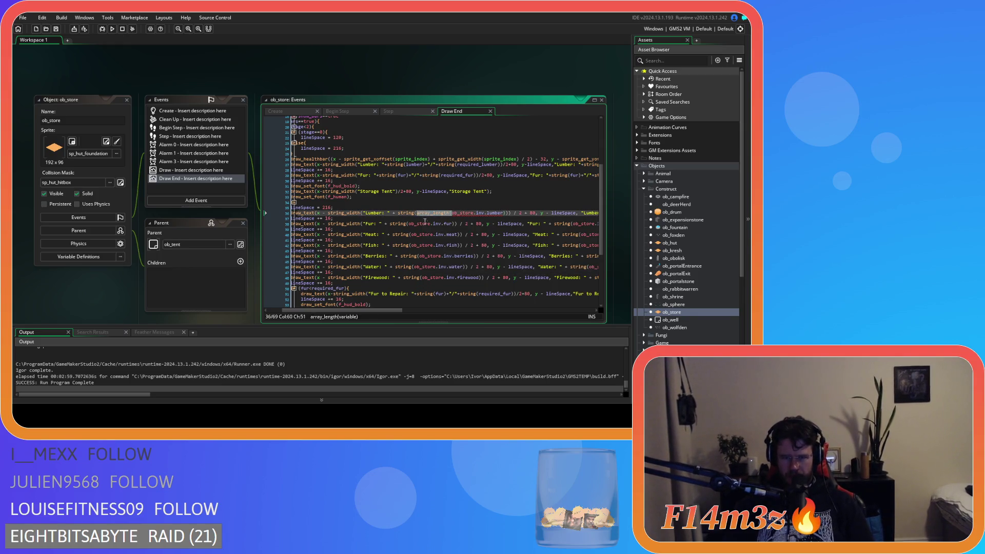
key(ctrl+c)
click(410, 224)
key(ctrl+v)
click(481, 223)
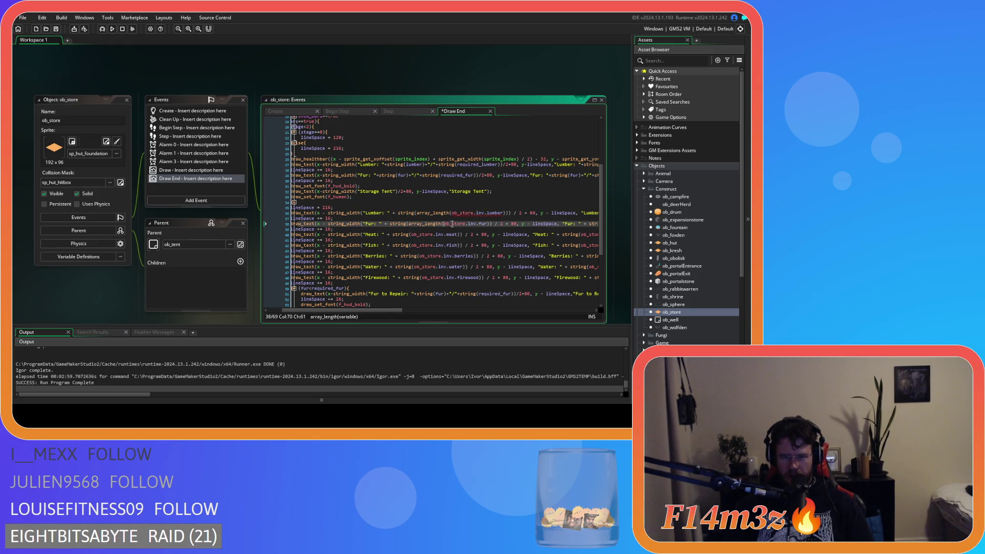
click(497, 222)
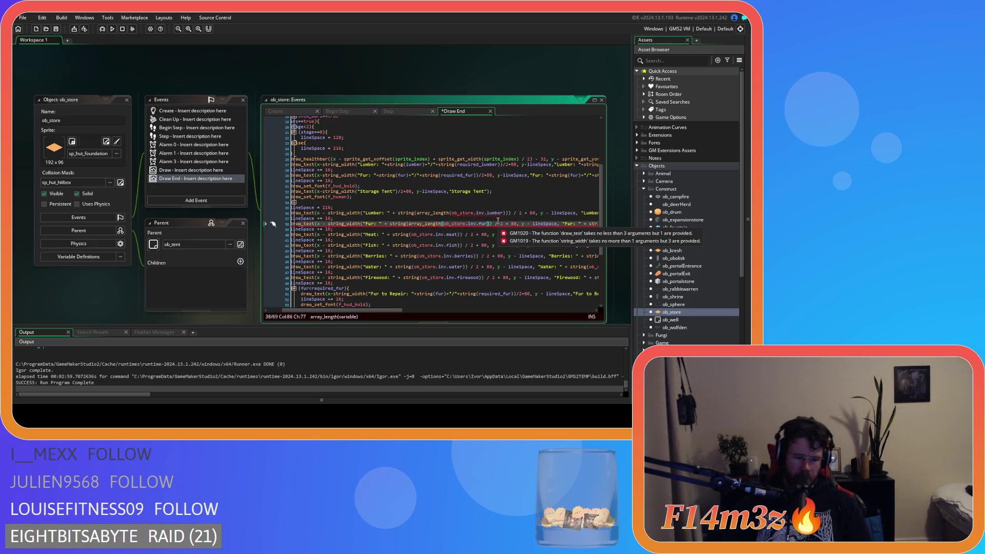
text())
- Wrap ob_store.inv.meat, ob_store.inv.fish and ob_store.inv.berries in array_length()
click(411, 233)
text(array_length()
click(491, 233)
text())
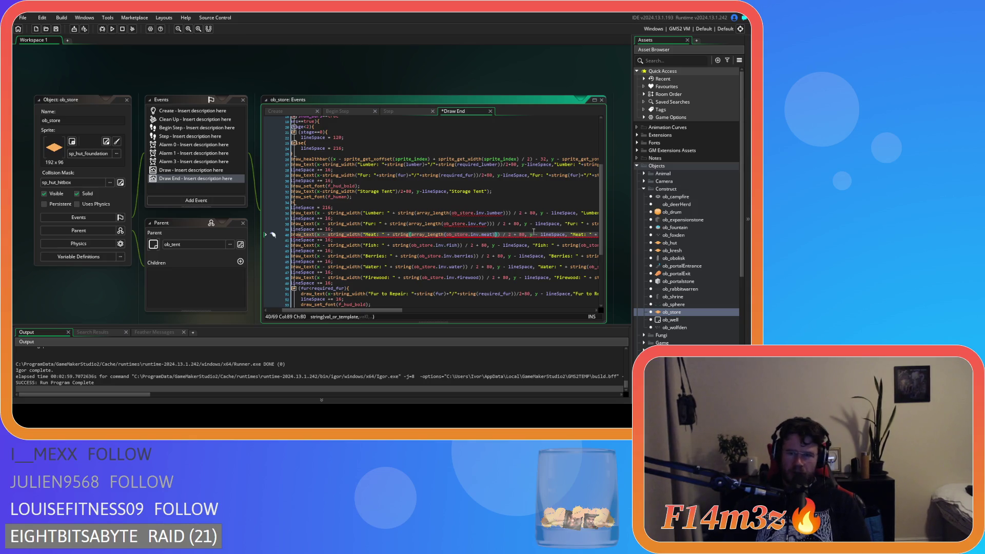
click(418, 245)
key(ctrl+v)
click(492, 245)
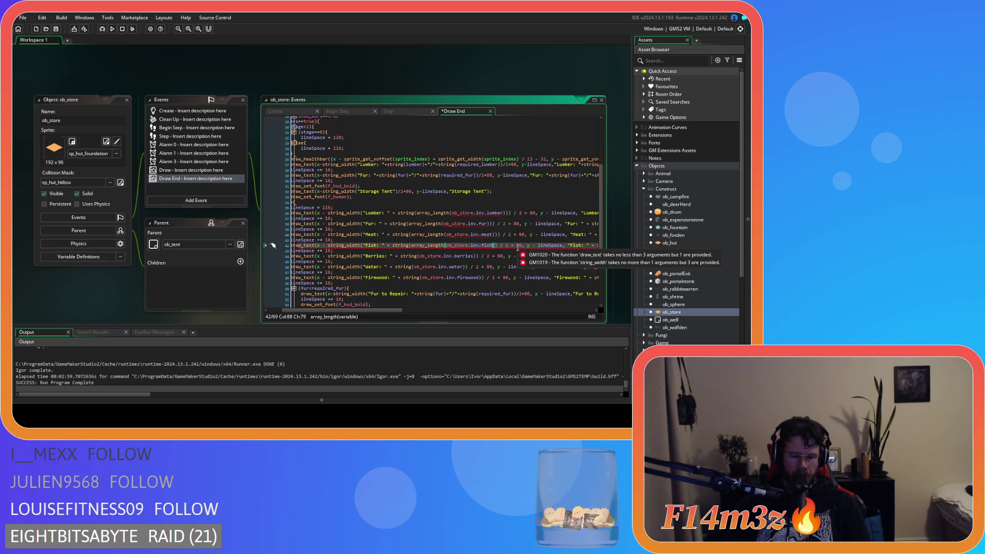
text())
click(420, 256)
key(ctrl+v)
click(511, 256)
text())
- Wrap ob_store.inv.water and ob_store.inv.firewood in array_length()
click(413, 267)
key(ctrl+v)
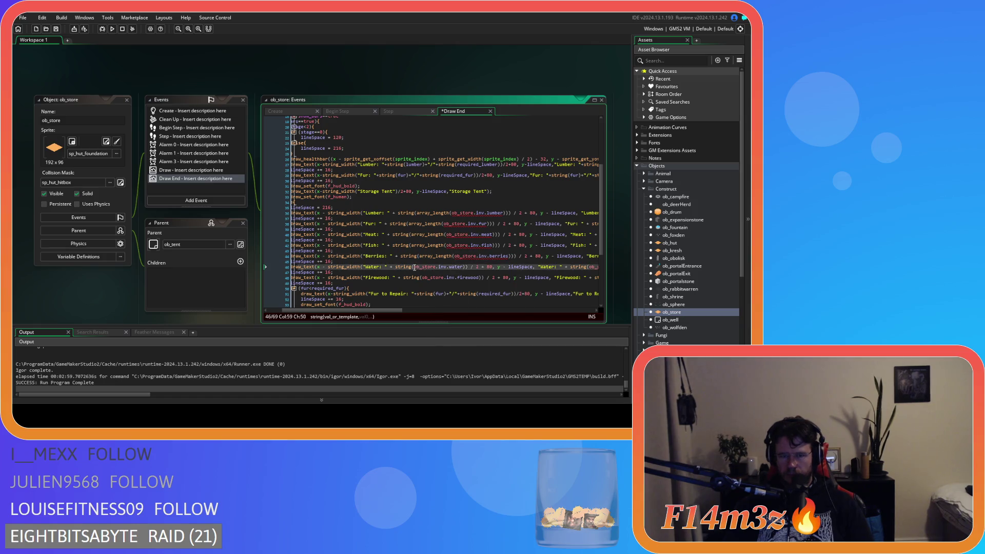
click(498, 267)
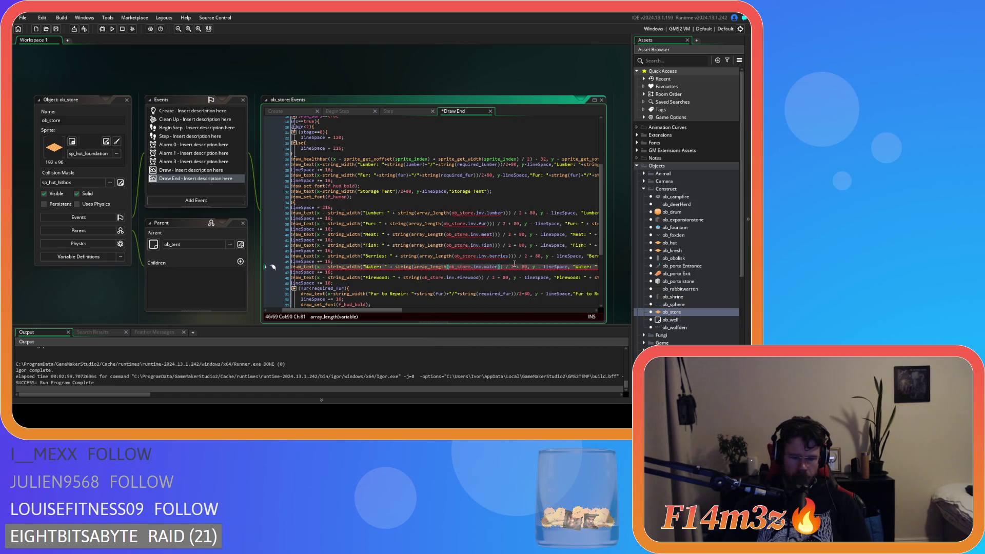
text())
click(423, 277)
key(ctrl+v)
click(516, 277)
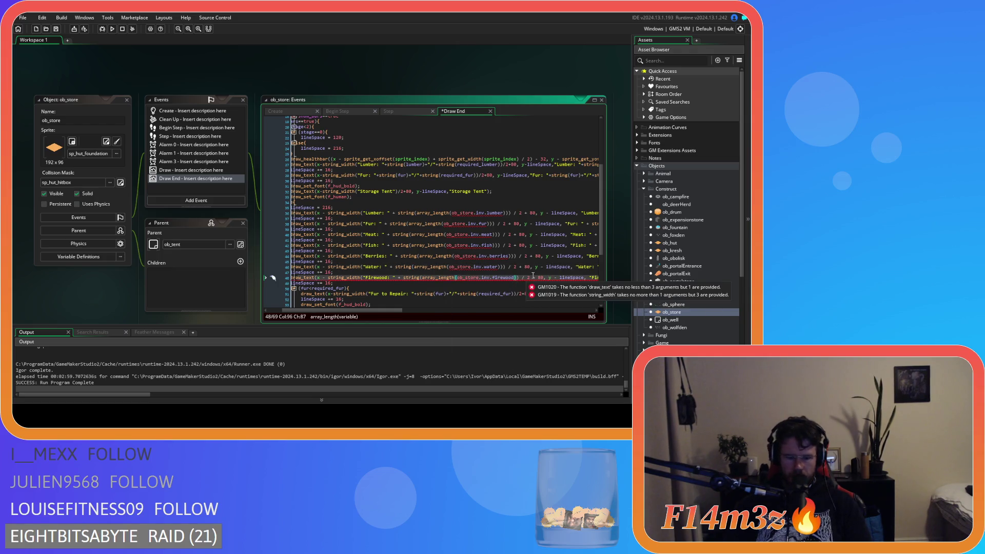
text())
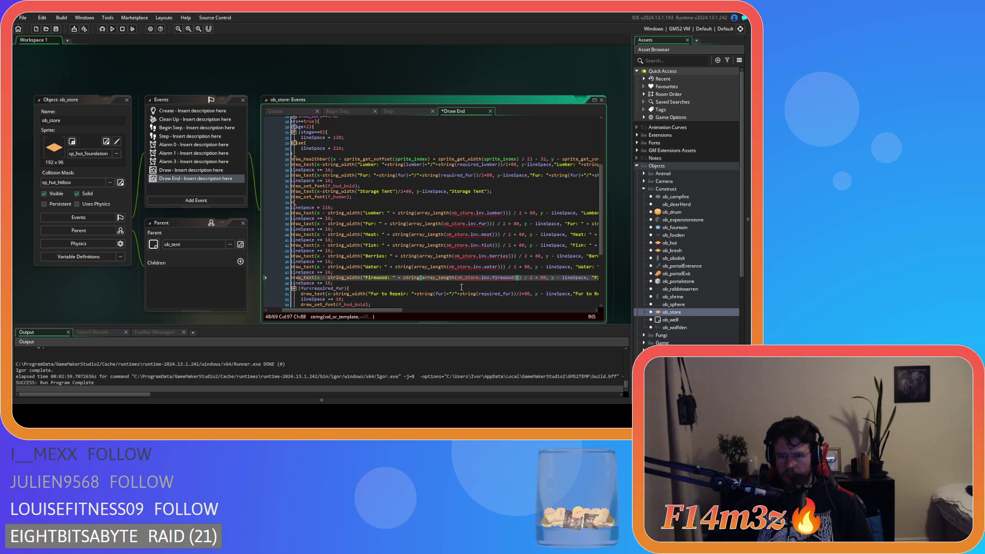
drag(387, 310, 465, 311)
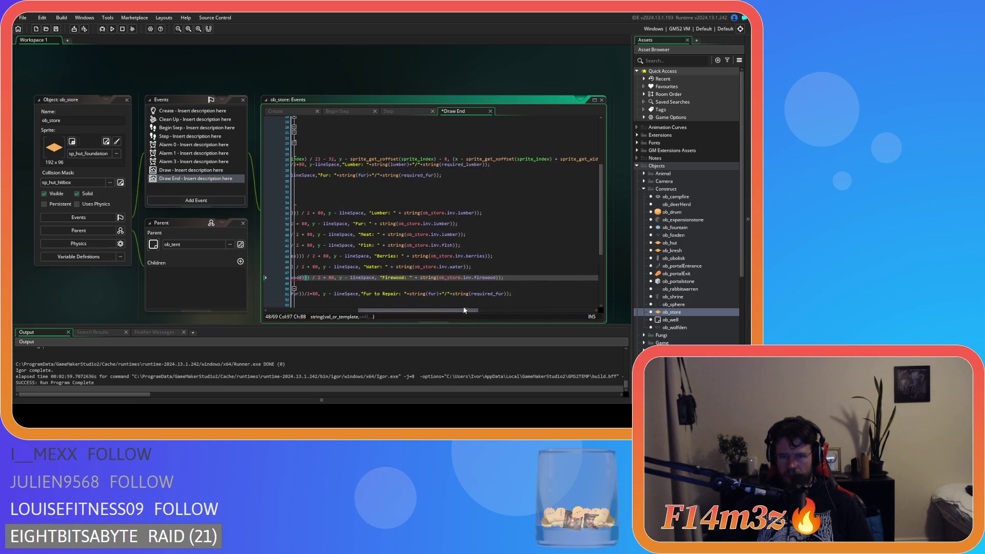
- Wrap ob_store.inv.lumber in array_length() on line 36 and close the Fur line's bracket
click(423, 212)
key(ctrl+v)
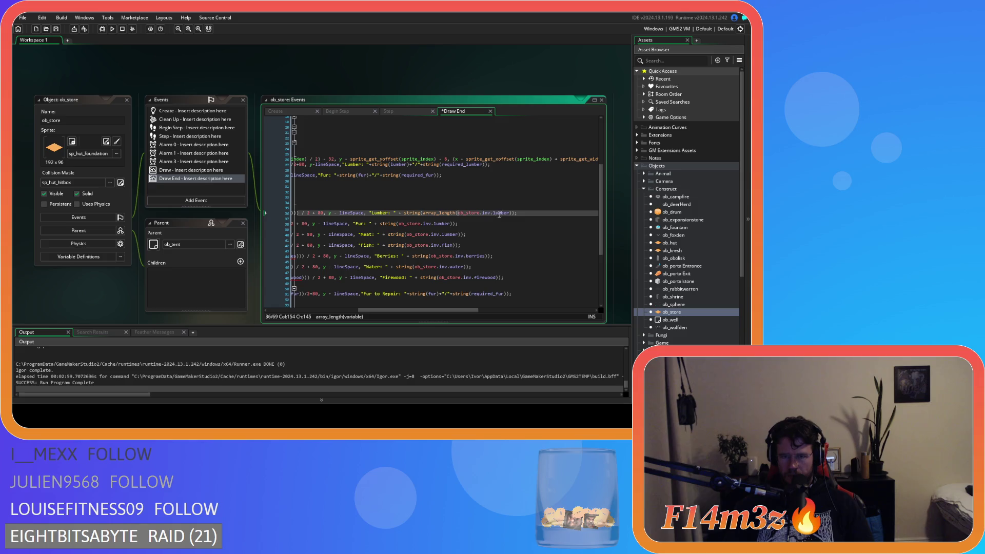
click(509, 213)
text())
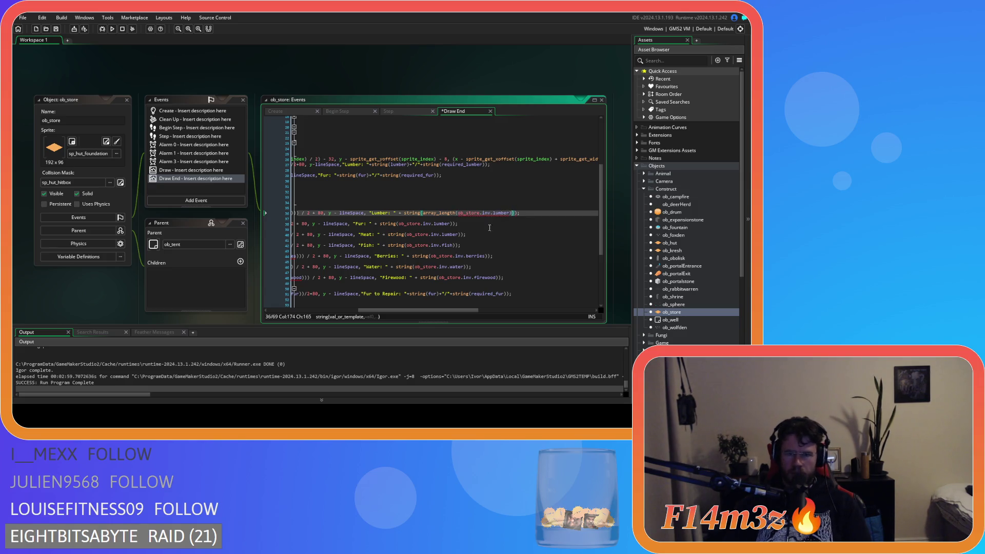
key(ctrl+z)
key(ctrl+z)
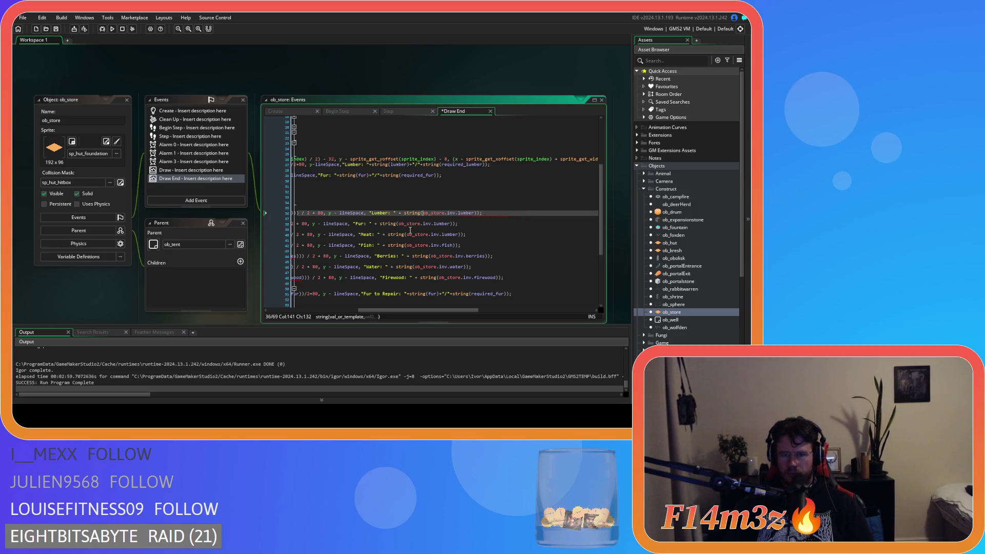
key(ctrl+y)
key(ctrl+y)
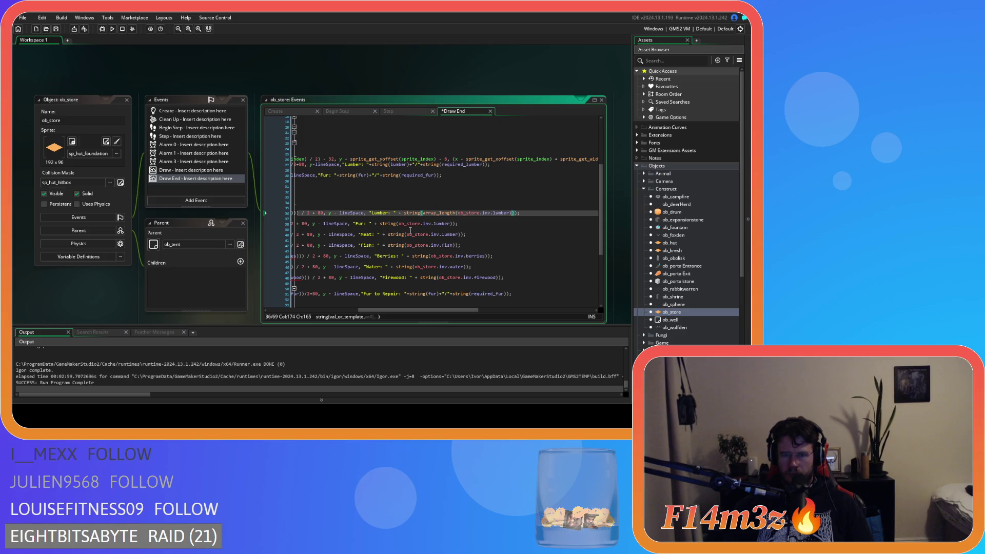
key(ctrl+y)
key(ctrl+y)
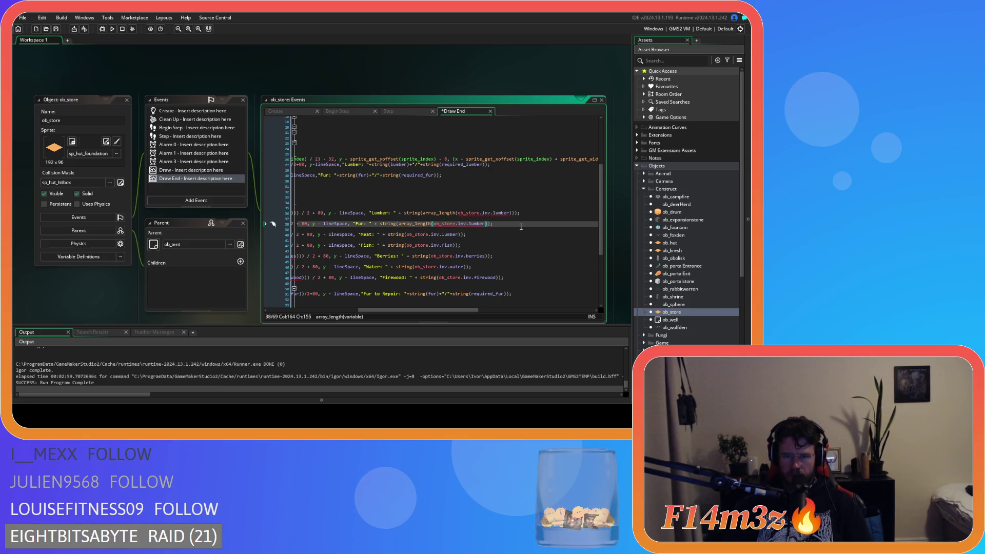
text())
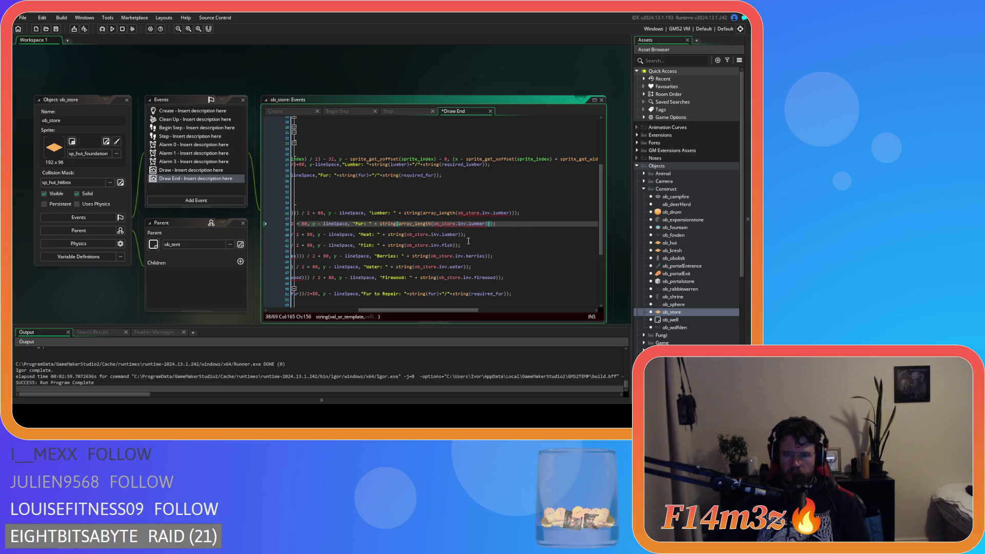
- Wrap the Meat, Fish and Berries readout values in array_length()
click(409, 235)
key(ctrl+v)
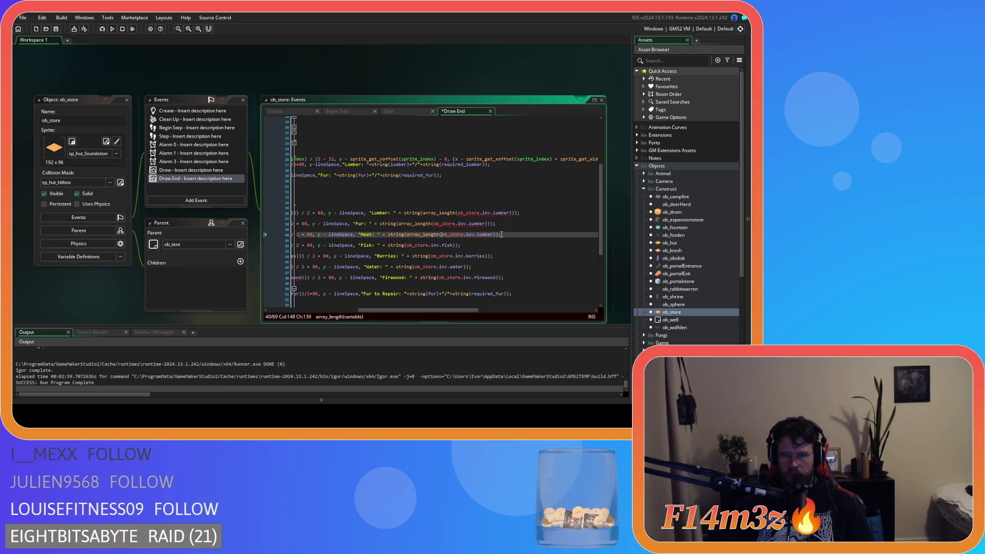
text())
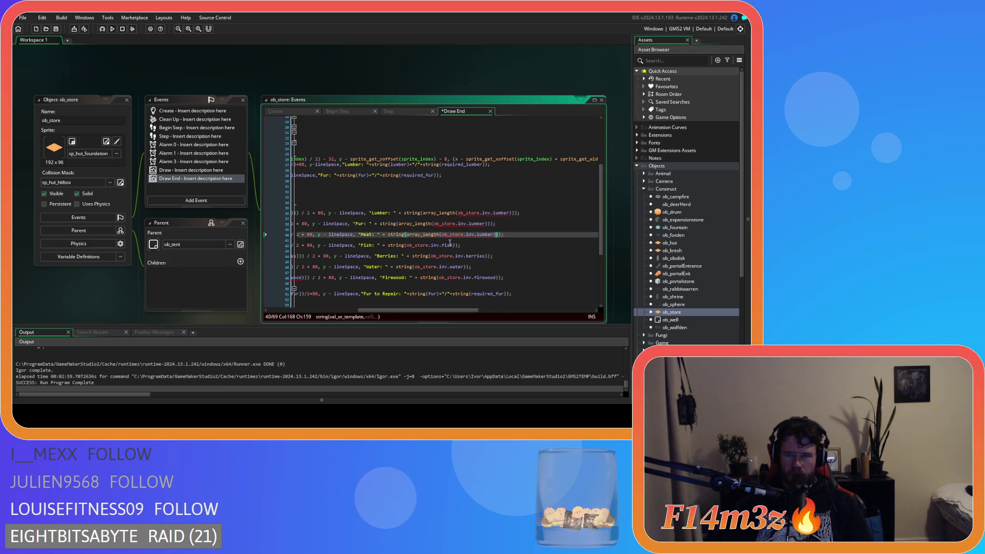
click(409, 244)
key(ctrl+v)
click(490, 246)
text())
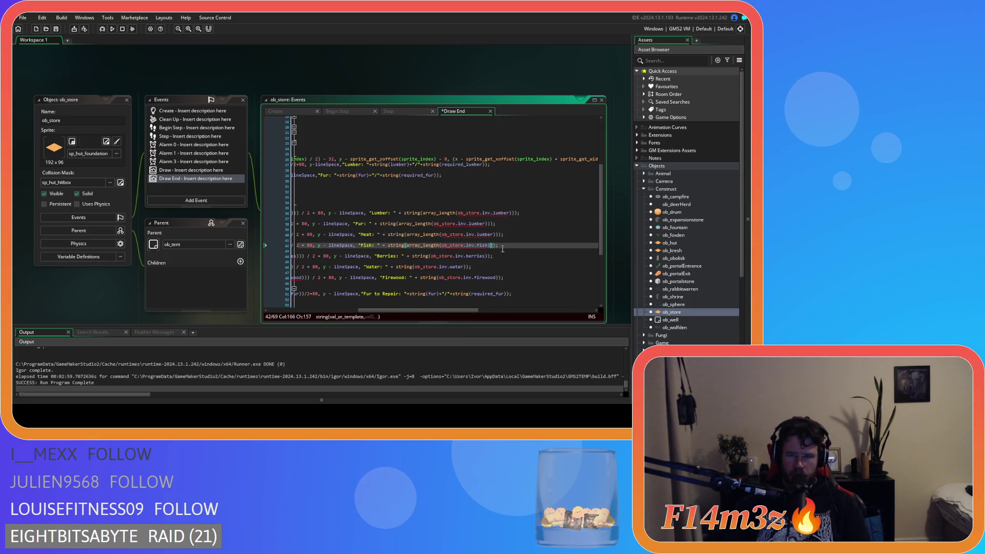
click(434, 255)
key(ctrl+v)
click(521, 256)
text())
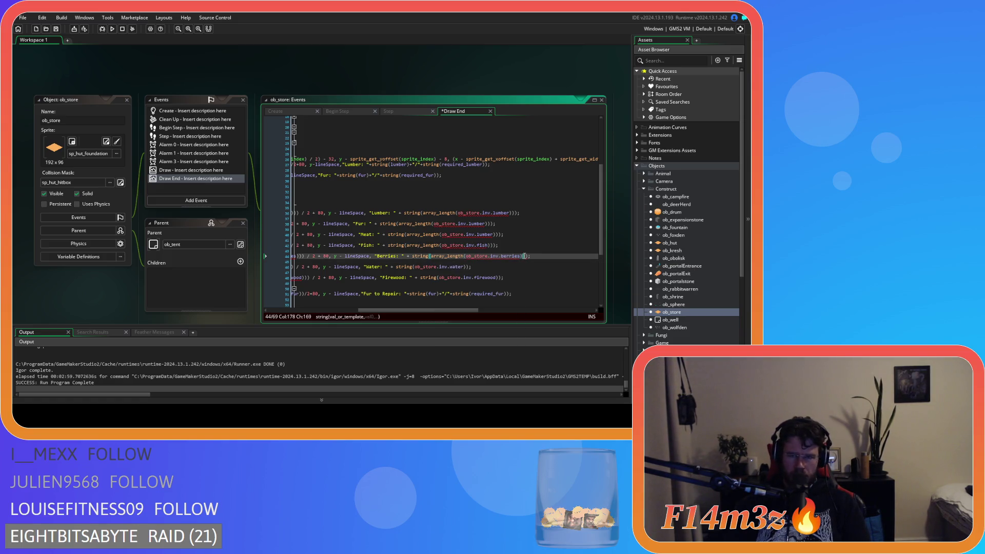
- Wrap the Water and Firewood values in array_length() and save the Draw End code
click(418, 266)
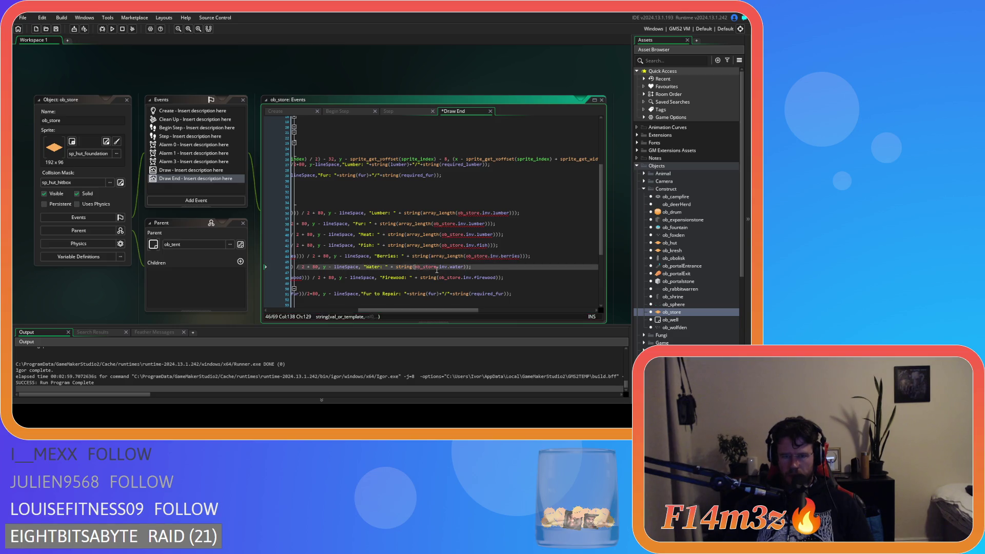
key(ctrl+v)
click(498, 266)
text())
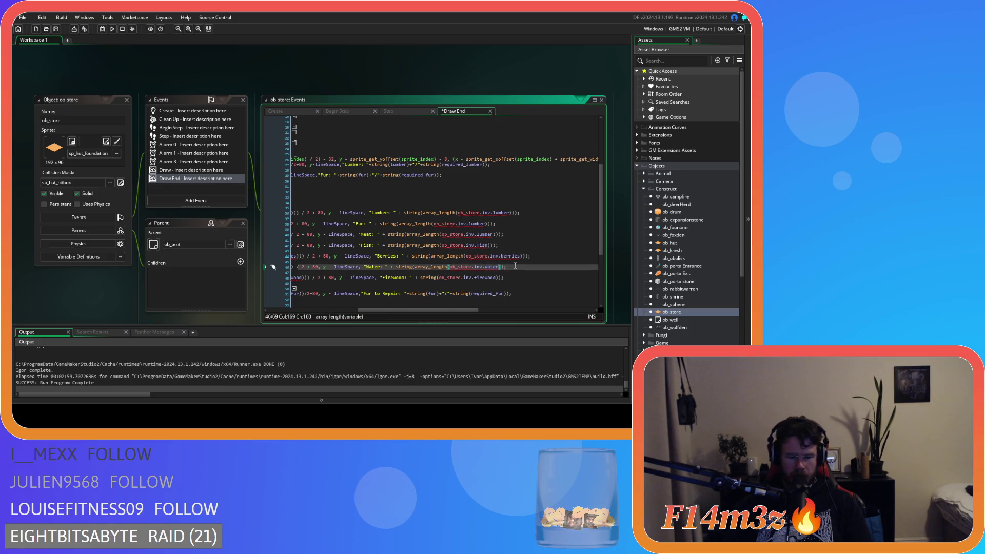
text())
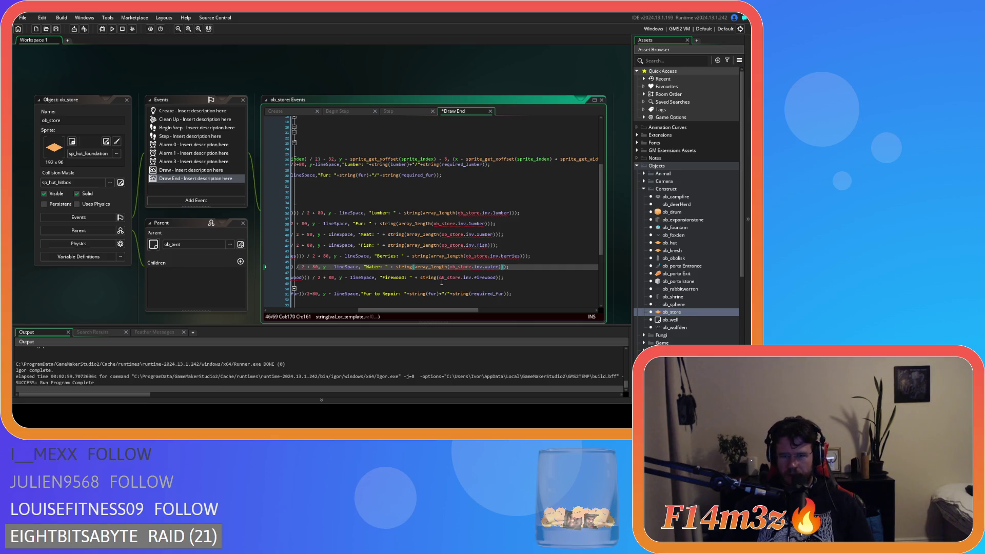
click(440, 277)
text(array_length()
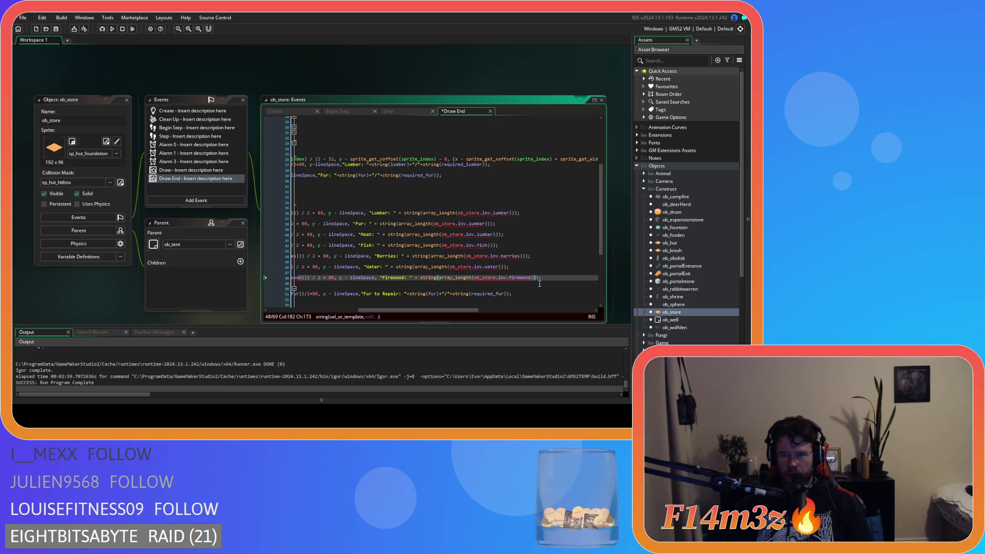
key(ctrl+s)
drag(390, 309, 370, 311)
click(334, 261)
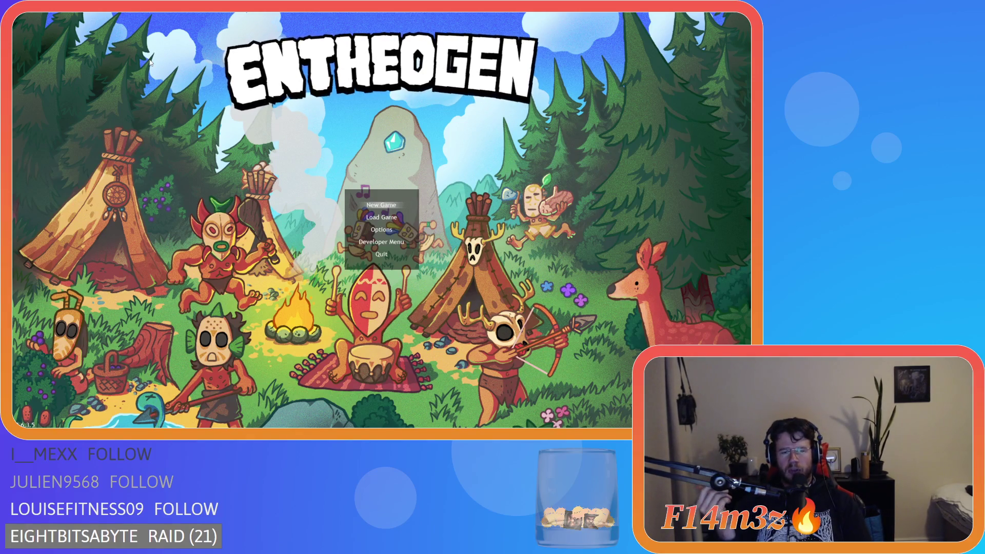
- Choose New Game from the main menu and confirm Beginner Island to generate the world
key(Return)
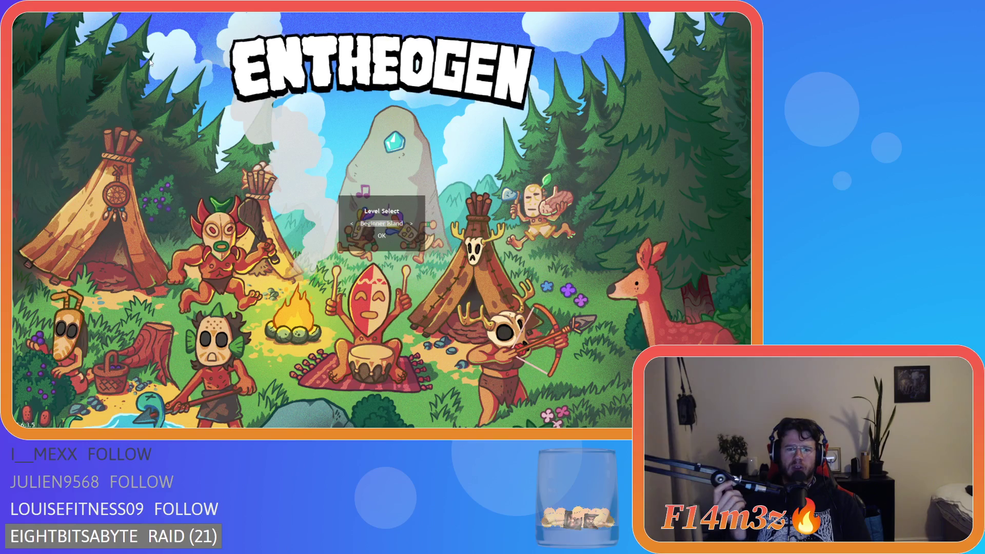
key(Return)
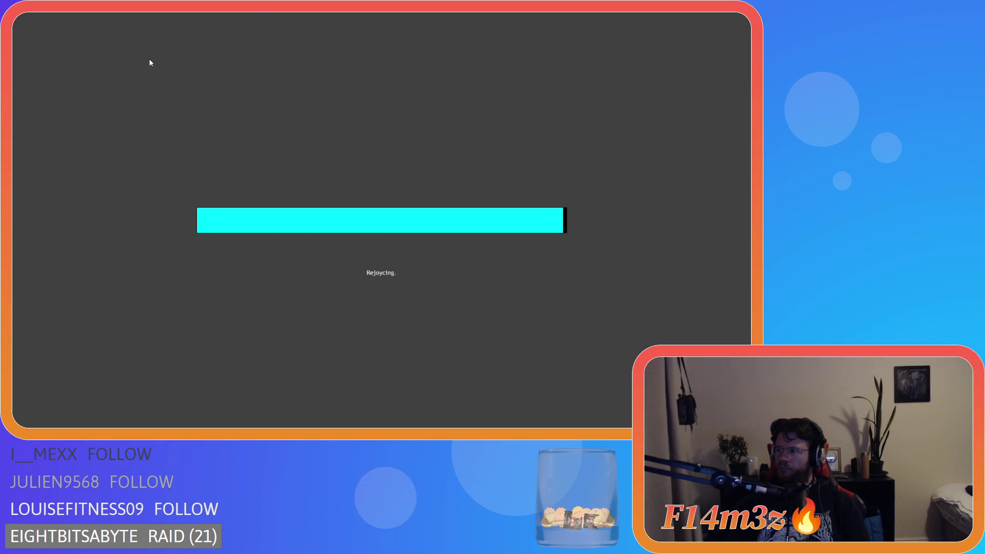
- Close help, filter the Tribe panel to only Fishers and Foragers, and cycle through three villagers
key(F1)
key(Tab)
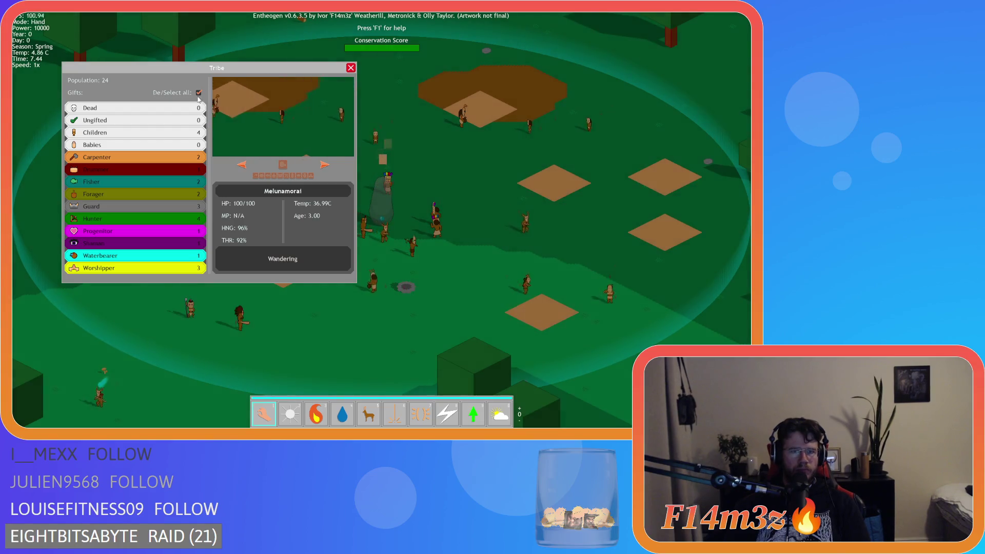
click(199, 93)
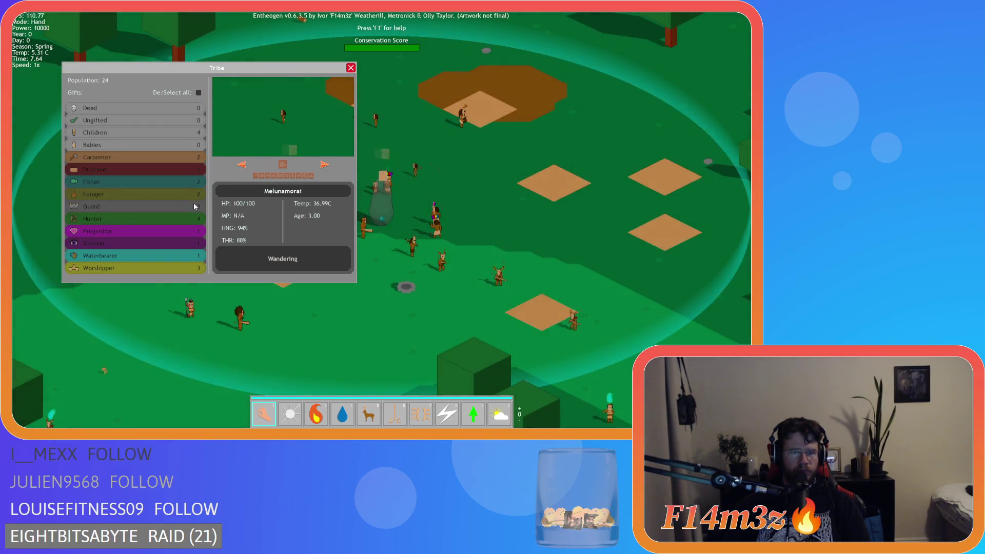
click(180, 182)
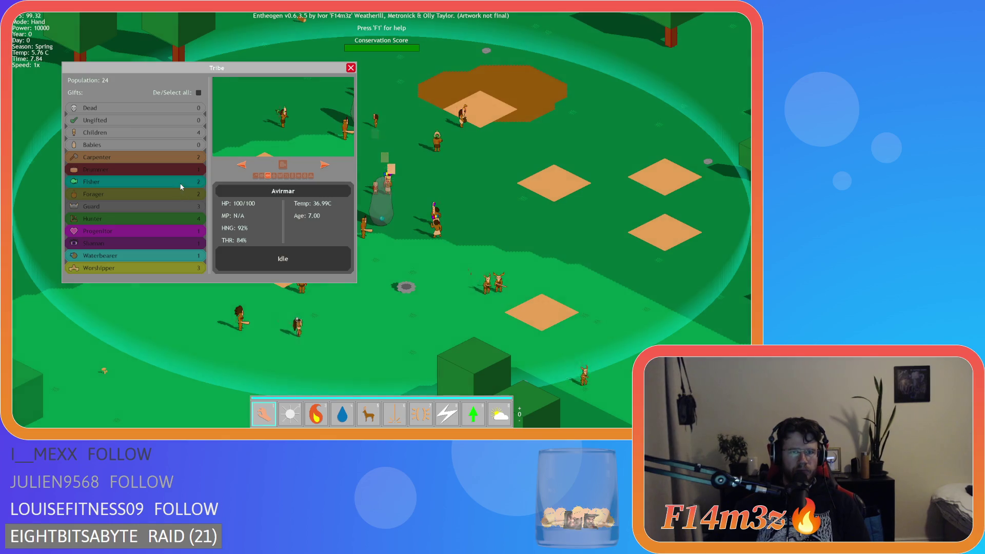
click(186, 194)
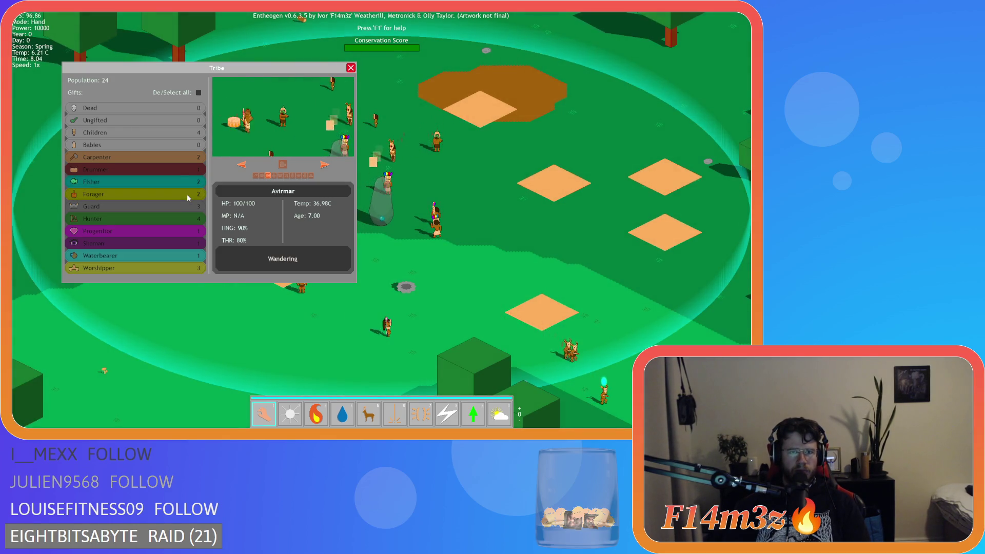
click(325, 165)
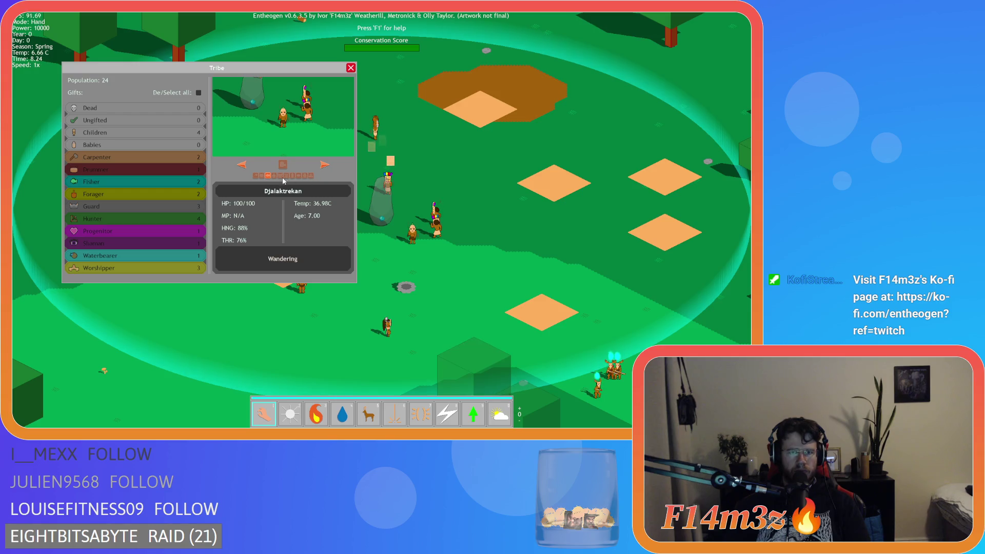
click(325, 166)
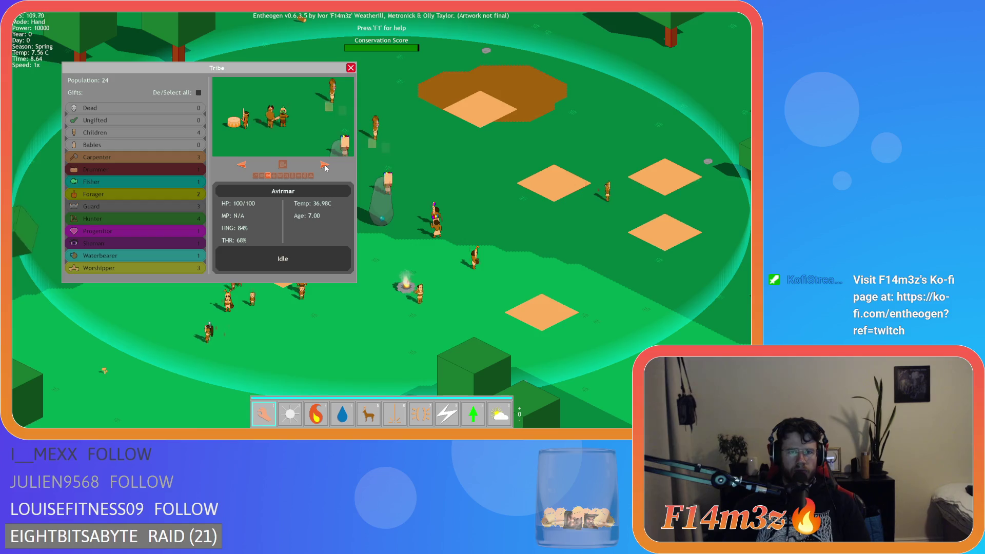
click(325, 166)
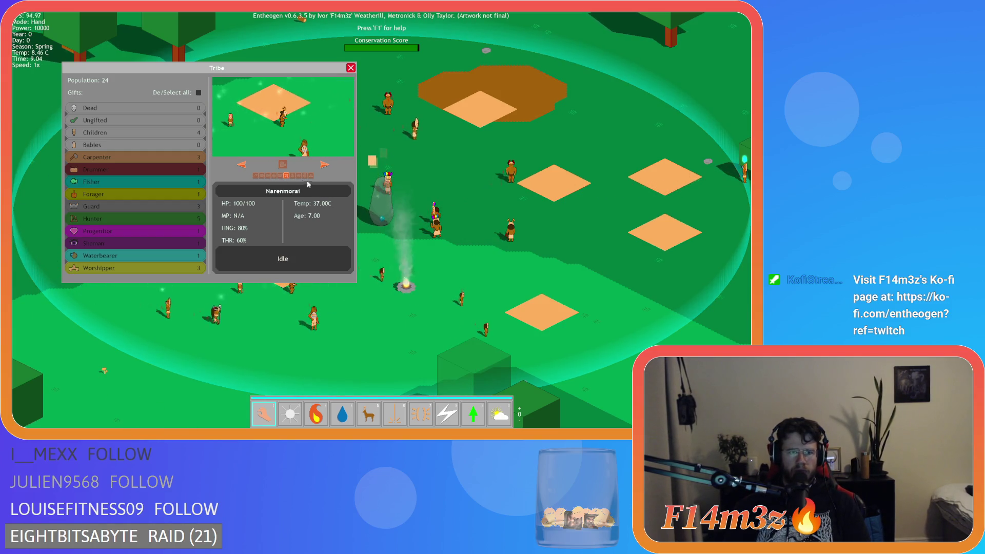
scroll(417, 162, down, 3)
scroll(416, 163, down, 3)
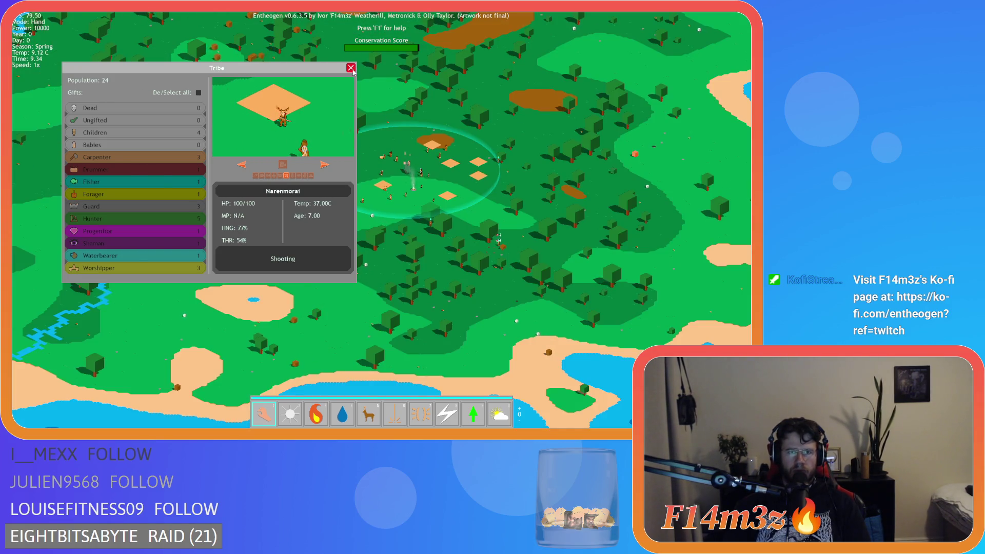
click(351, 68)
scroll(367, 115, up, 5)
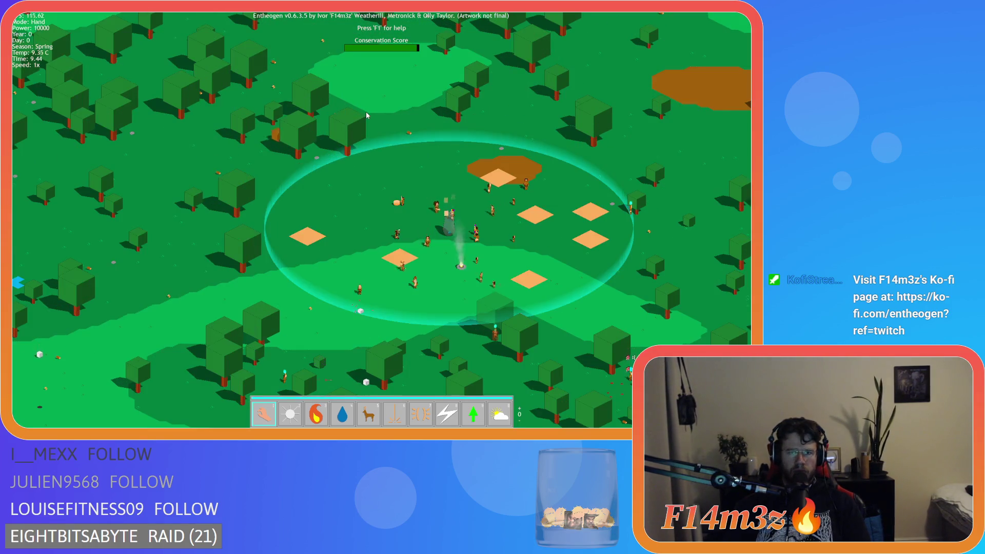
scroll(362, 124, up, 3)
key(t)
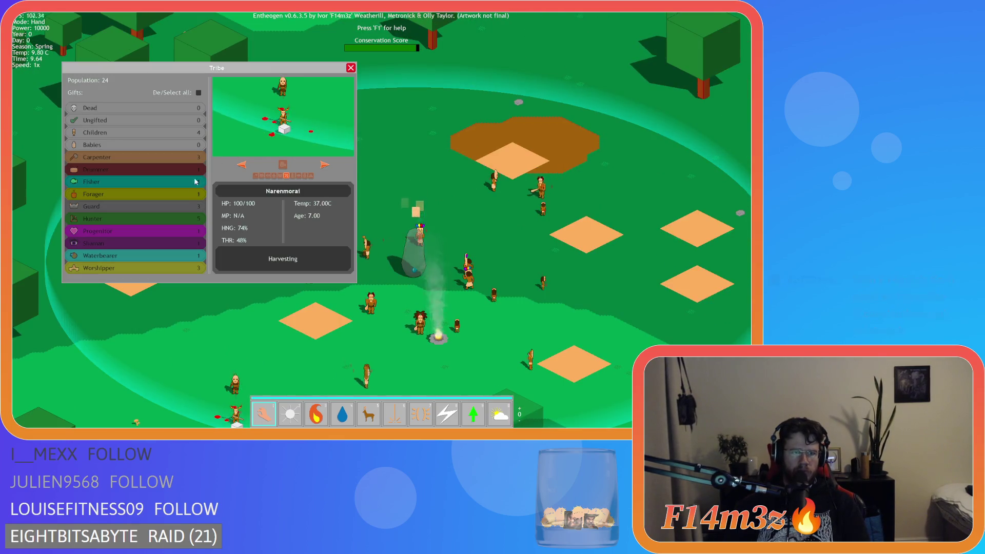
click(171, 271)
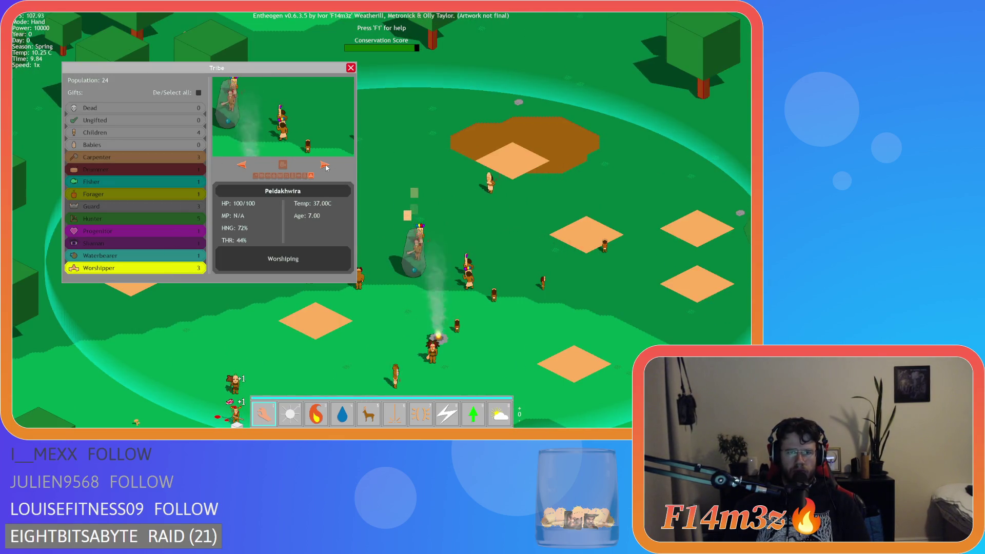
click(242, 165)
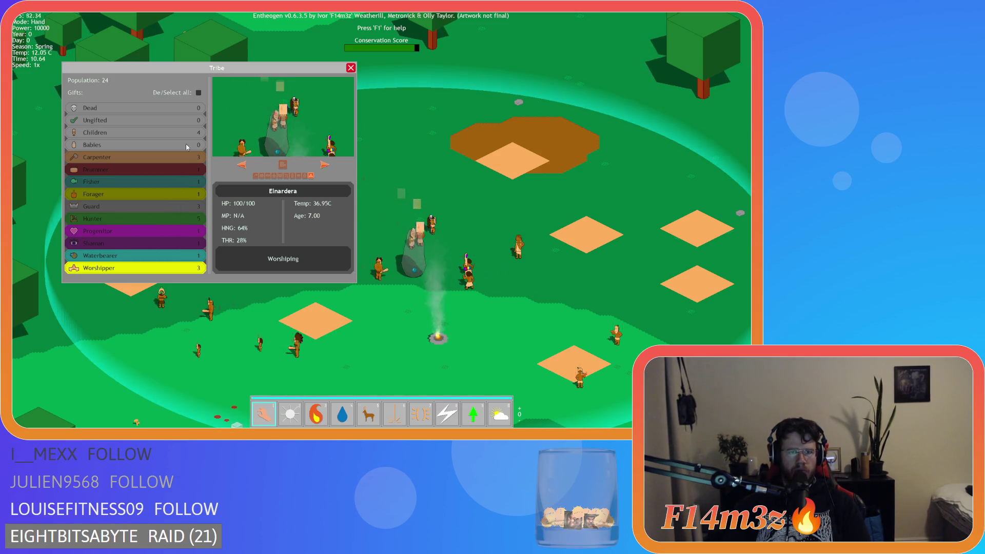
click(198, 93)
click(160, 183)
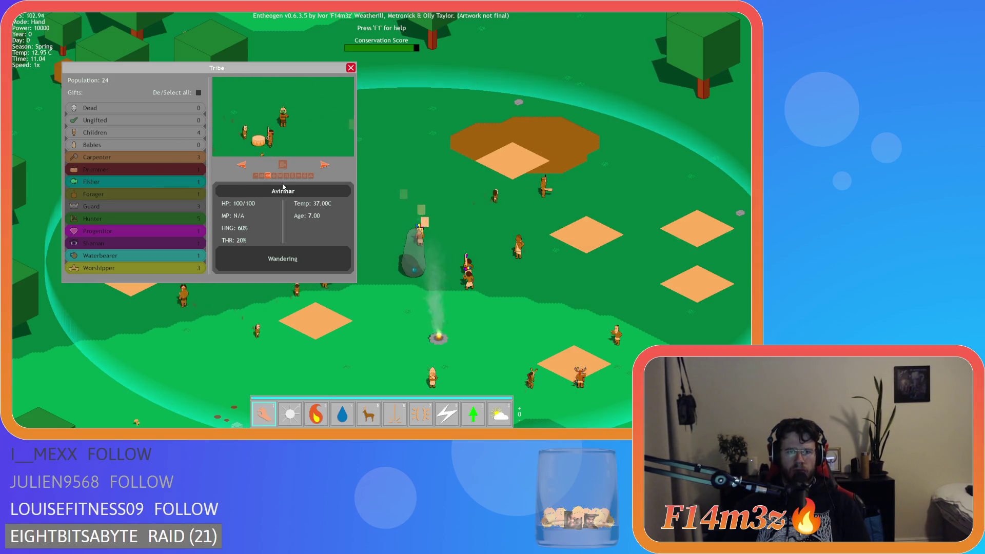
click(304, 176)
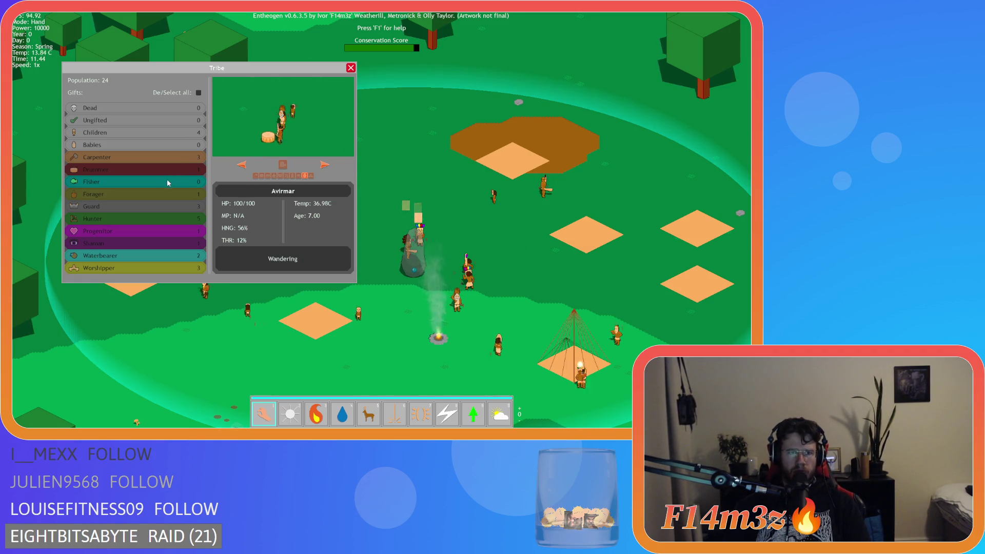
click(139, 243)
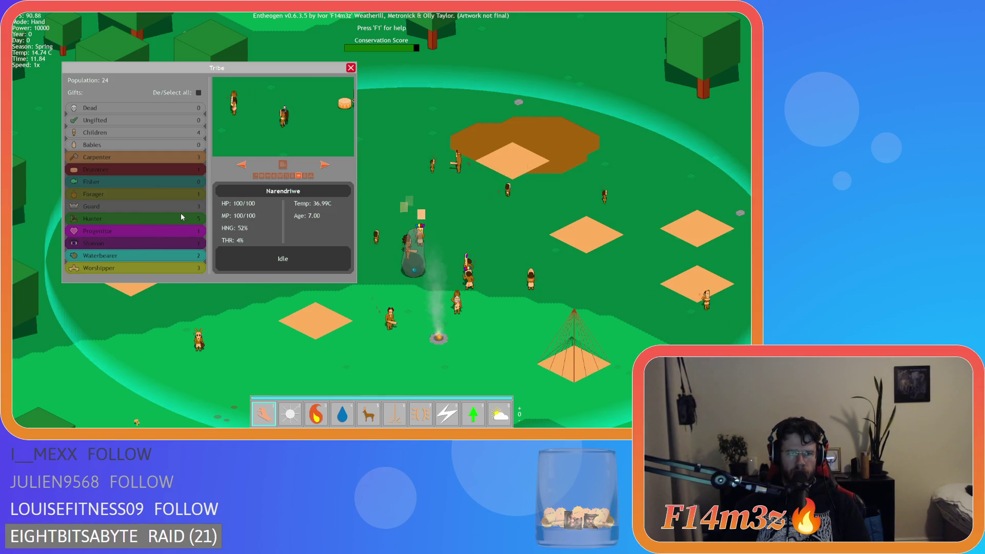
click(177, 194)
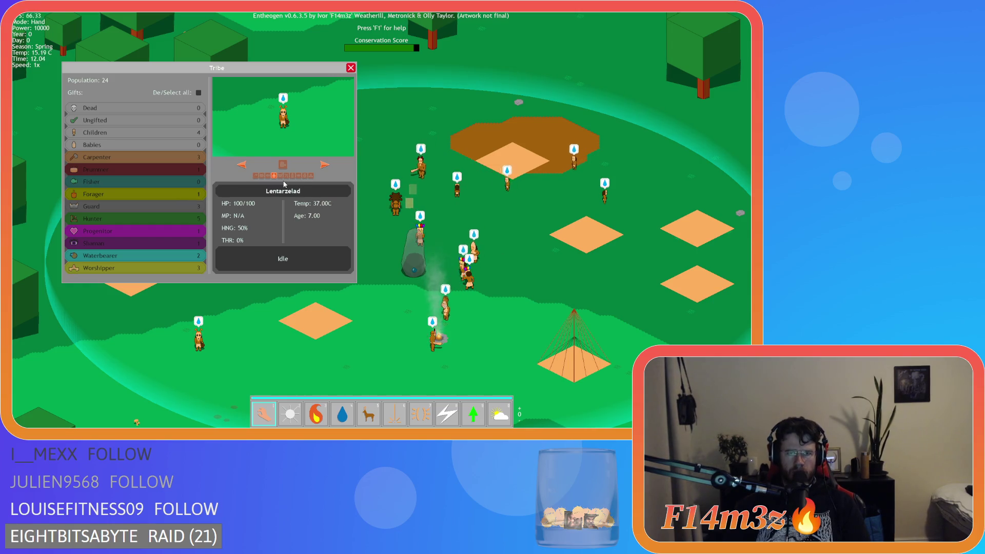
click(299, 176)
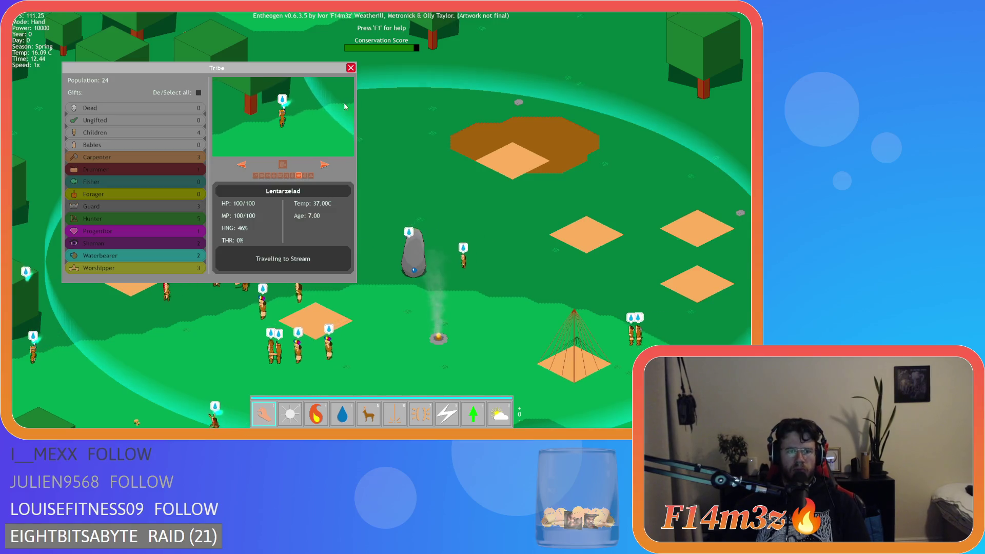
click(351, 68)
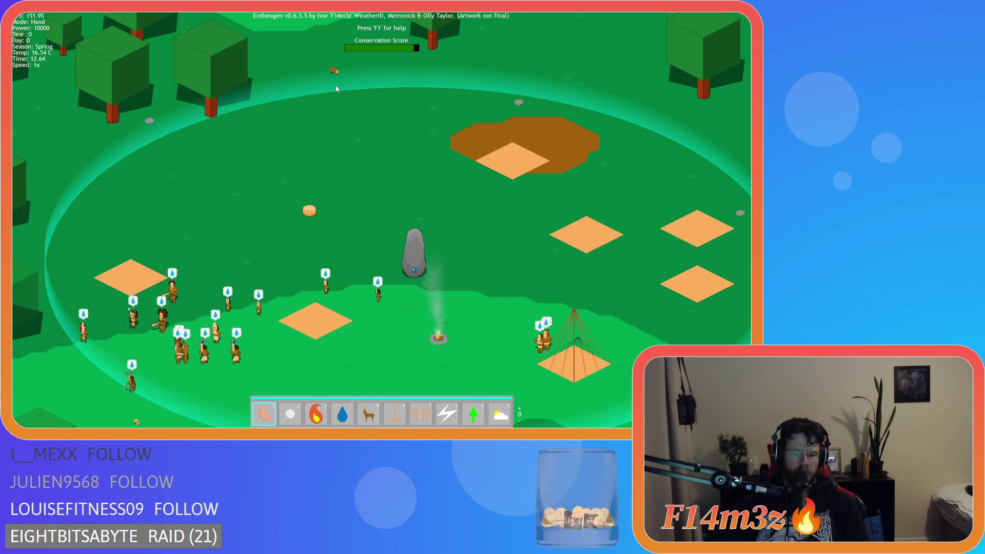
key(t)
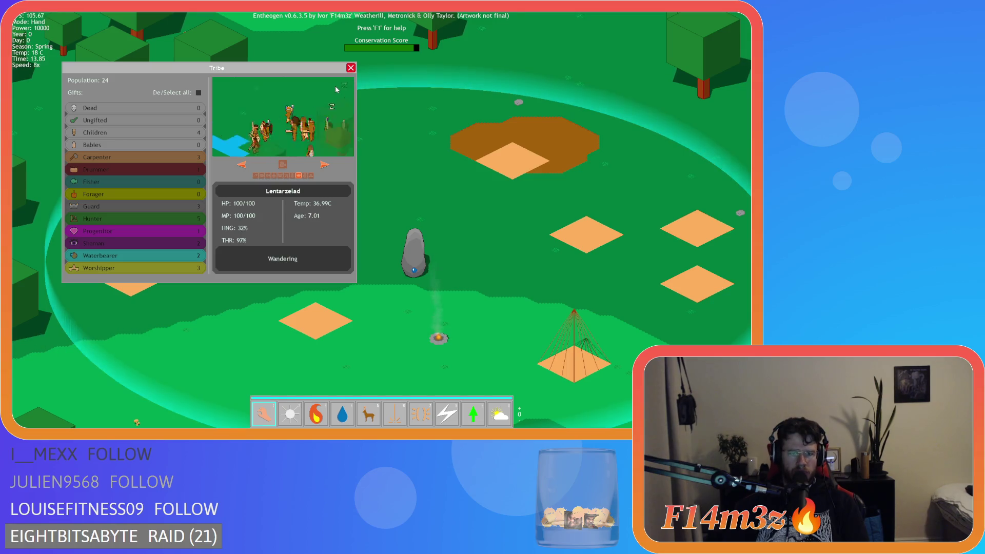
key(t)
key(t)
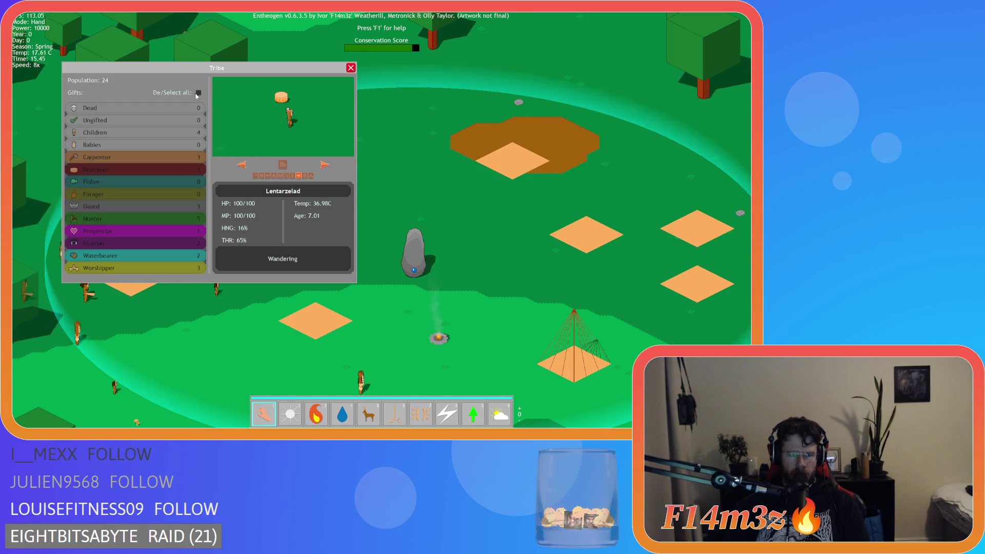
click(198, 93)
click(351, 68)
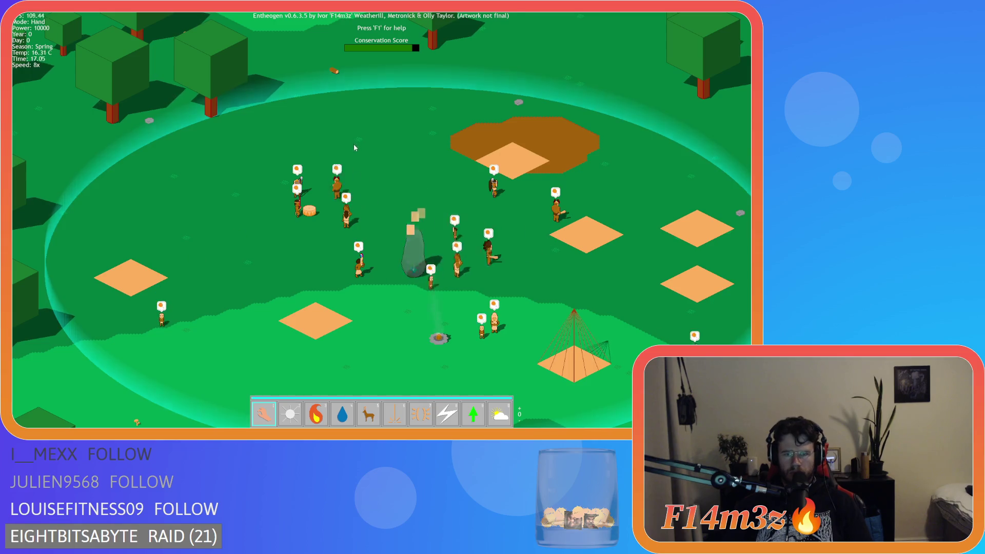
key(d)
scroll(360, 157, down, 5)
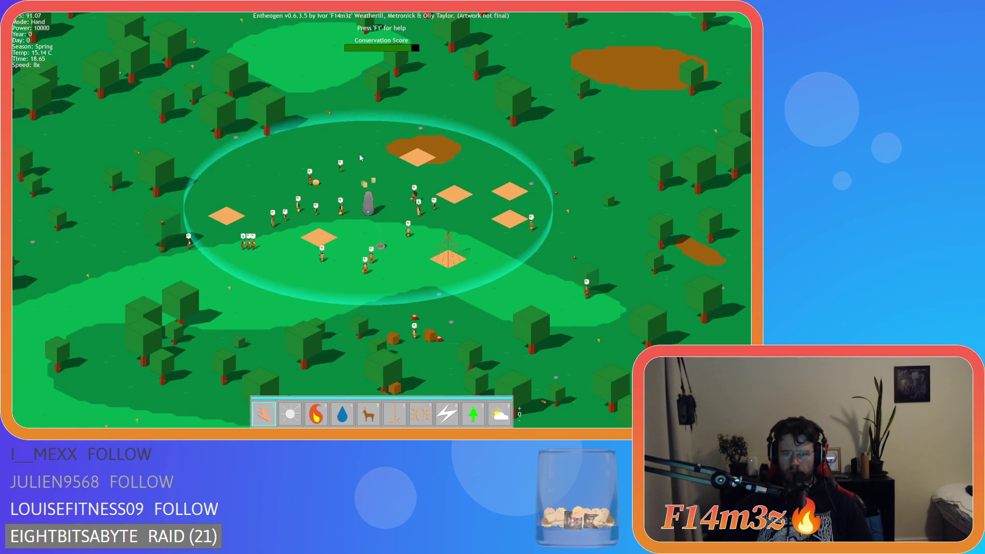
key(a)
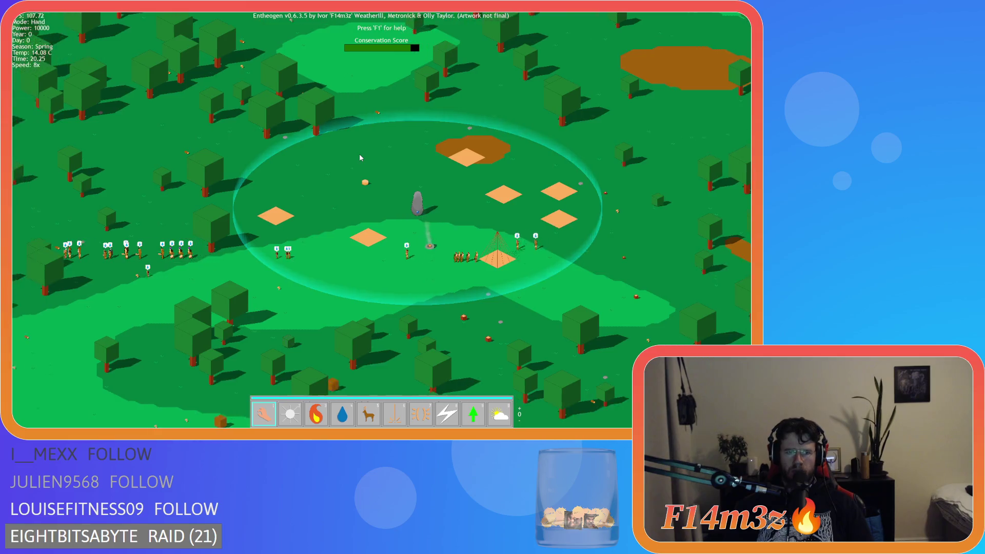
key(s)
key(w)
key(d)
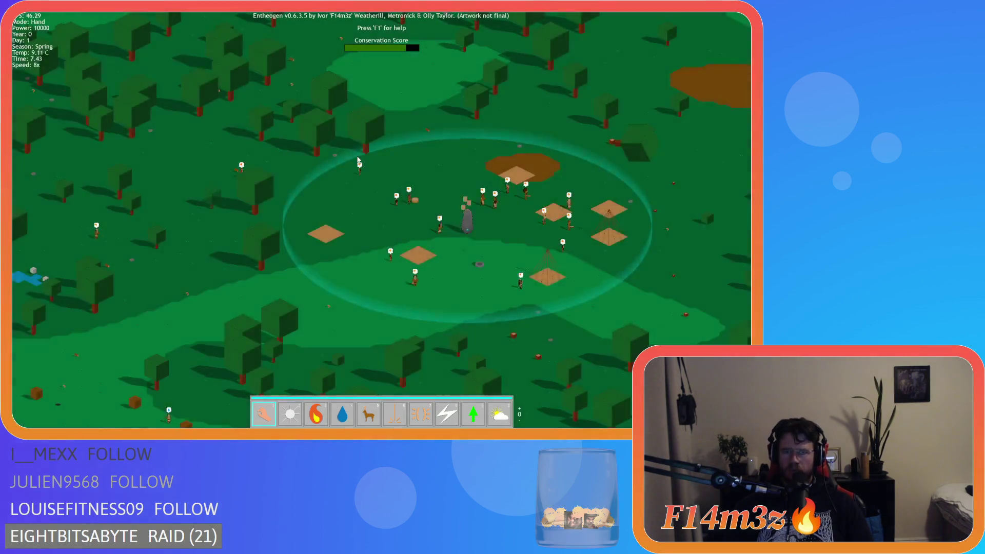
key(d)
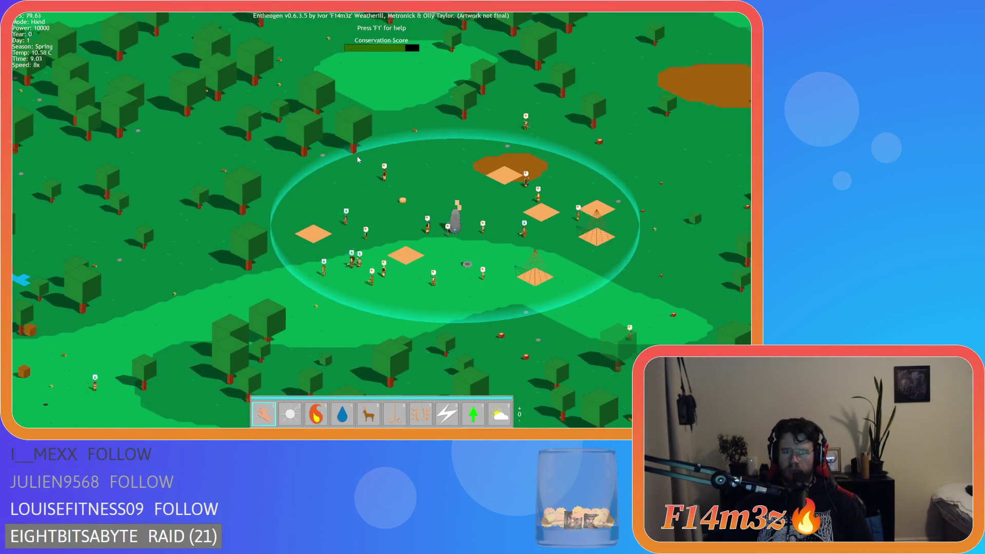
key(a)
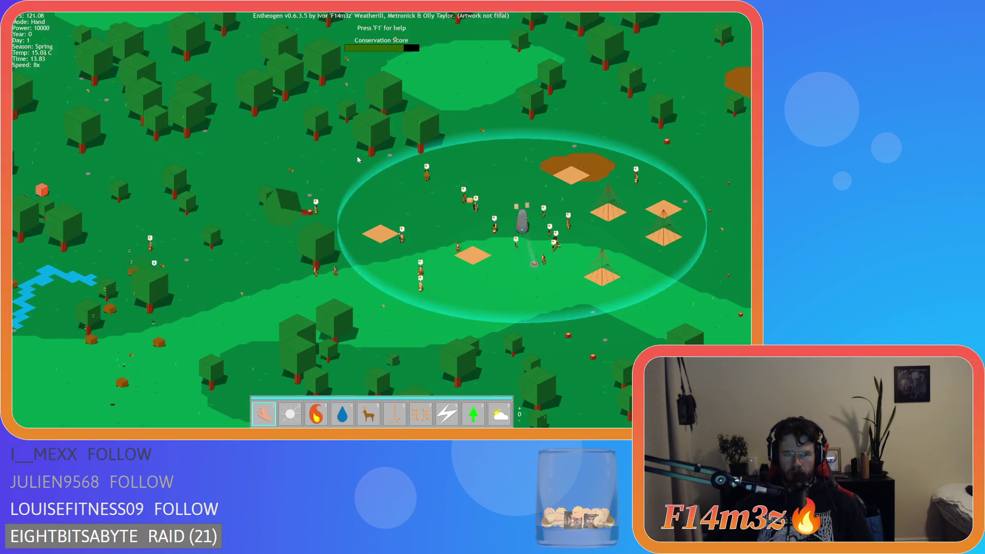
key(d)
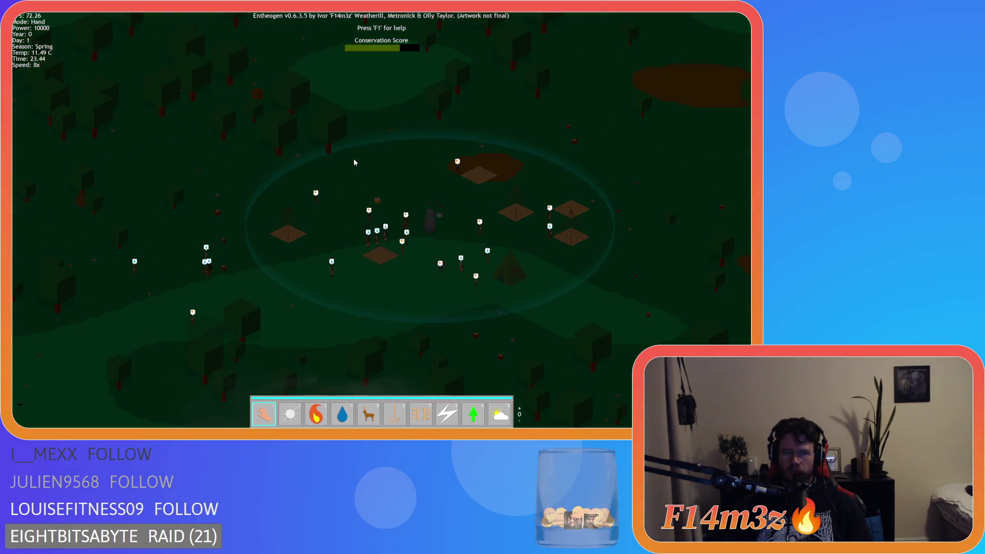
- Zoom in on the Storage Tent at 1x speed, confirm it holds zero items, then quit with R
scroll(413, 260, up, 5)
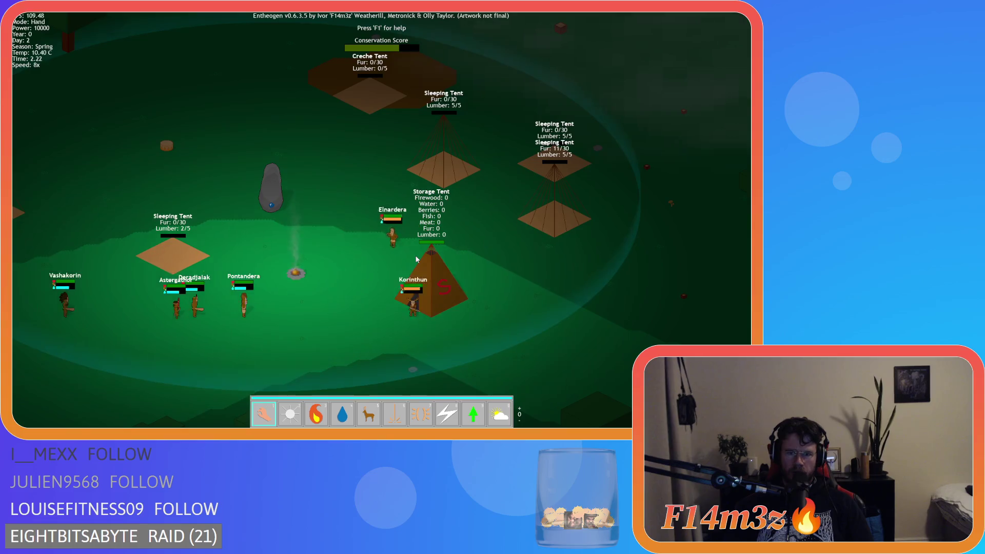
scroll(416, 259, up, 2)
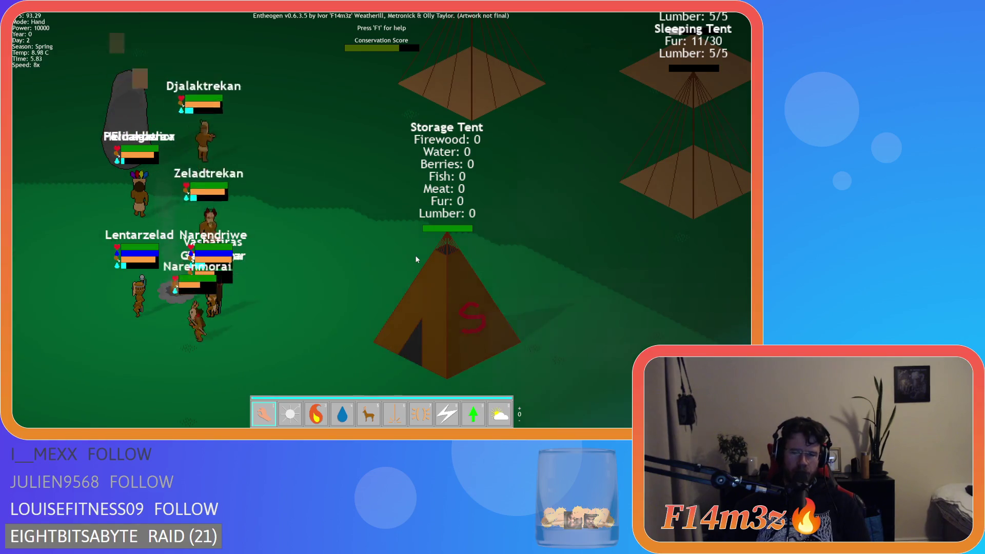
key(minus)
key(minus)
key(minus)
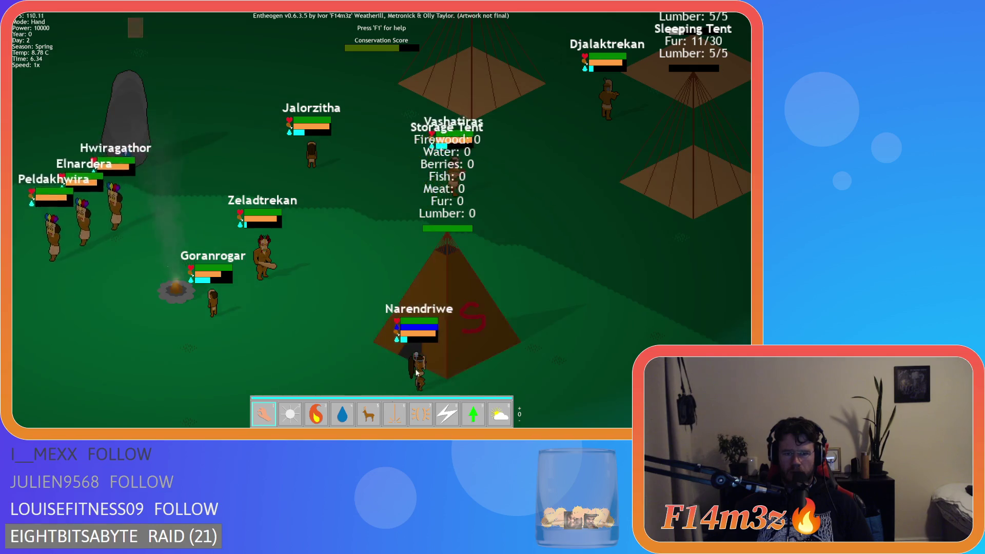
key(Left)
key(Down)
scroll(407, 348, down, 5)
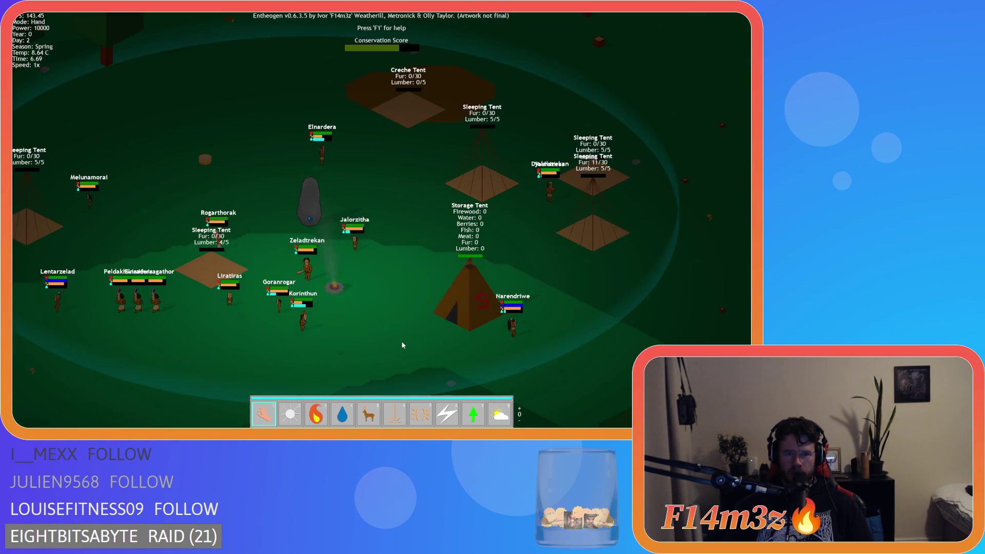
key(Right)
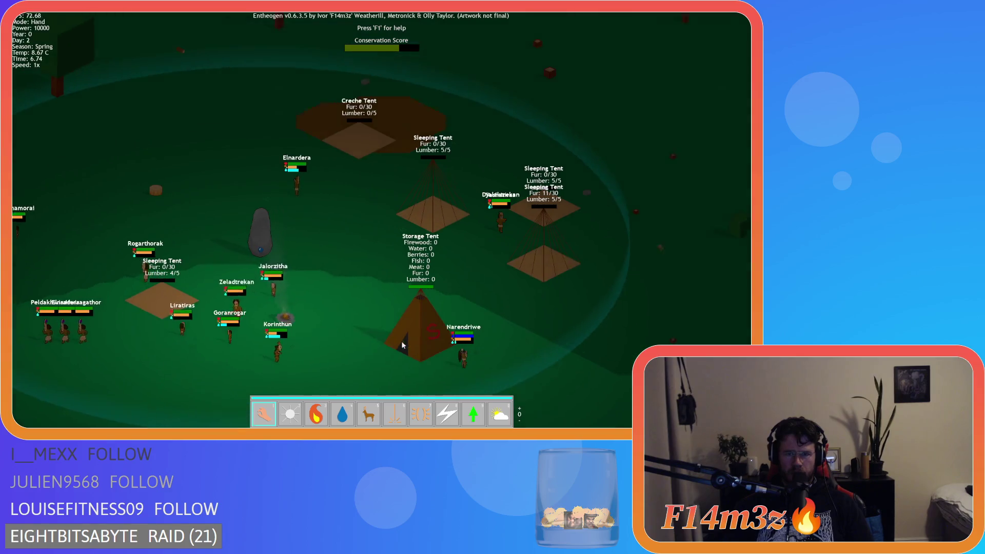
scroll(401, 340, up, 5)
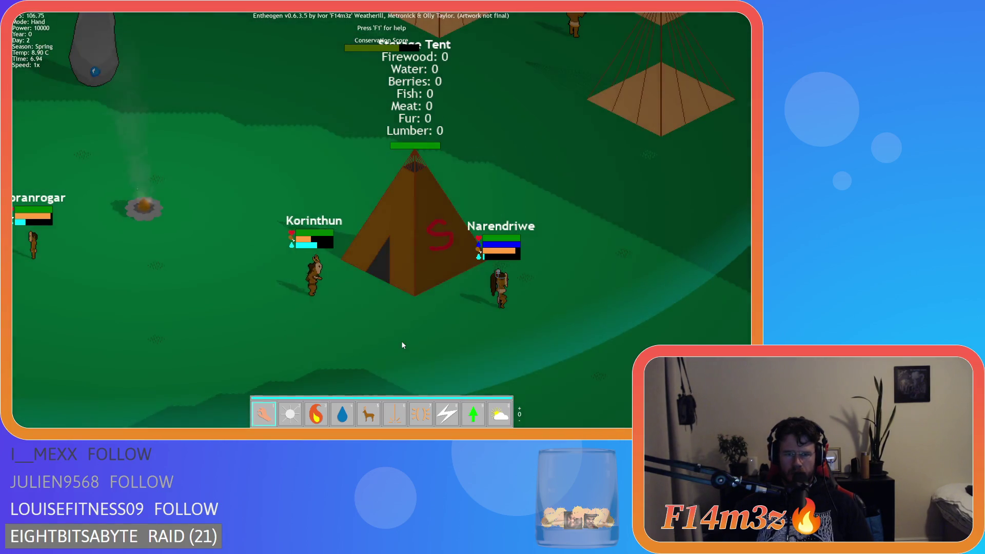
key(Up)
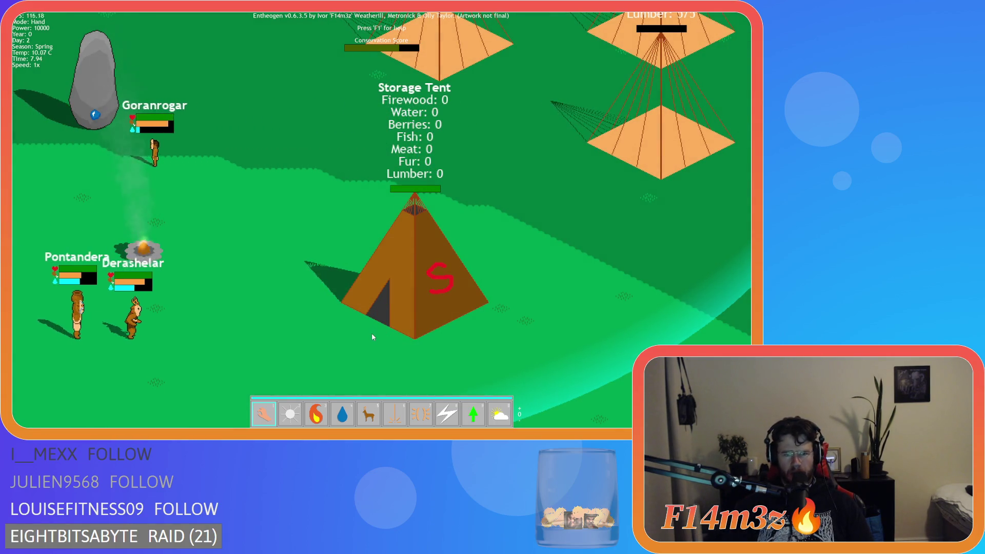
key(r)
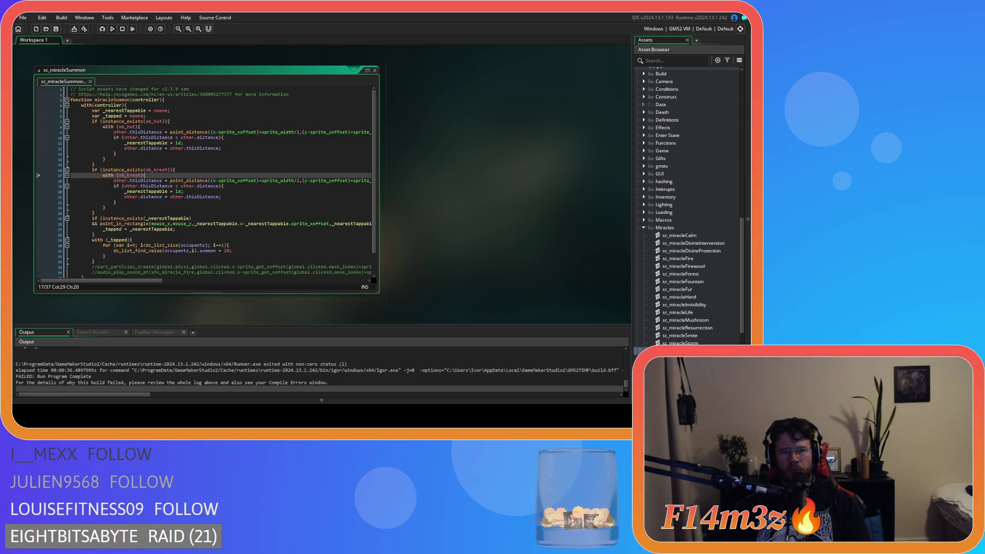
- Close the sc_miracleSummon script window
right_click(414, 180)
click(473, 216)
scroll(648, 225, up, 15)
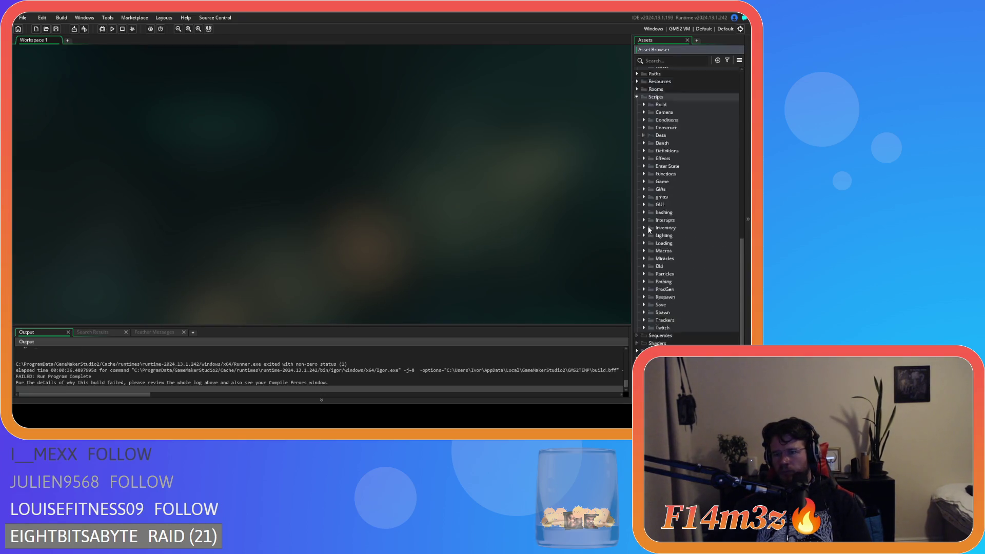
- Open ob_human from Objects > Animal > Human and search its Create code for 'state_depo'
click(644, 128)
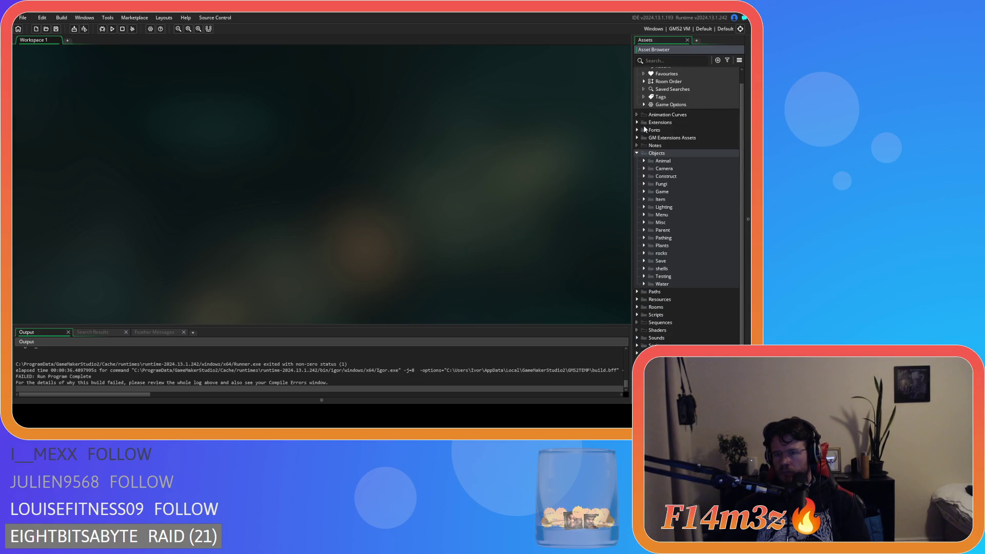
click(644, 161)
click(651, 168)
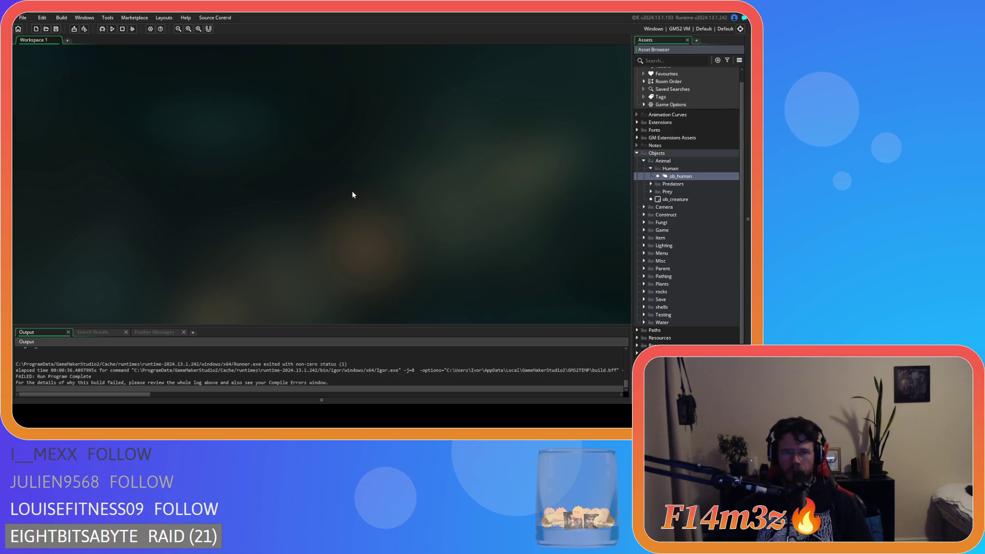
click(398, 162)
key(ctrl+f)
text(sta)
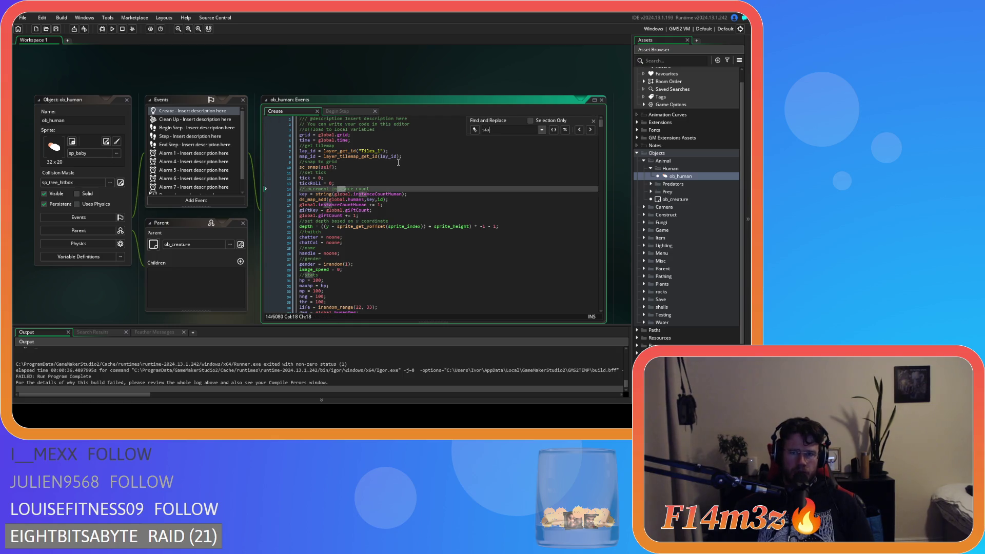
text(te_depositmeat)
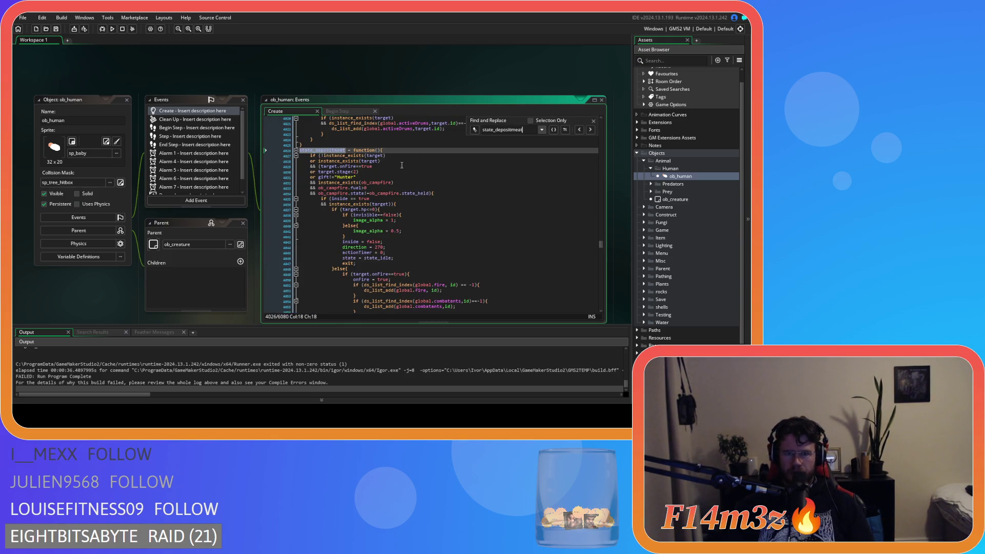
- Scroll to lines 4192–4195 of state_depositmeat and inspect the array_copy and array_sort signatures
scroll(402, 165, down, 6)
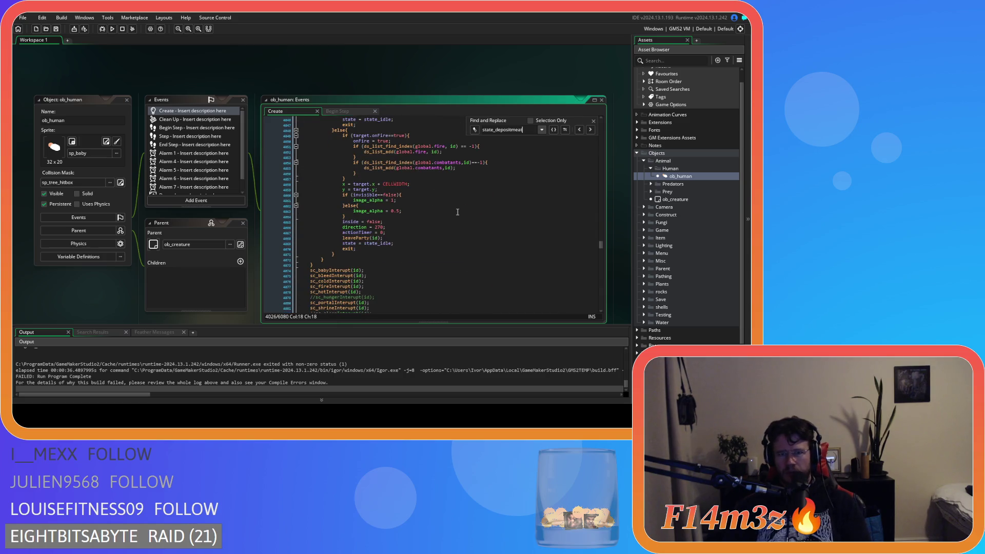
scroll(509, 184, down, 15)
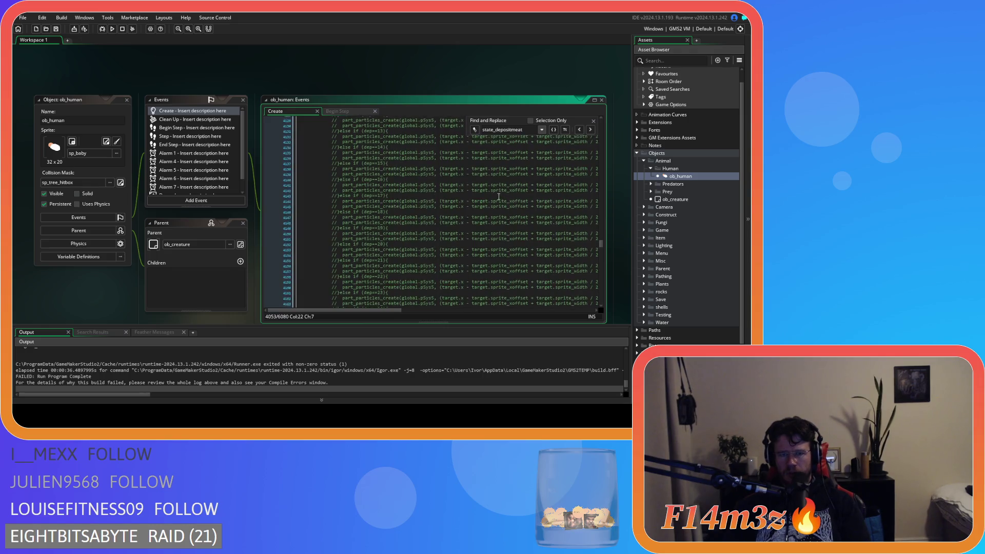
scroll(499, 197, down, 9)
click(417, 183)
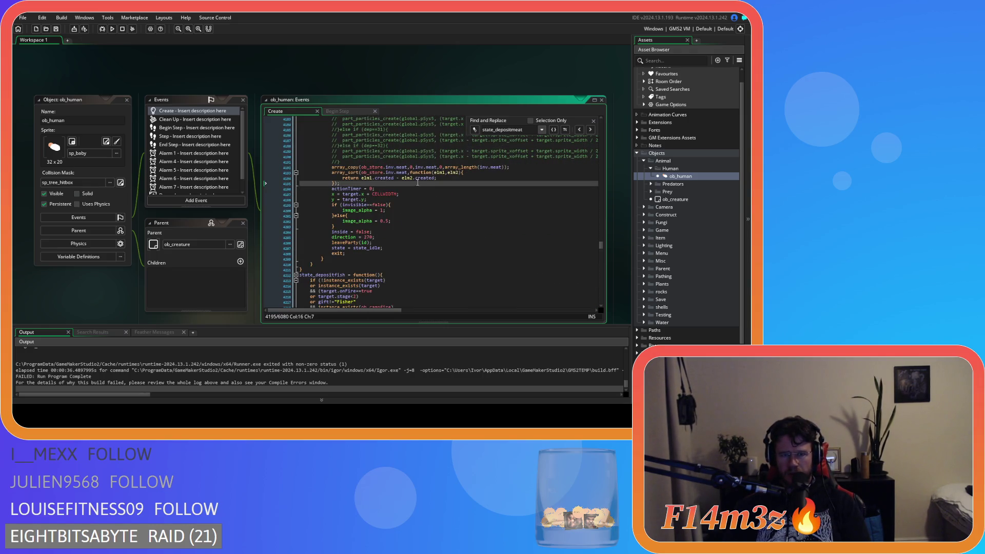
click(428, 166)
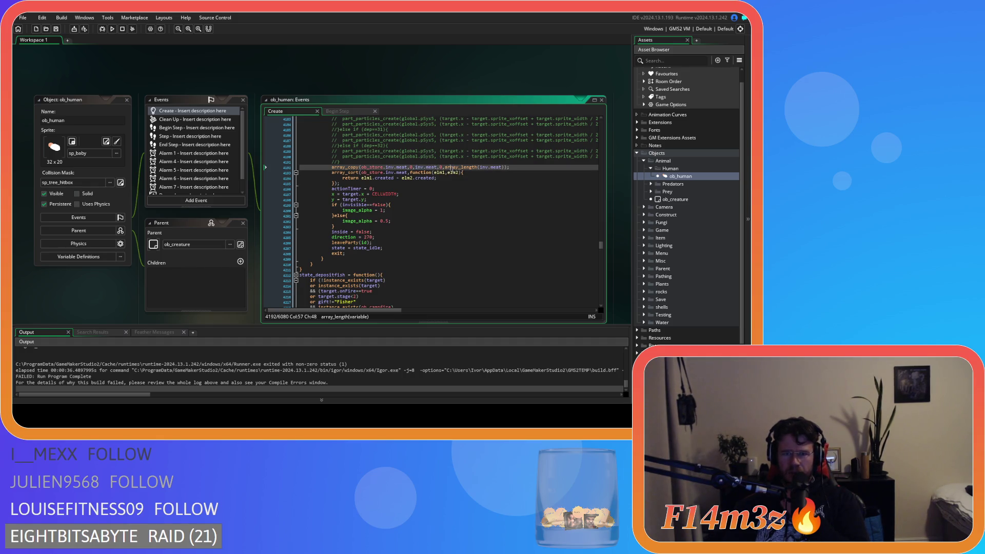
click(372, 179)
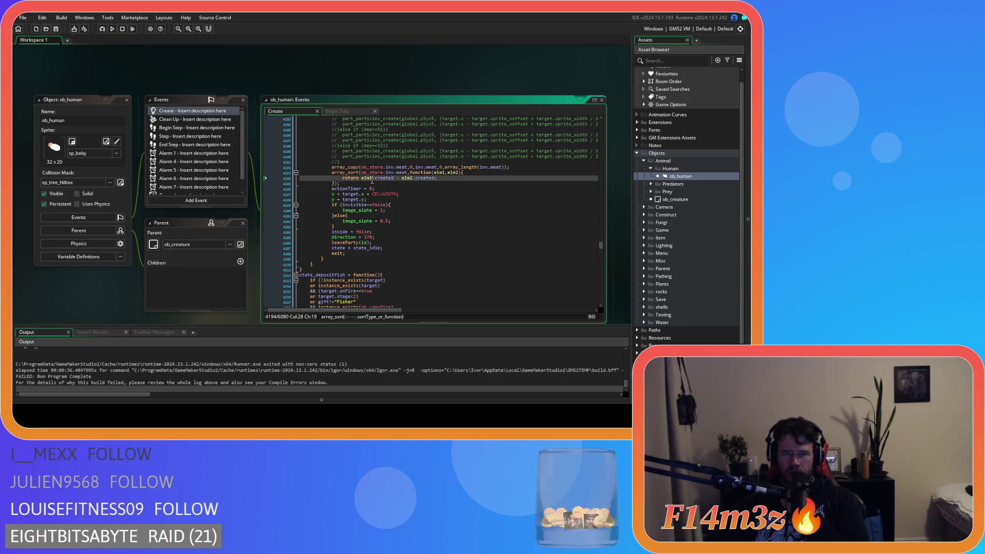
key(Down)
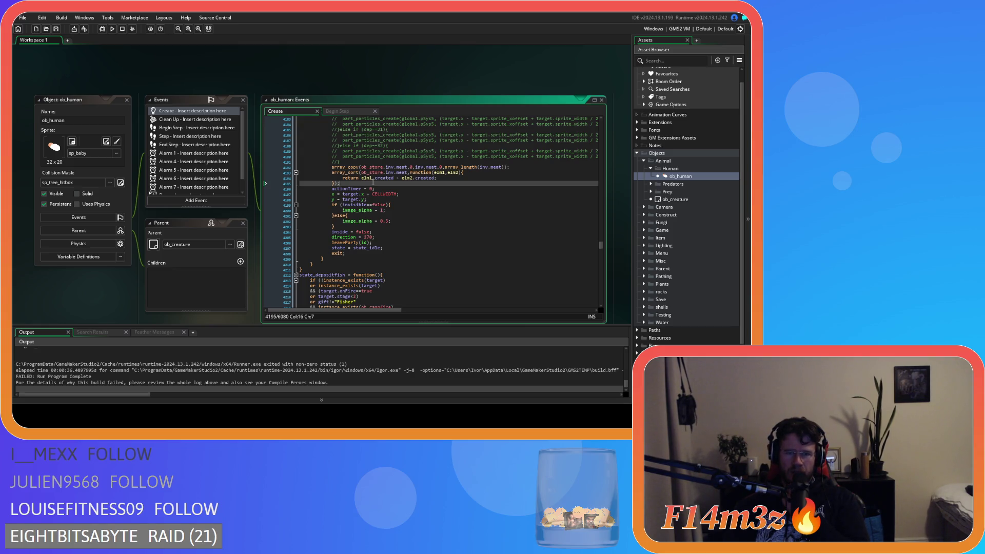
click(332, 168)
click(356, 172)
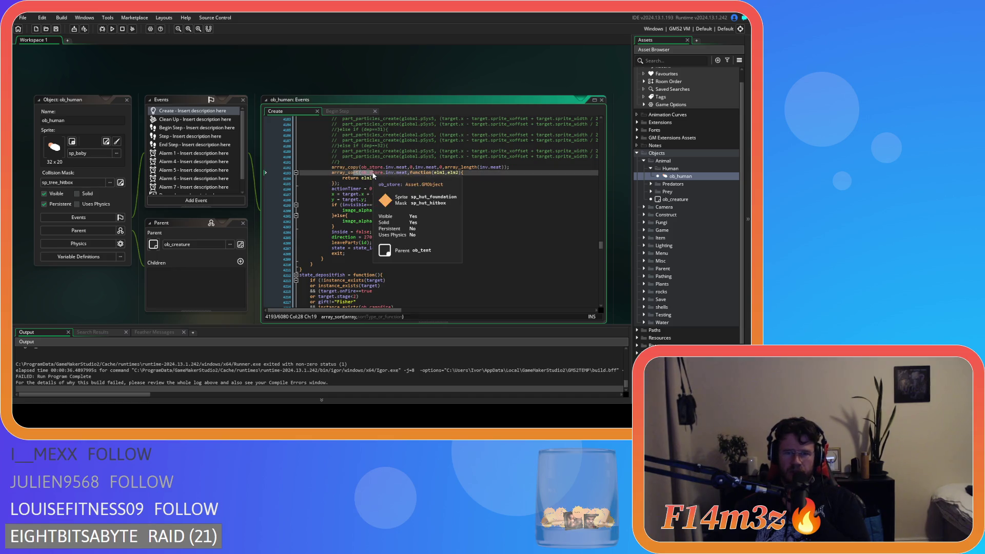
click(366, 182)
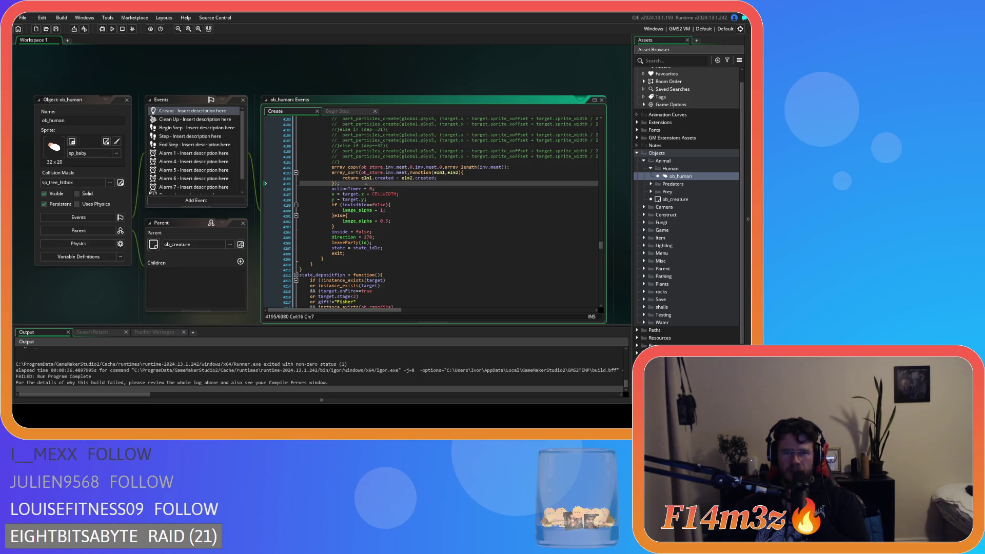
- On a new line after 4195, enter array_delete using autocomplete
key(Return)
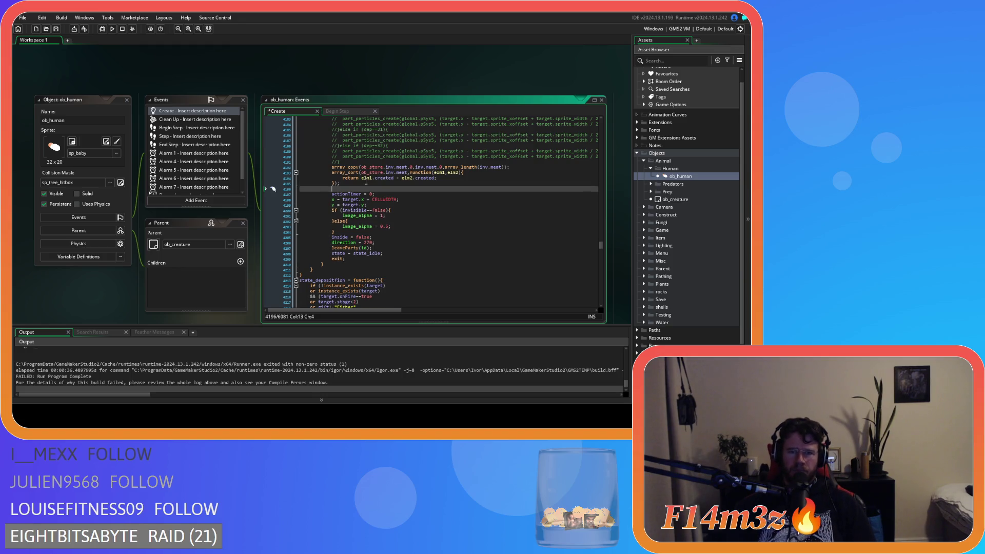
text(array_)
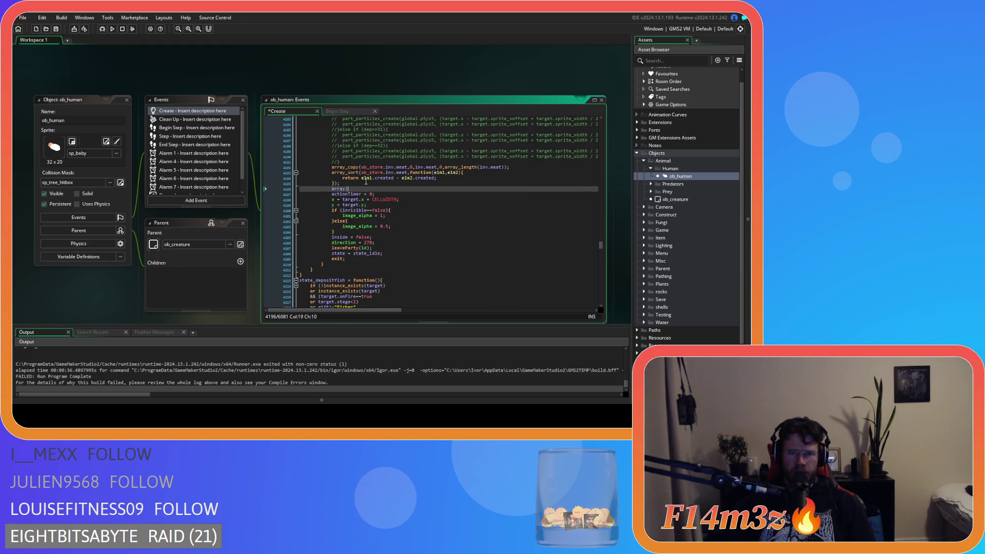
text(cl)
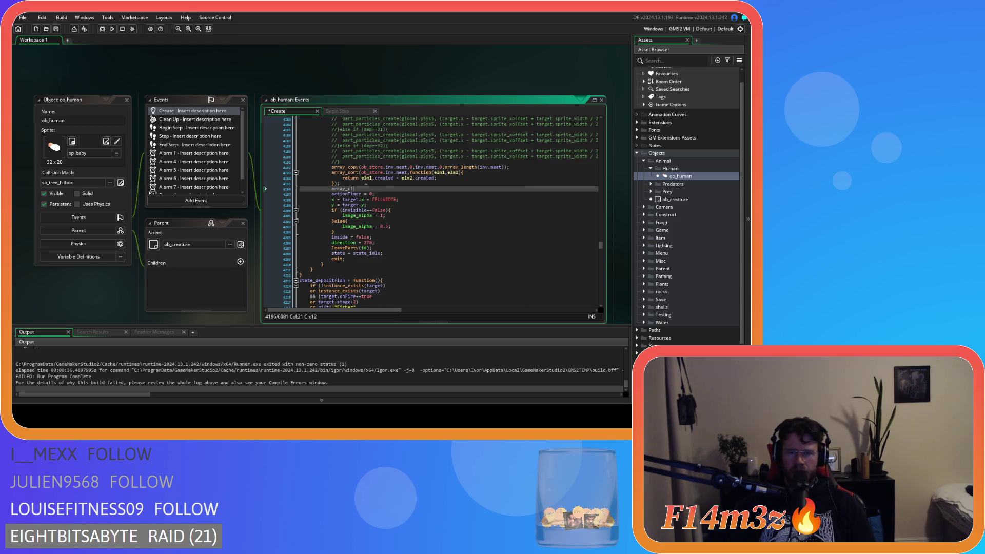
key(BackSpace)
key(BackSpace)
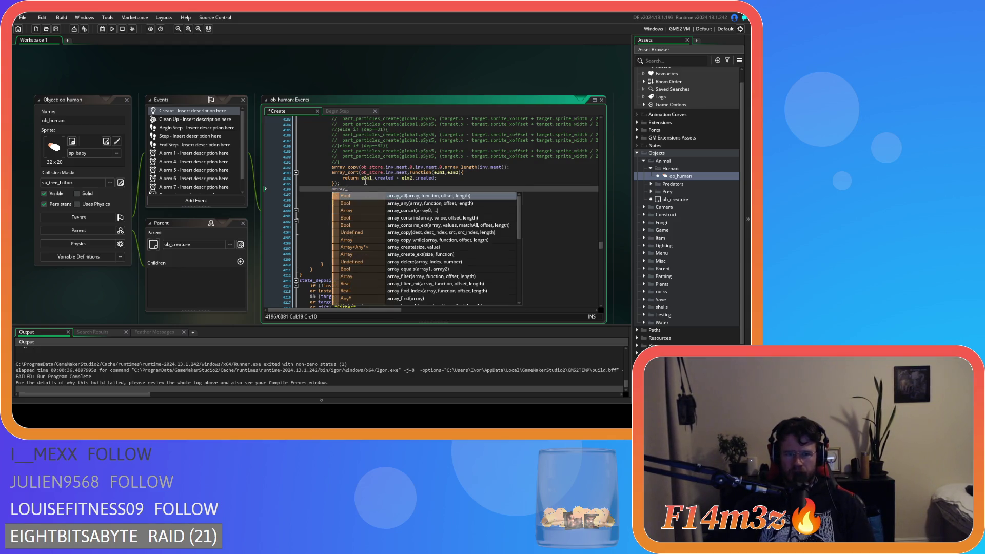
text(dele)
key(Return)
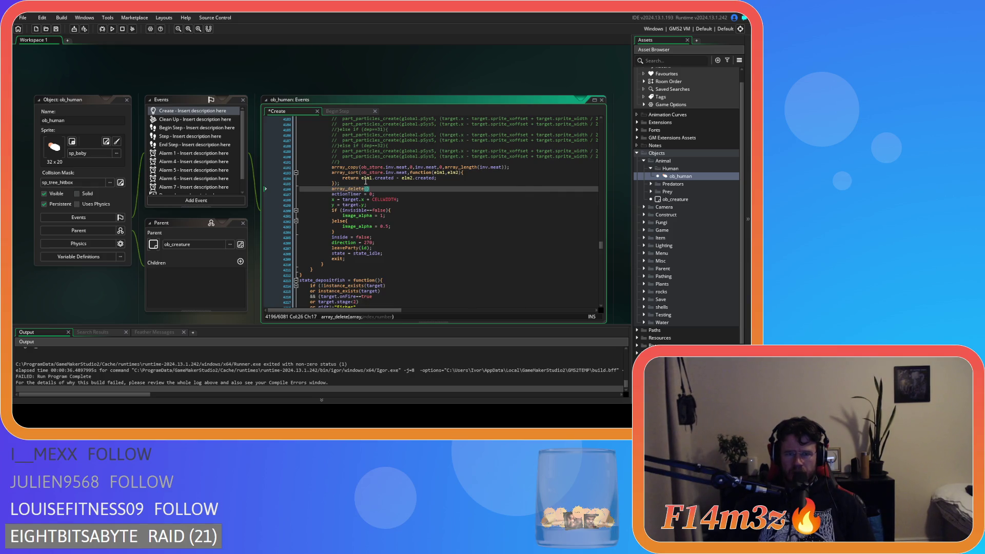
- Fill array_delete with inv.meat,0,array_length(inv.meat) copied from the array_copy line, ending with a semicolon
mouse_move(449, 164)
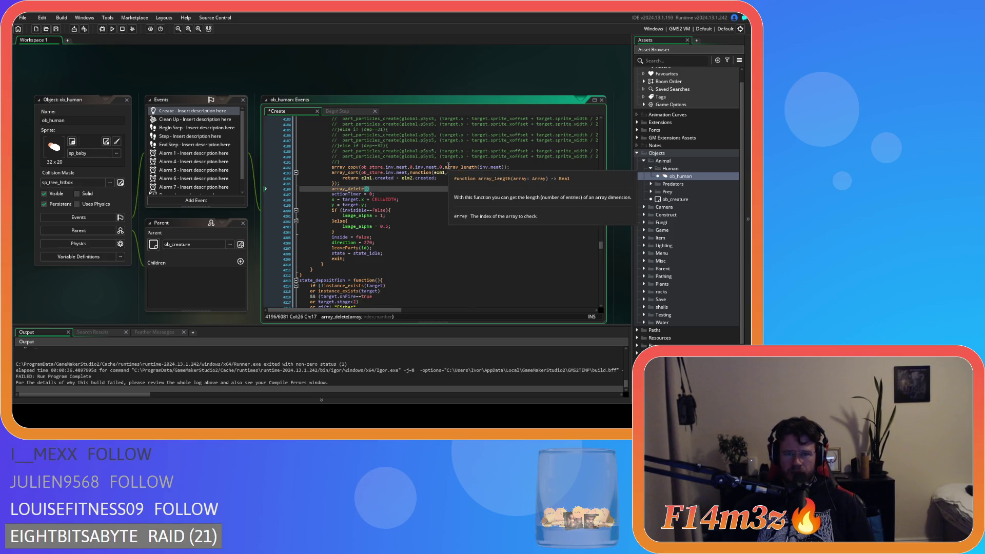
drag(458, 166, 505, 171)
key(ctrl+c)
click(365, 188)
key(ctrl+v)
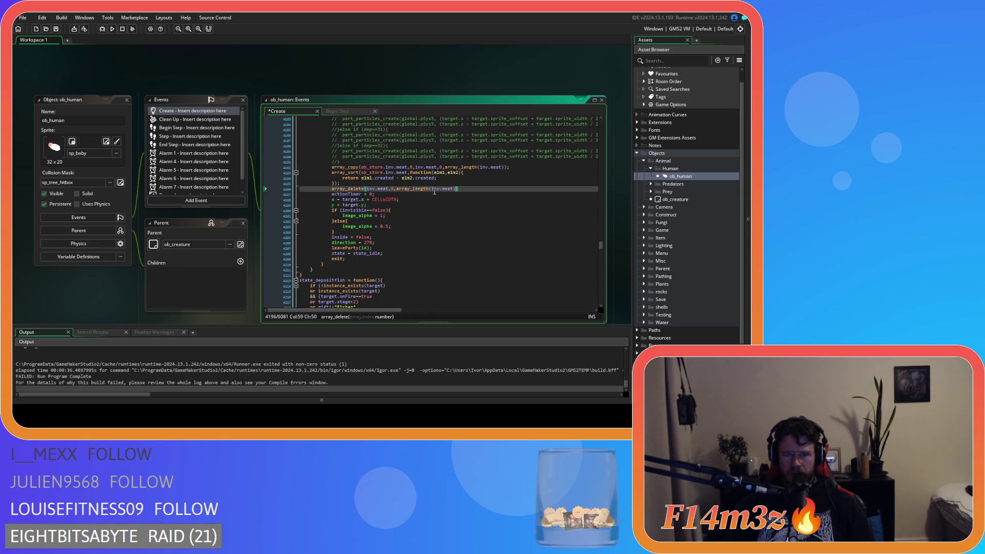
text(;)
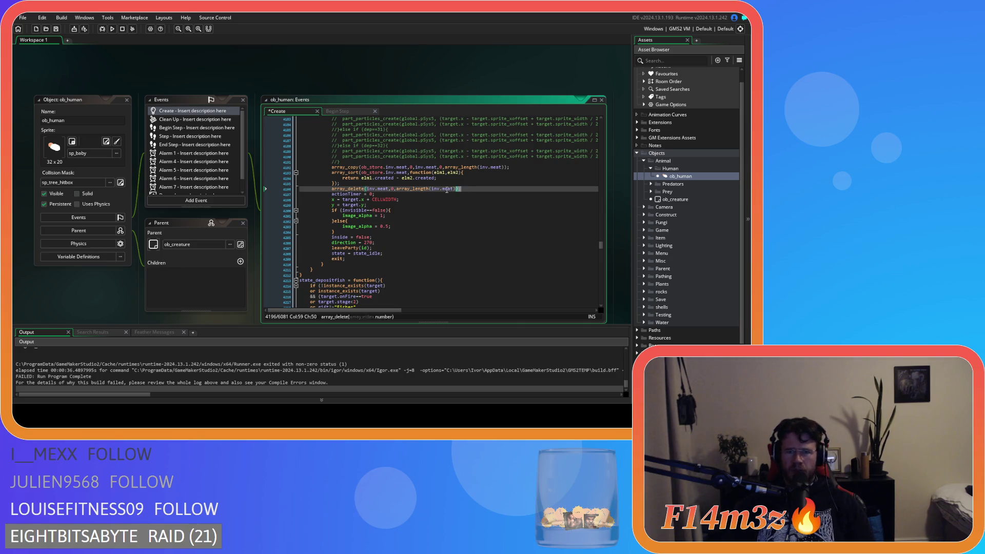
key(shift+Home)
scroll(432, 199, up, 20)
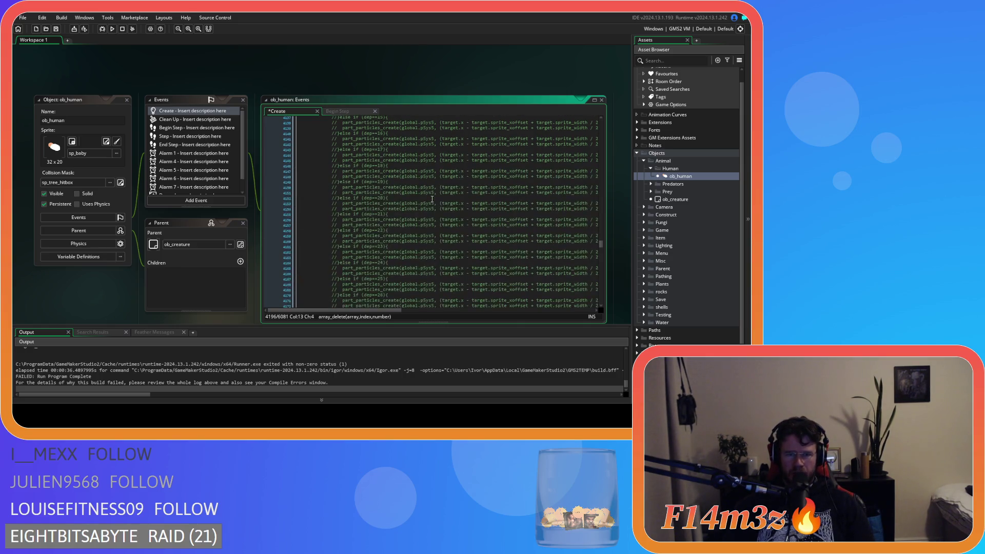
- Add array_delete(inv.fish,0,array_length(inv.fish)) after the fish sort block in state_depositfish
scroll(433, 204, up, 12)
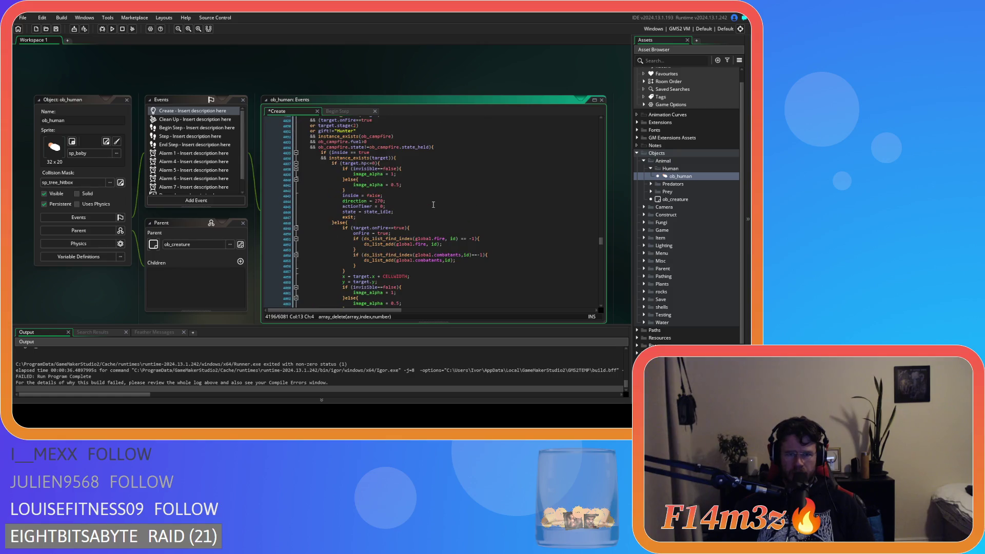
scroll(433, 205, down, 20)
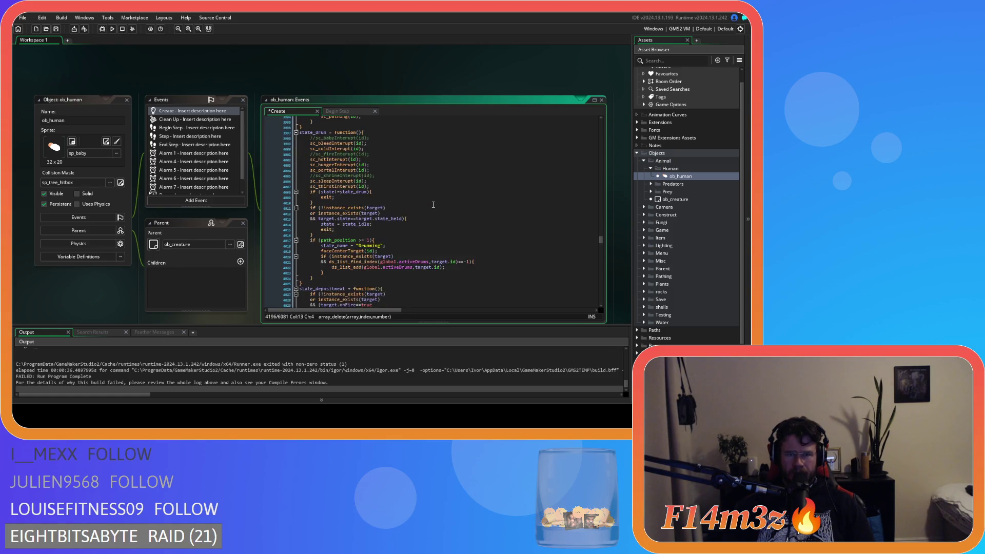
scroll(433, 205, down, 13)
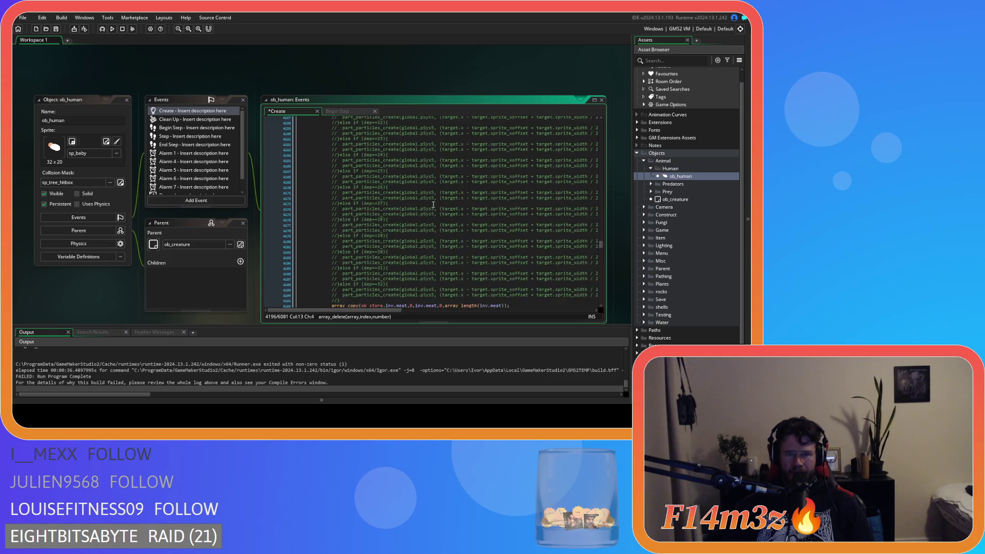
scroll(401, 219, down, 1)
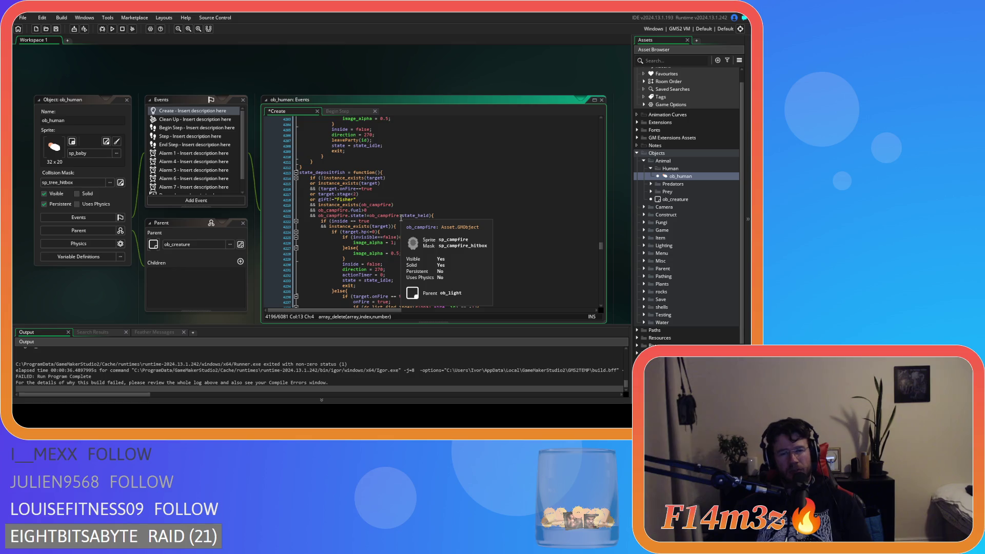
scroll(401, 218, down, 5)
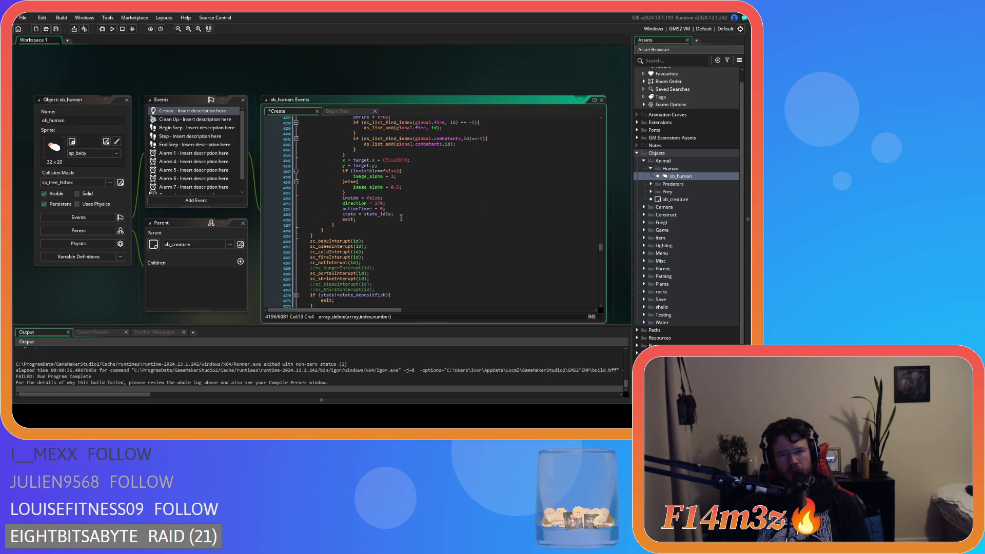
scroll(401, 218, down, 10)
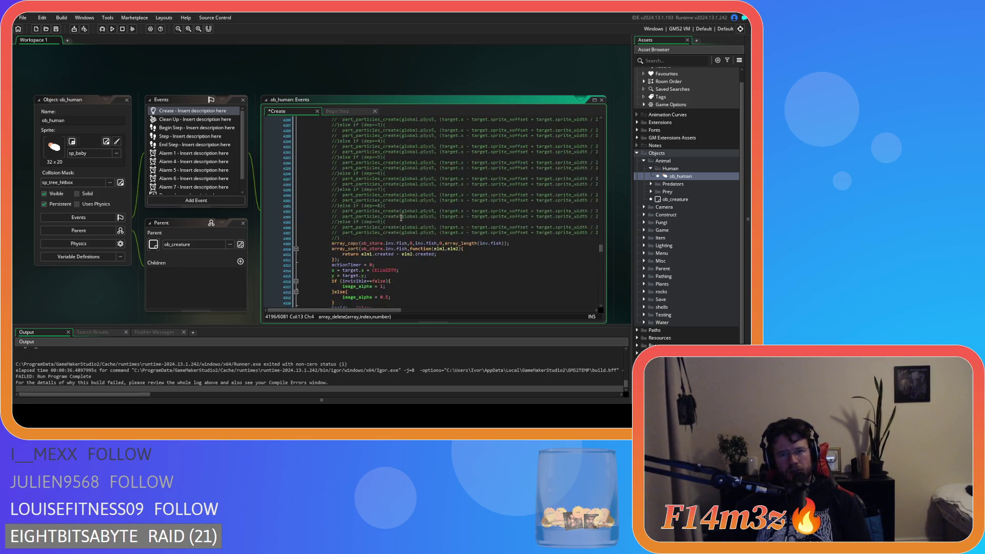
click(436, 169)
key(Return)
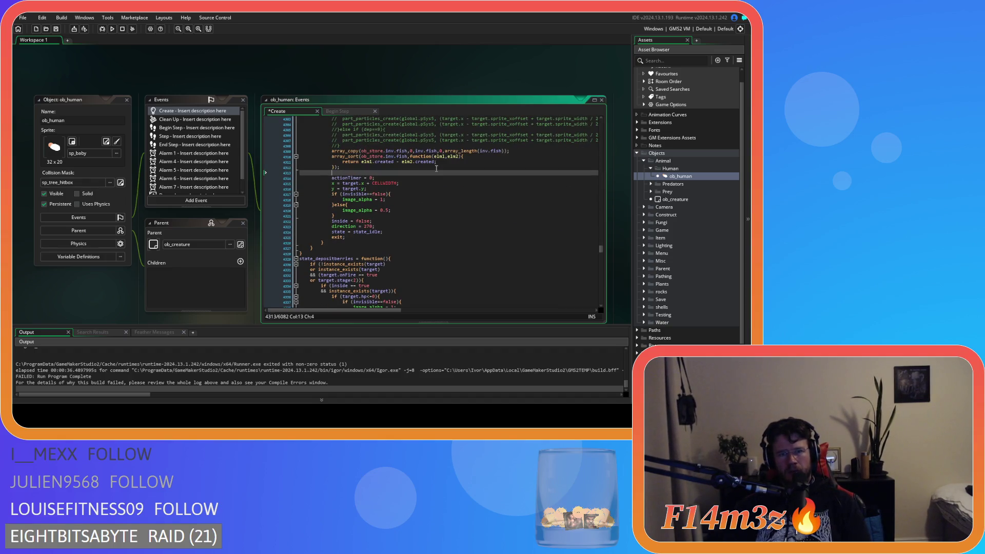
key(ctrl+v)
double_click(383, 172)
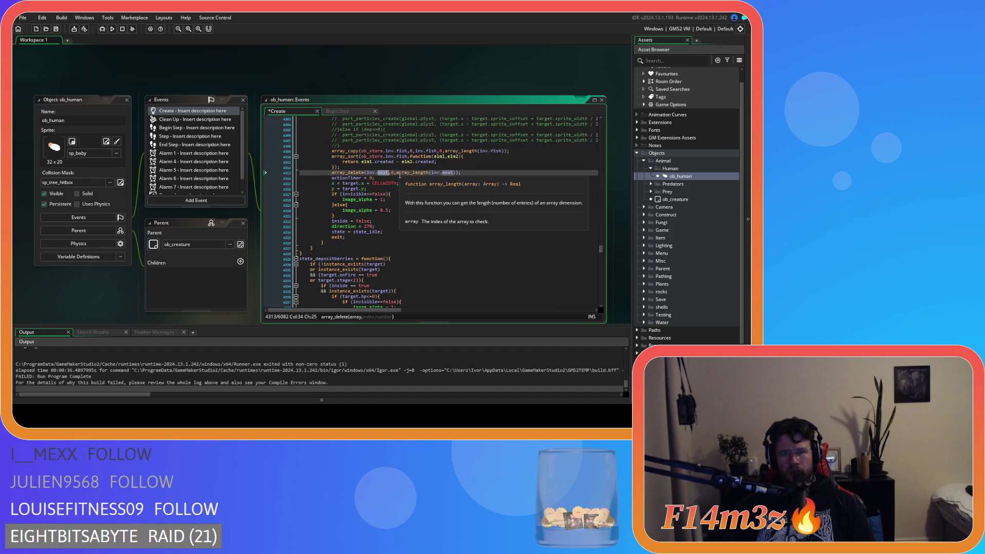
text(fish)
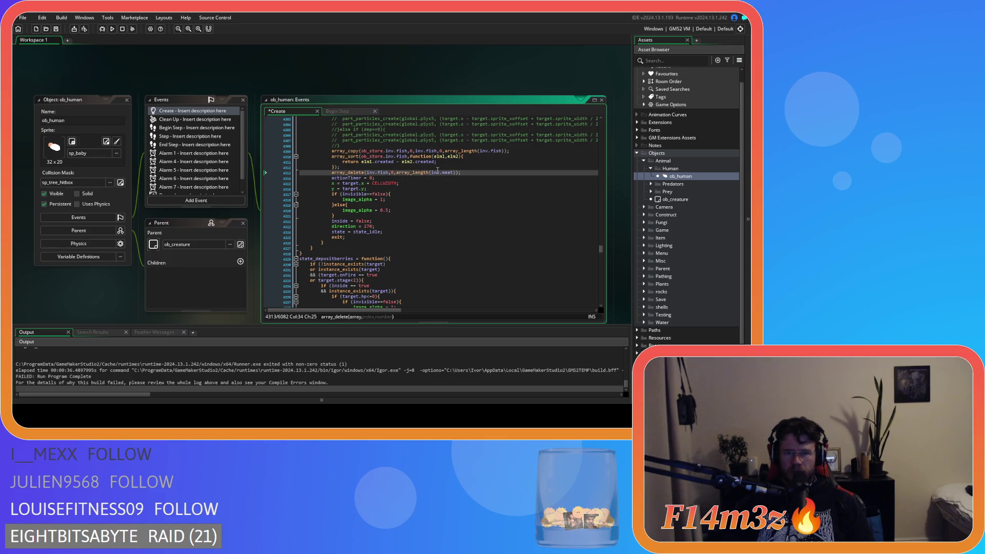
double_click(448, 173)
text(fish)
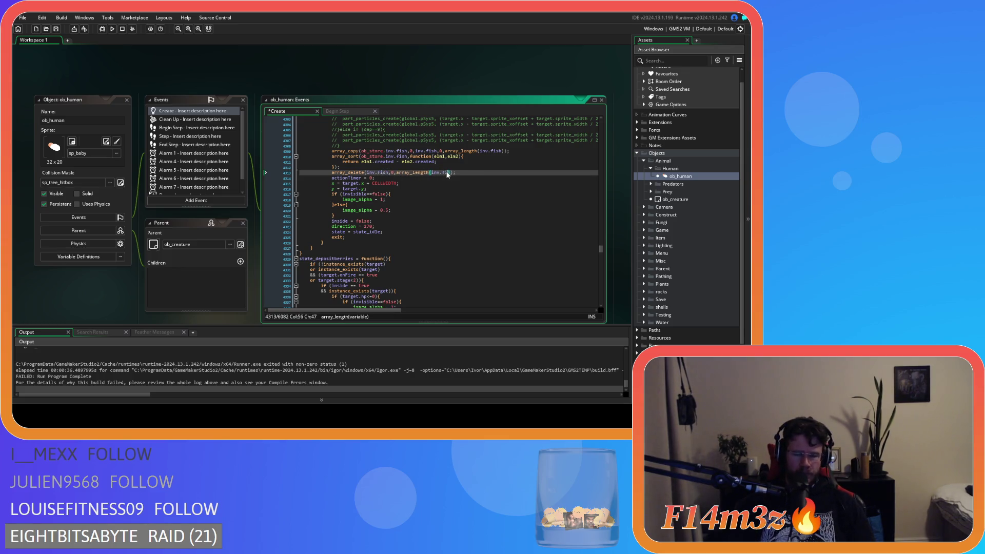
- Paste the array_delete line after the berries sort in state_depositberries, renaming meat to berries
scroll(414, 204, down, 2)
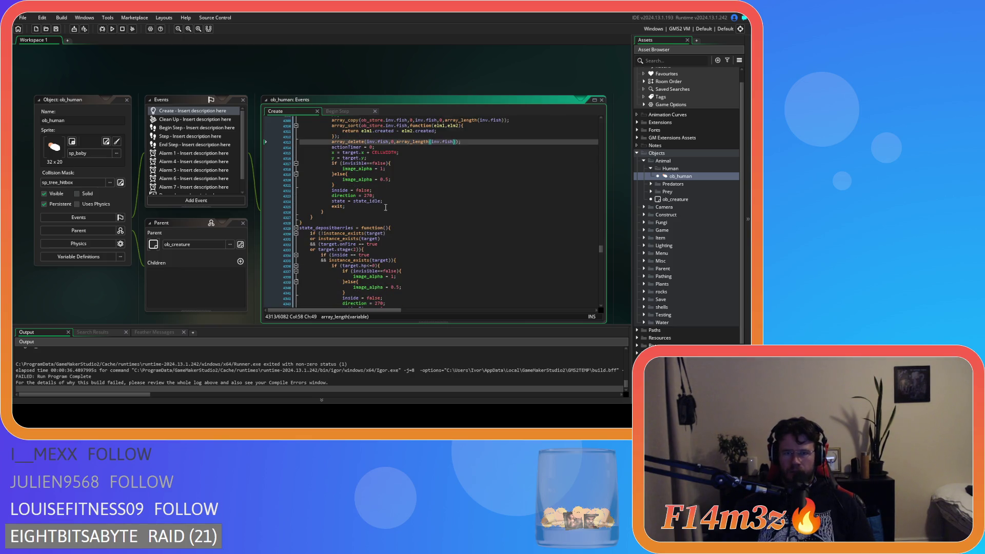
scroll(386, 207, down, 20)
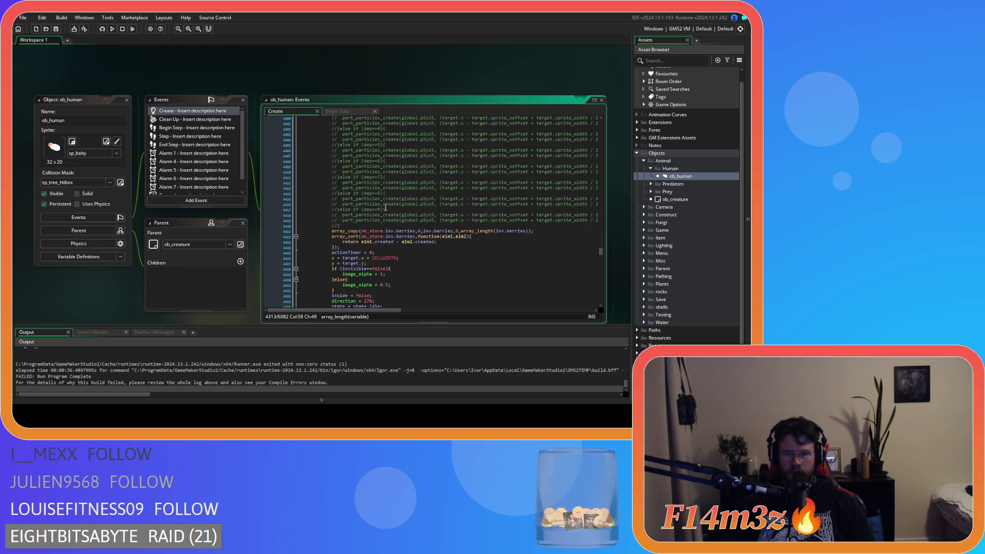
scroll(385, 208, down, 8)
click(390, 139)
key(Return)
key(ctrl+v)
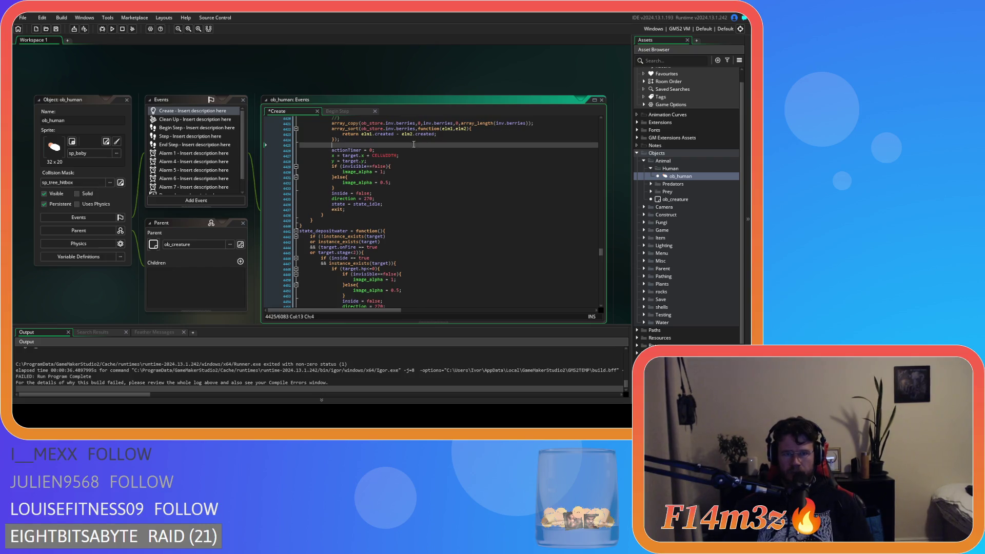
double_click(383, 145)
text(berries)
scroll(458, 194, up, 3)
double_click(456, 191)
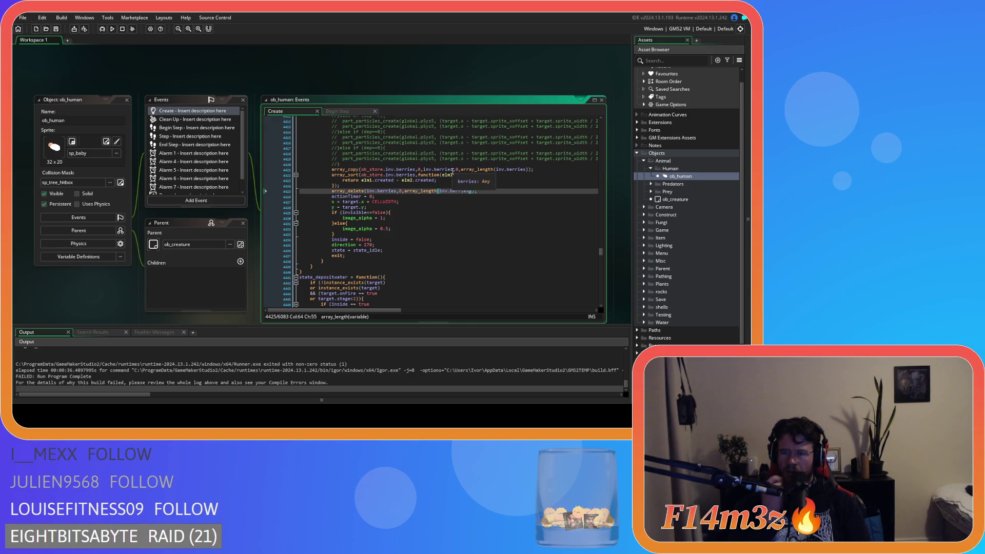
- Place the cursor after the water sort block in the water deposit function
scroll(484, 239, down, 4)
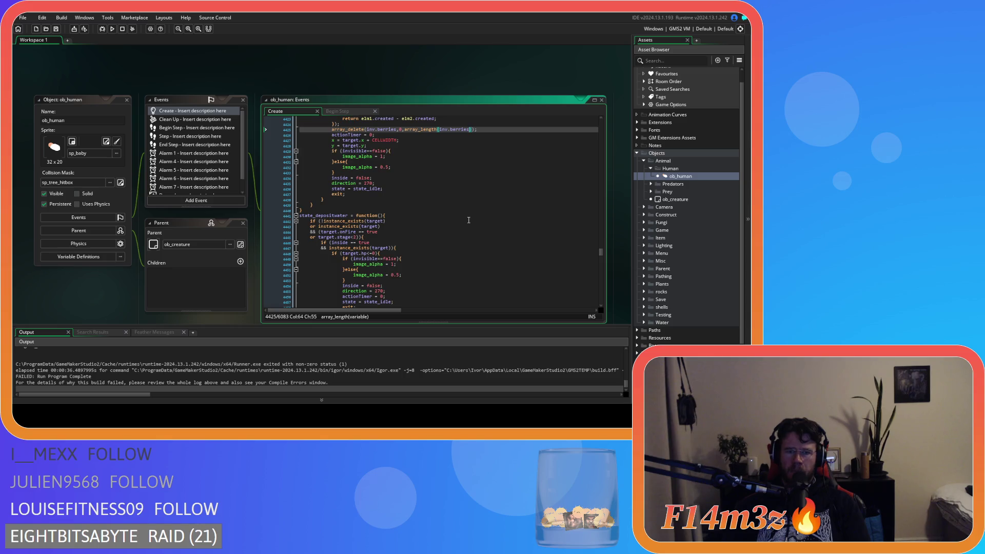
scroll(468, 220, down, 20)
scroll(459, 216, down, 15)
click(409, 210)
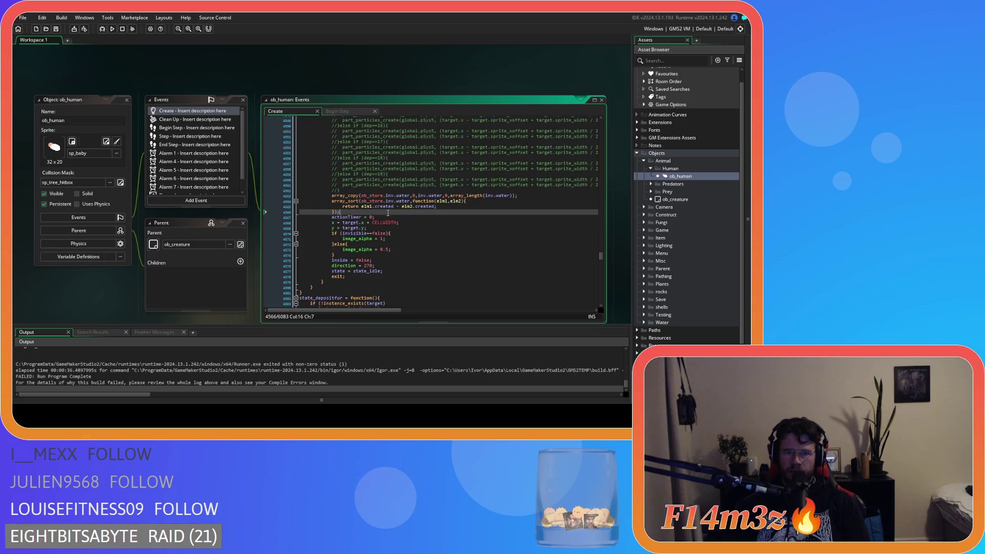
- Add array_delete(inv.water,0,array_length(inv.water)) after the water sort block
key(Return)
key(ctrl+v)
double_click(384, 217)
text(water)
double_click(449, 217)
text(w)
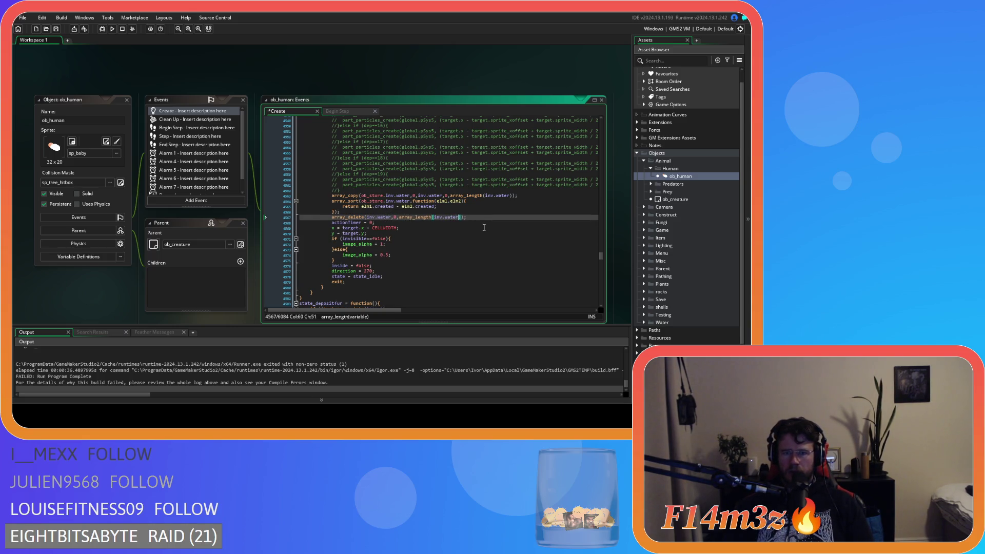
- Add an array_delete line clearing inv.fur after the fur sort block, and save
scroll(470, 218, down, 12)
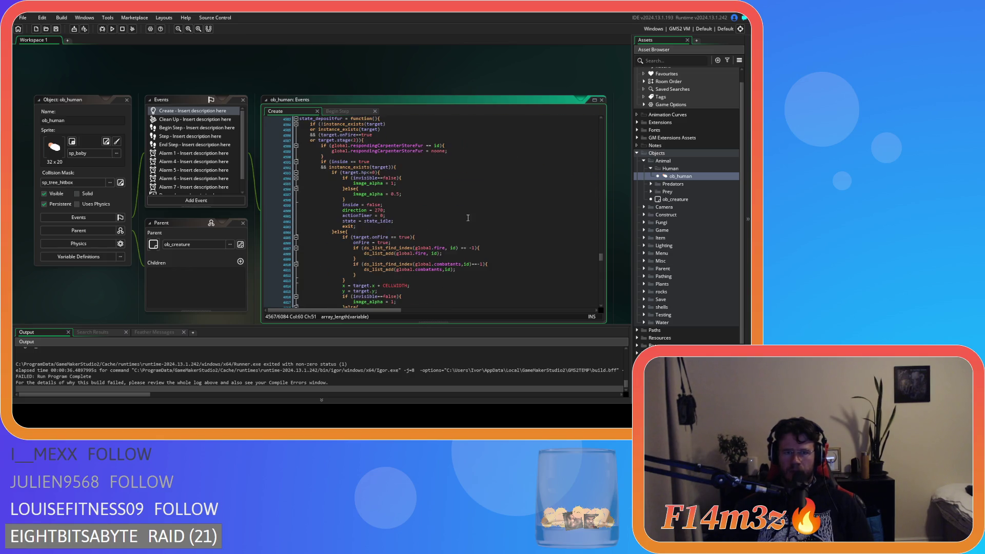
scroll(468, 218, down, 14)
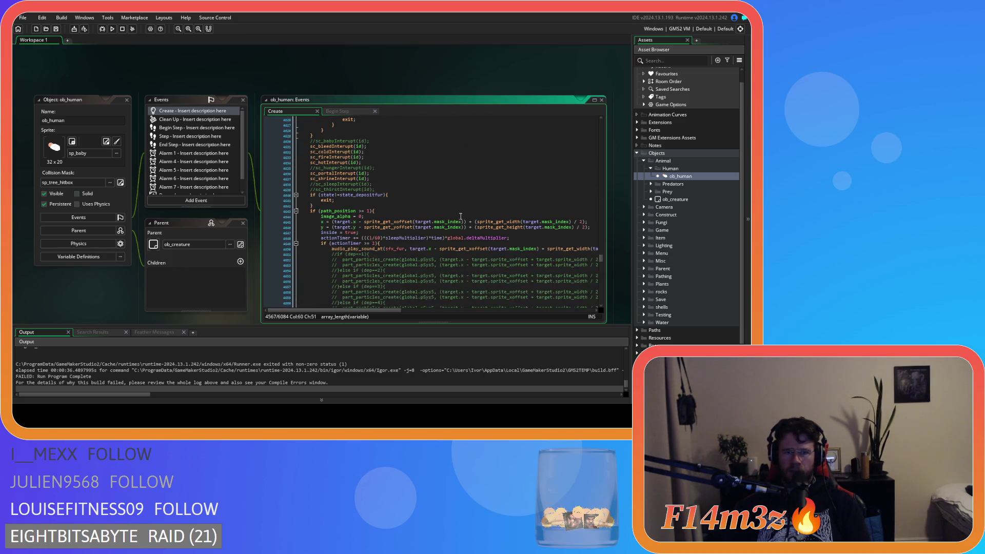
scroll(457, 215, down, 20)
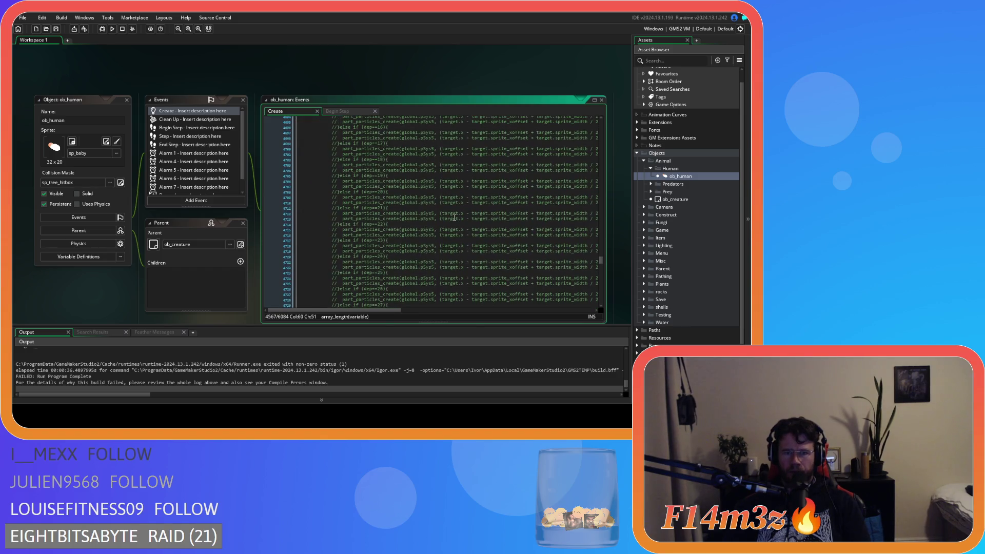
click(408, 163)
key(ctrl+v)
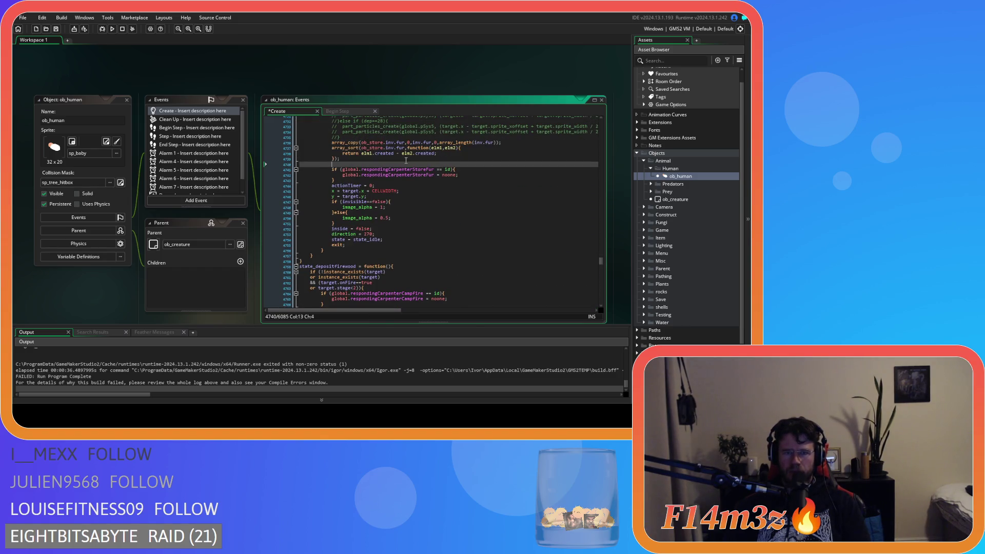
click(381, 164)
double_click(381, 164)
text(fur)
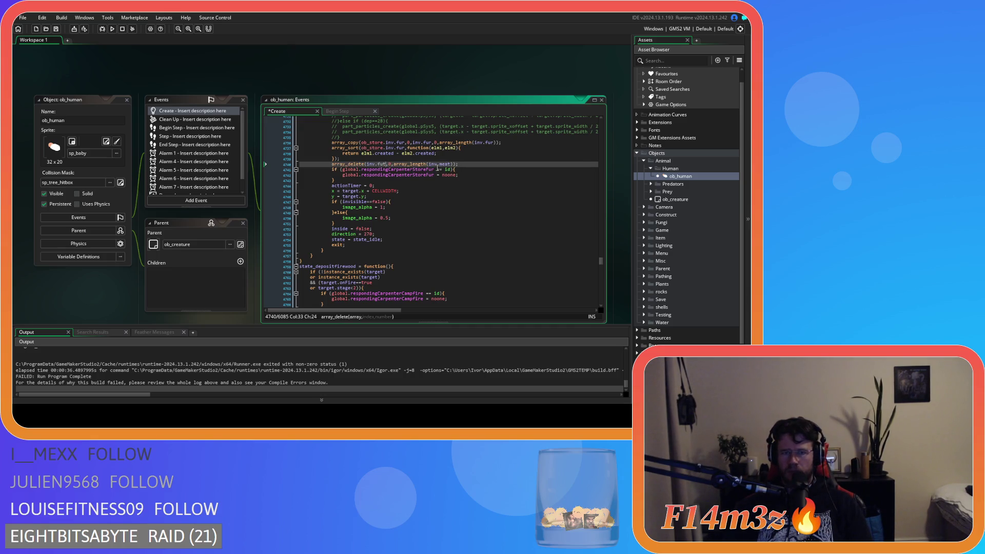
click(442, 164)
double_click(442, 164)
text(fur)
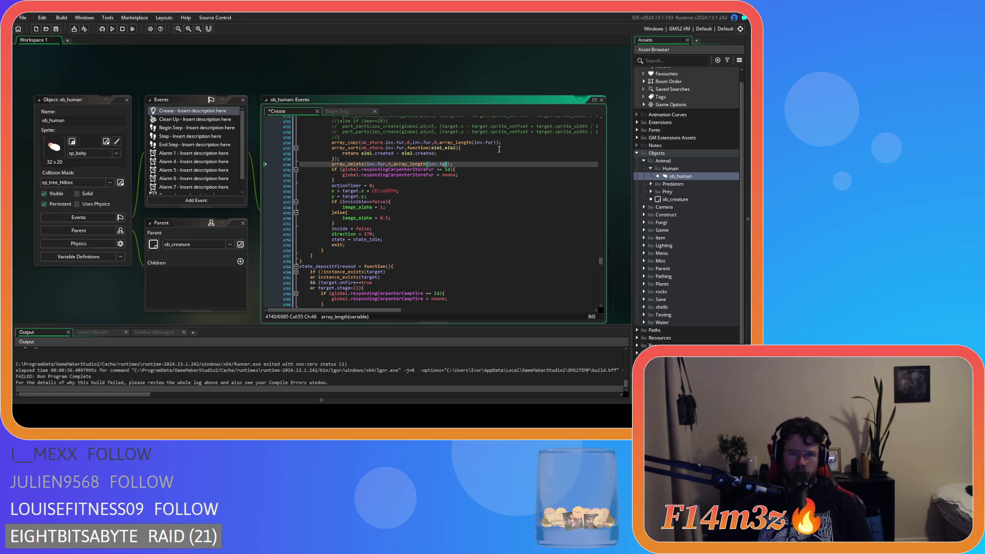
text(r)
key(ctrl+s)
- Add array_delete(inv.firewood,0,array_length(inv.firewood)) in state_depositfirewood and save
scroll(406, 210, down, 5)
scroll(405, 211, down, 20)
scroll(406, 210, down, 7)
click(373, 177)
key(Return)
key(ctrl+v)
double_click(381, 180)
text(firewood)
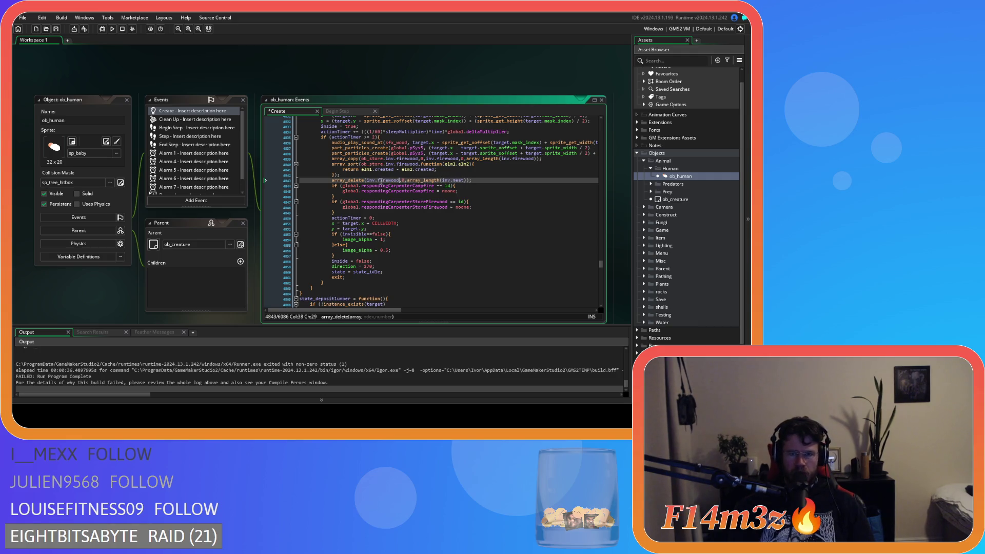
double_click(458, 180)
text(f)
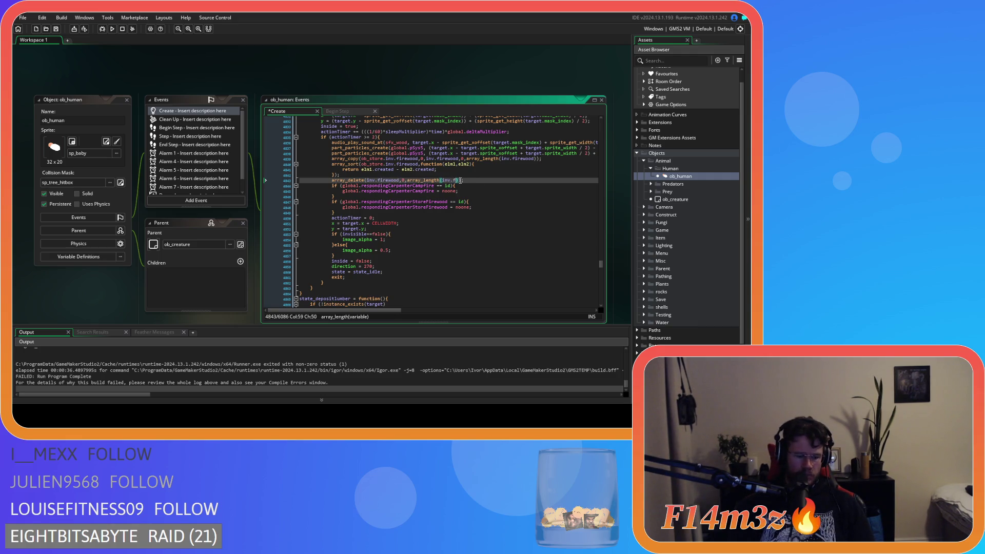
key(ctrl+s)
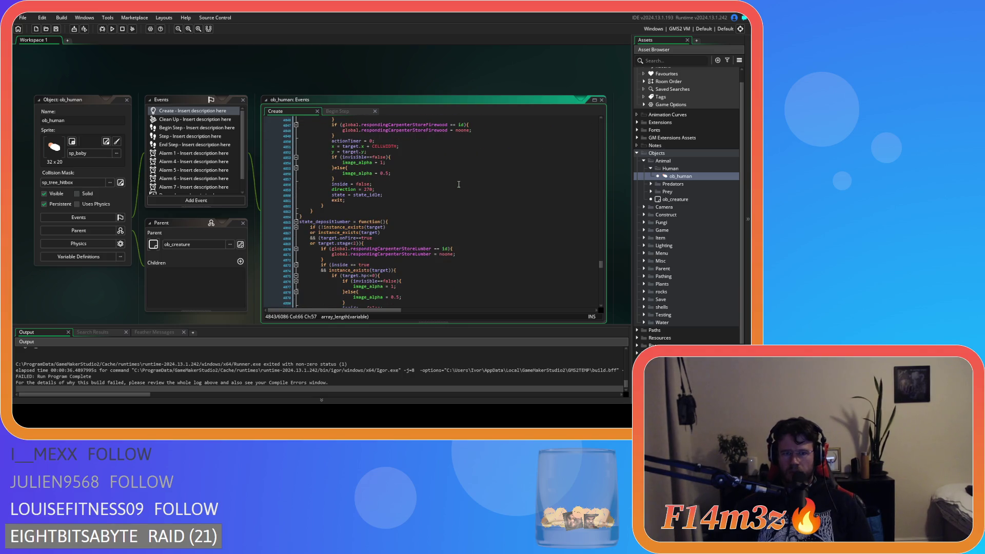
- Place the cursor after the lumber sort block in state_depositlumber
scroll(459, 182, down, 8)
scroll(459, 184, down, 9)
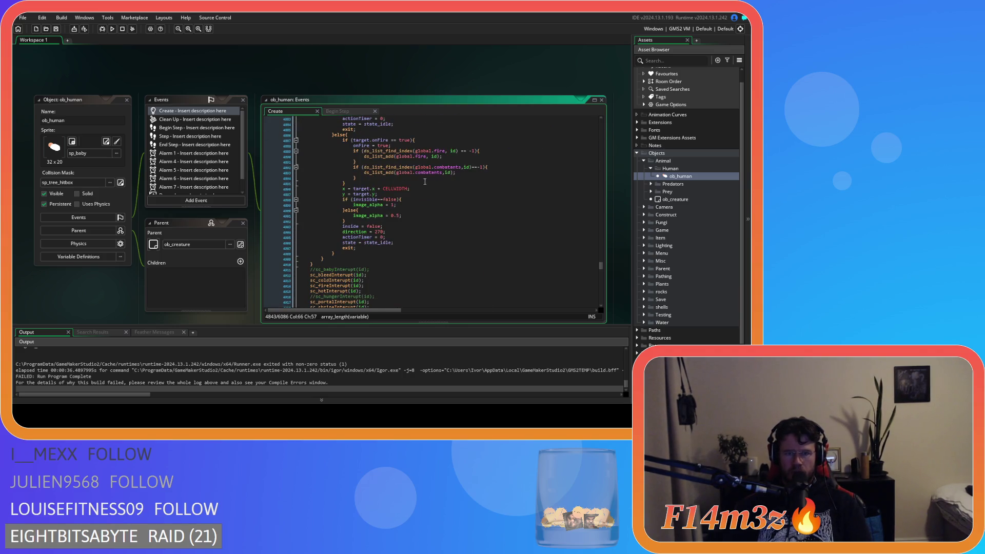
scroll(408, 219, down, 8)
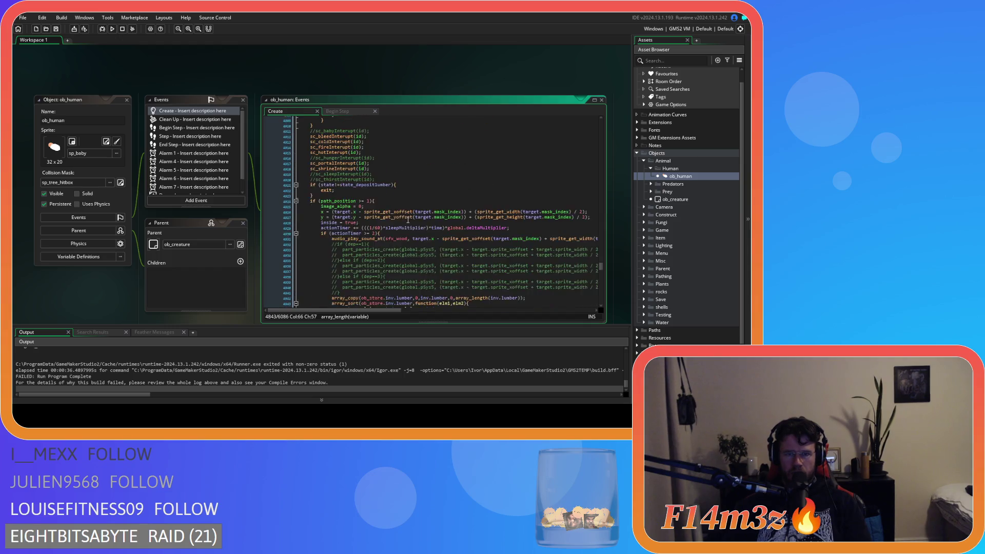
scroll(407, 219, down, 10)
scroll(365, 174, up, 3)
click(378, 191)
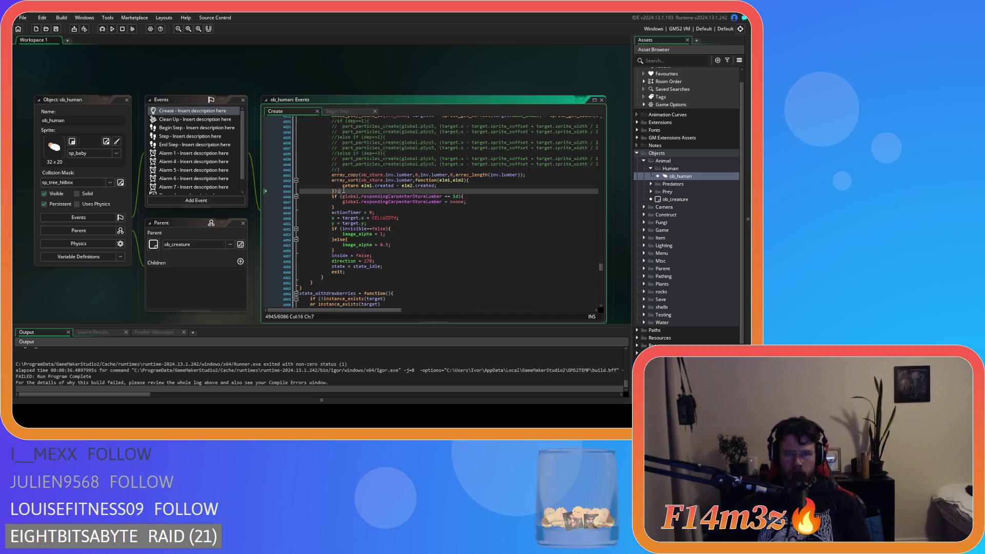
- Add array_delete(inv.lumber,0,array_length(inv.lumber)) in state_depositlumber and save
key(Return)
key(ctrl+v)
click(380, 197)
text(lumber)
double_click(452, 197)
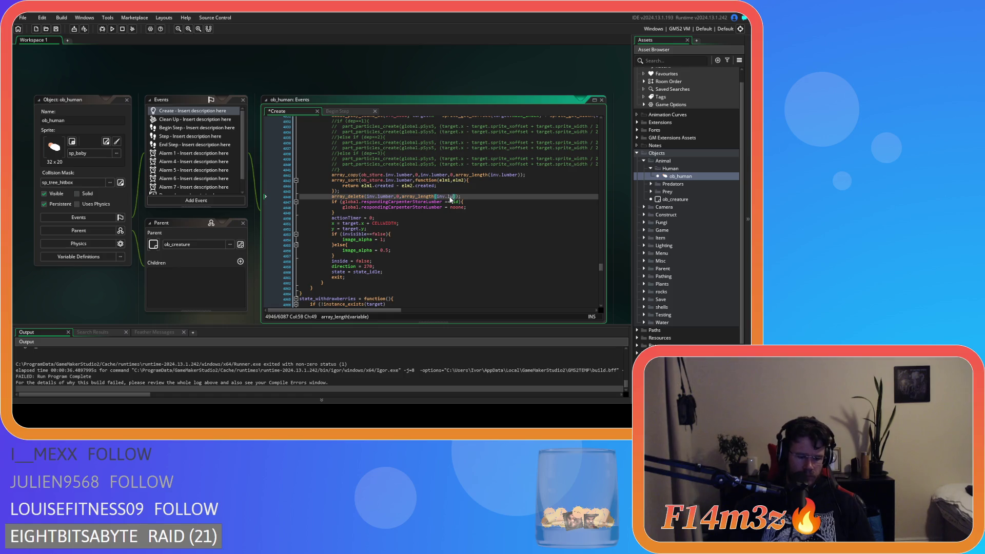
text(lumber)
click(444, 202)
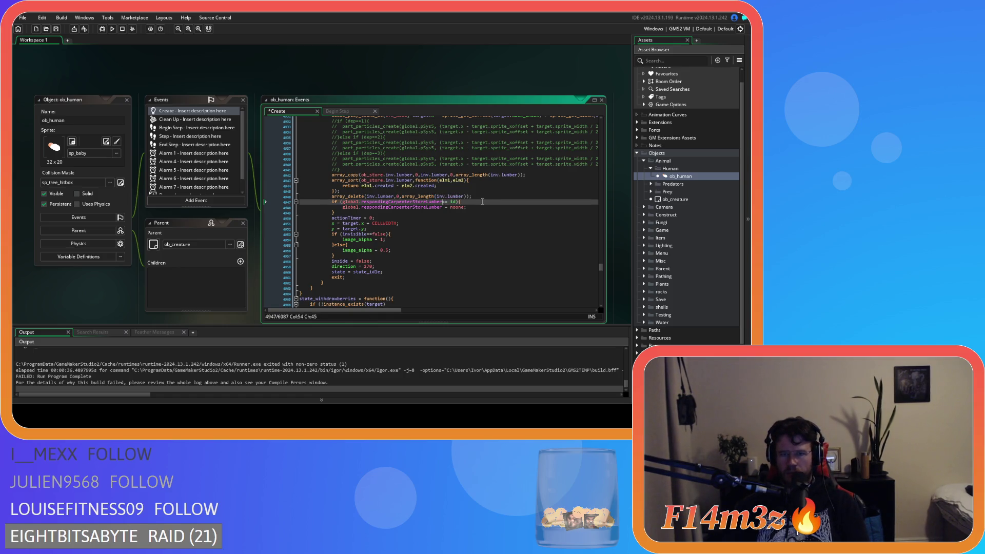
click(477, 207)
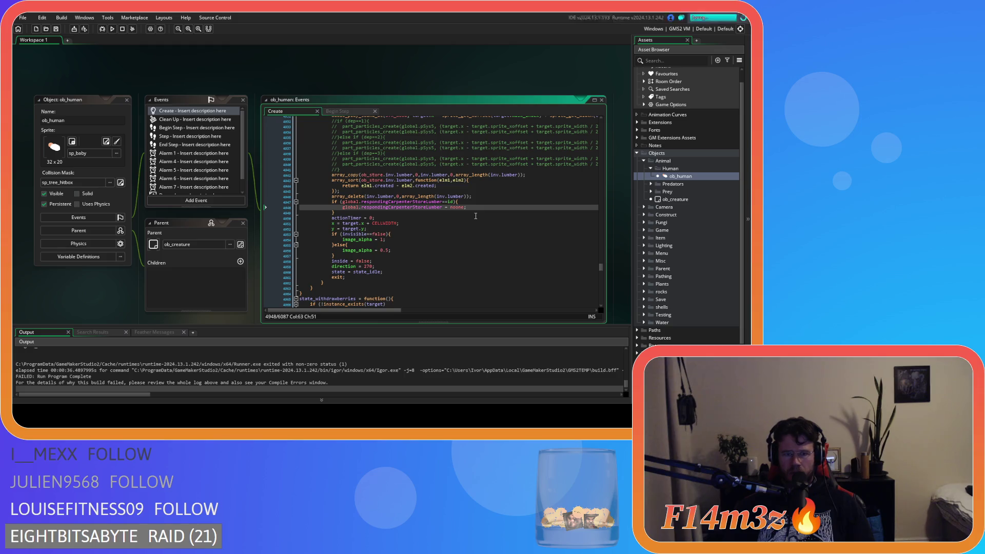
key(ctrl+s)
- Start a text search in the ob_human Create code
scroll(475, 216, down, 10)
click(475, 216)
key(ctrl+f)
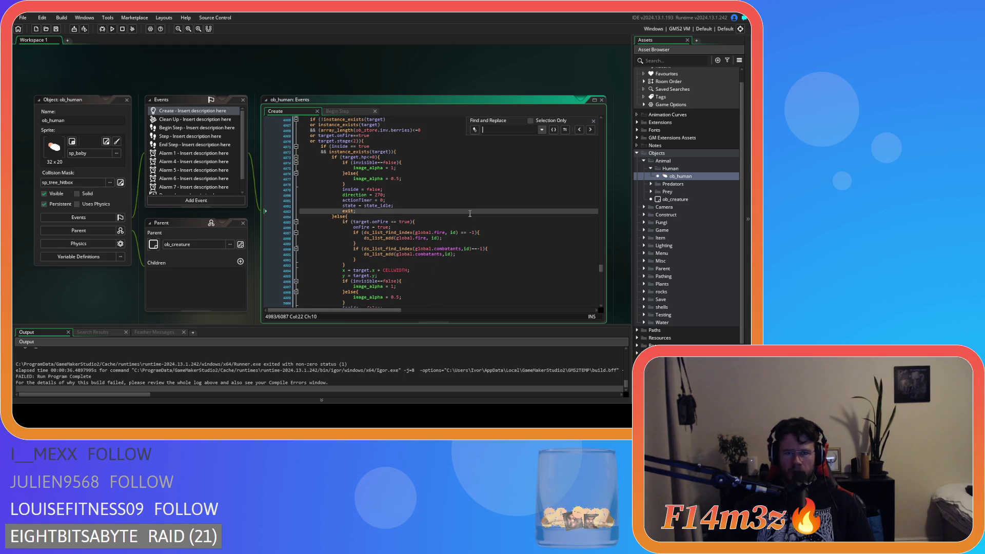
- Find state_supply, review its lumber array_delete code, and close the search
text(state_supply)
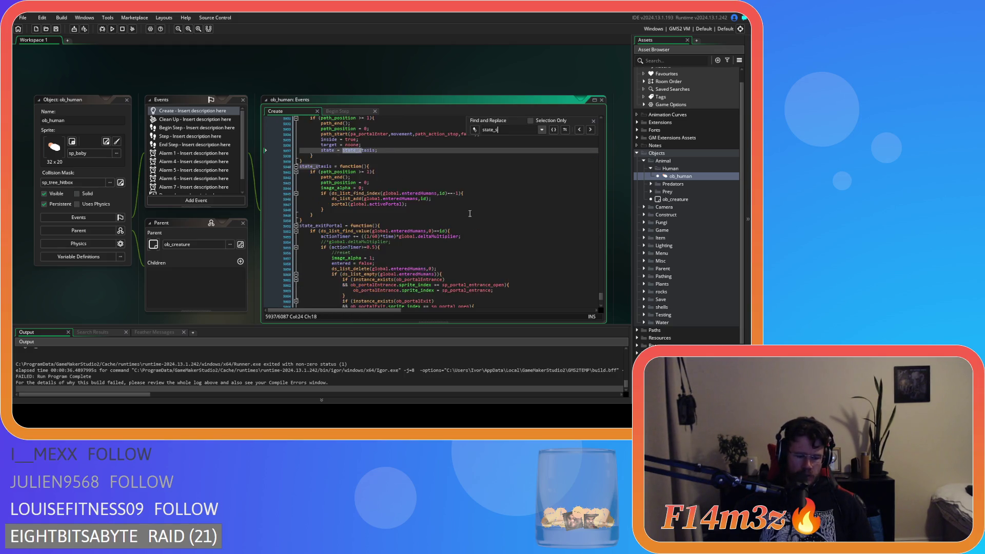
scroll(467, 212, down, 10)
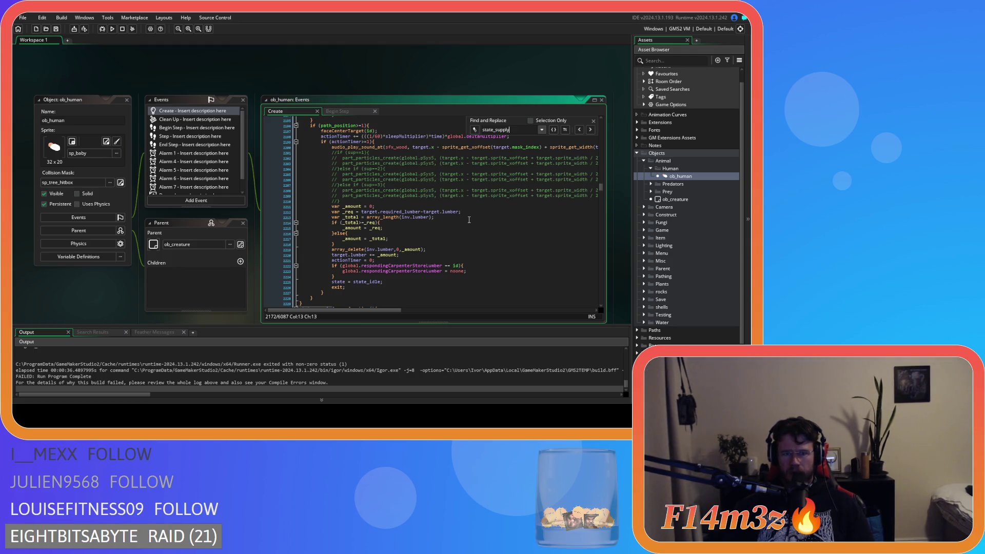
click(455, 239)
click(594, 121)
click(502, 196)
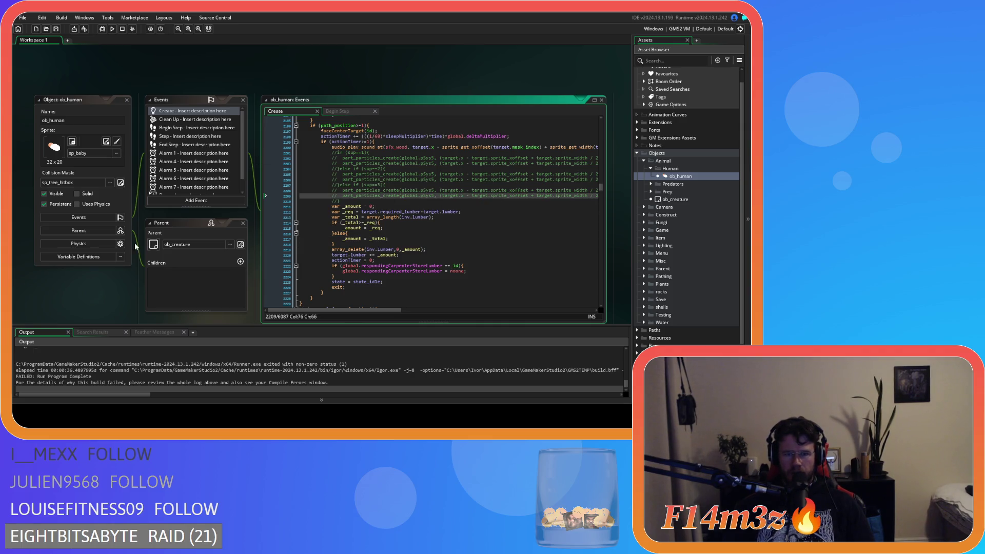
right_click(91, 288)
- Close all editor windows, collapse the Human, Animal and Objects folders, and run with F5
mouse_move(118, 299)
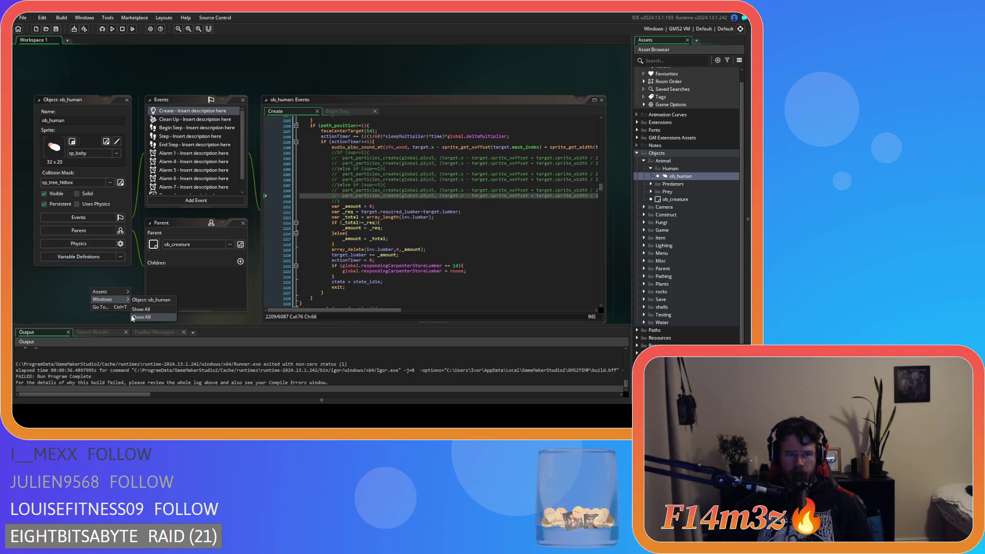
click(134, 317)
click(651, 168)
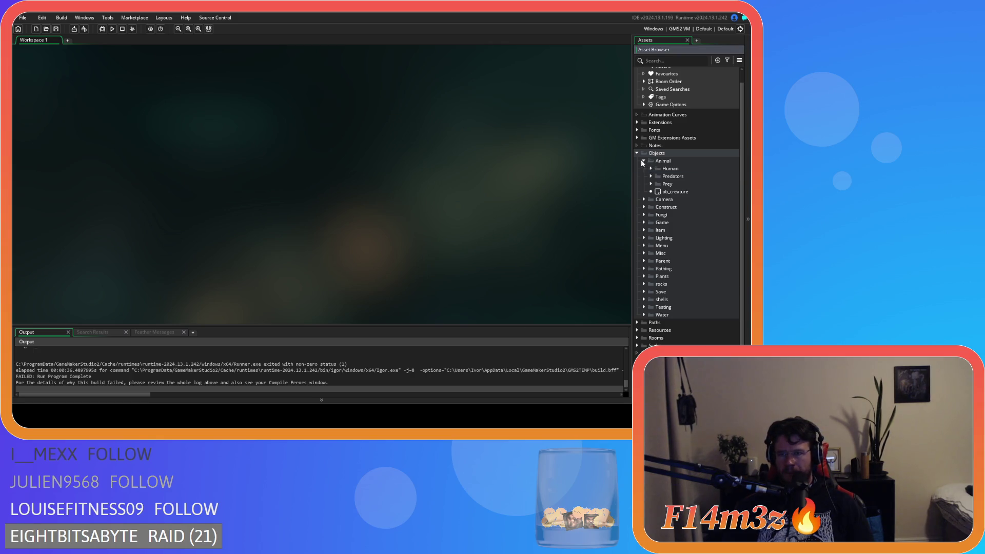
click(642, 161)
click(637, 153)
key(F5)
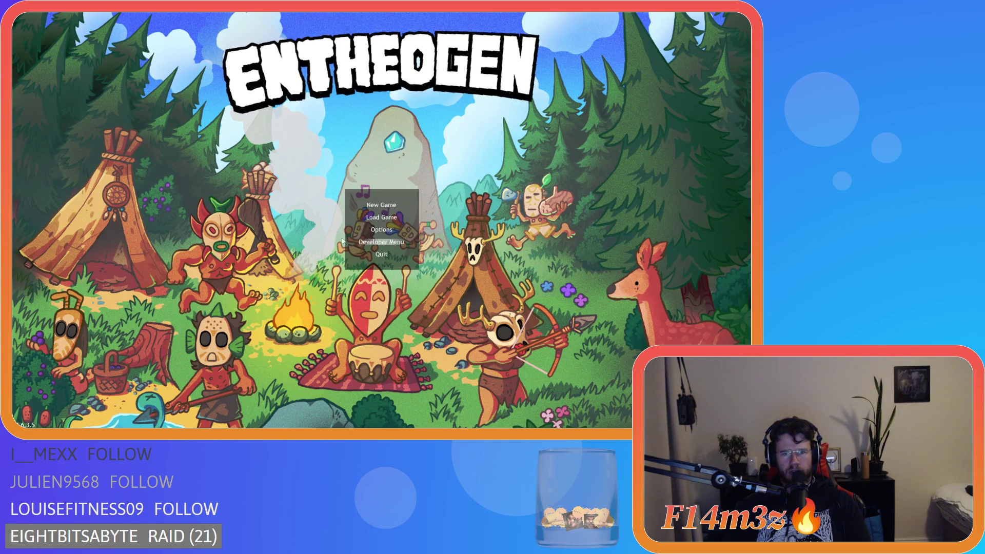
- Start a Temperate Forest game on Normal, dismiss help, pan north, and open the Tribe panel
click(372, 241)
click(381, 237)
click(381, 237)
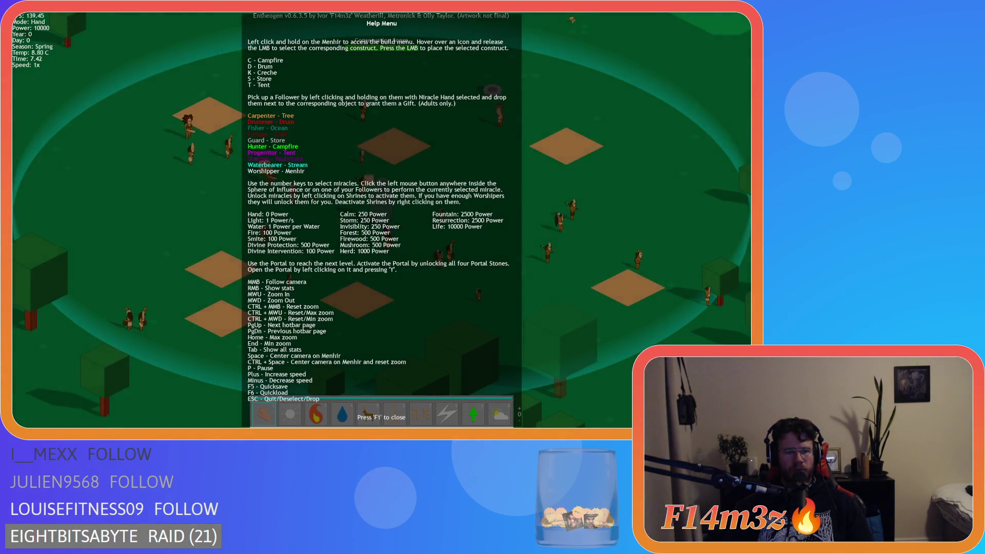
key(F1)
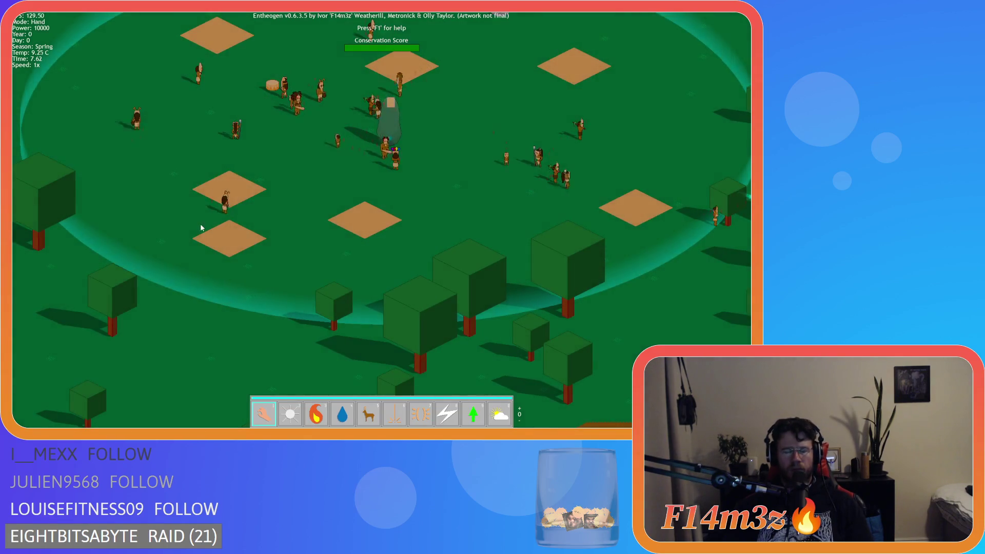
key(w)
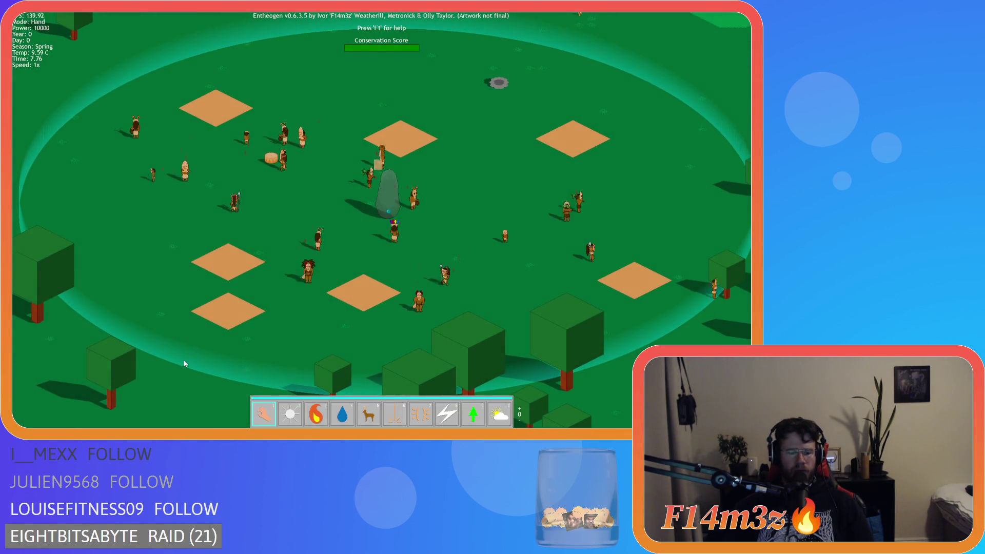
key(t)
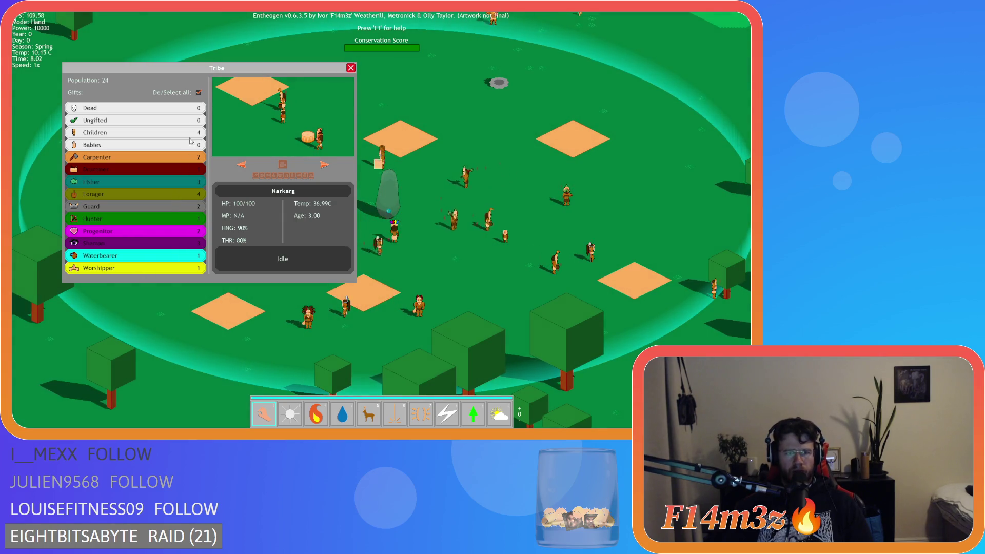
- Filter the Tribe panel to Foragers only and cycle through three of them
click(199, 93)
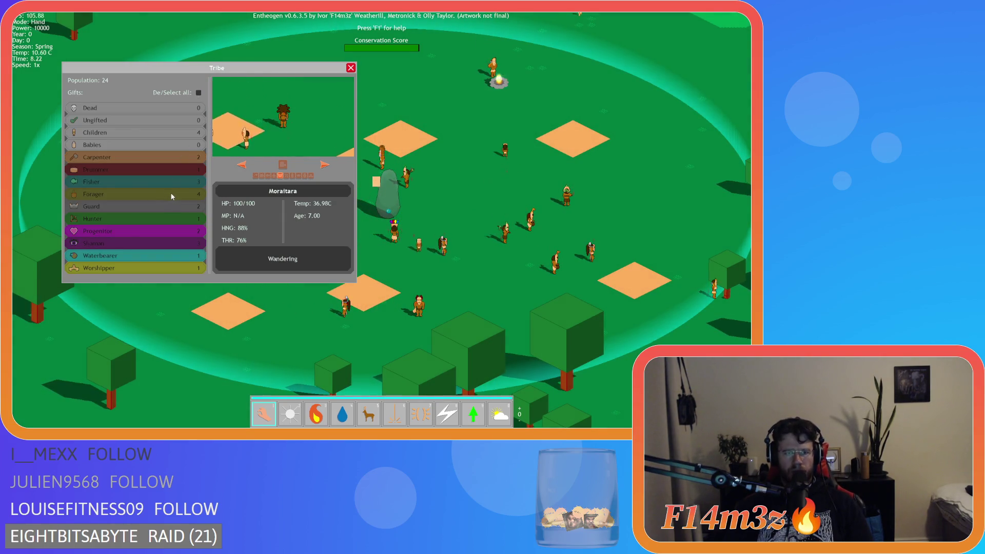
click(170, 195)
click(323, 165)
click(323, 166)
click(323, 165)
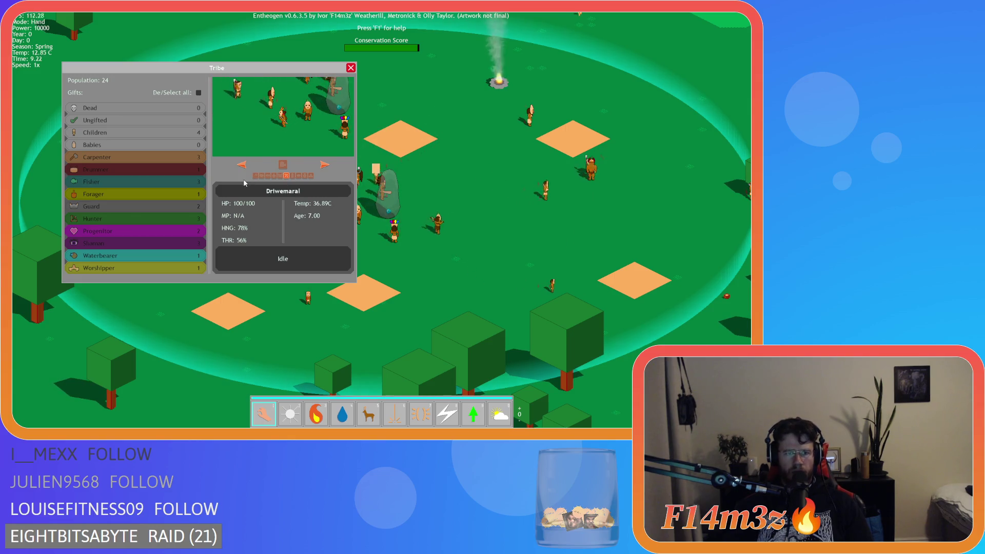
- Switch to Fishers, browse several followers' activities, then close the Tribe panel
click(191, 181)
click(325, 165)
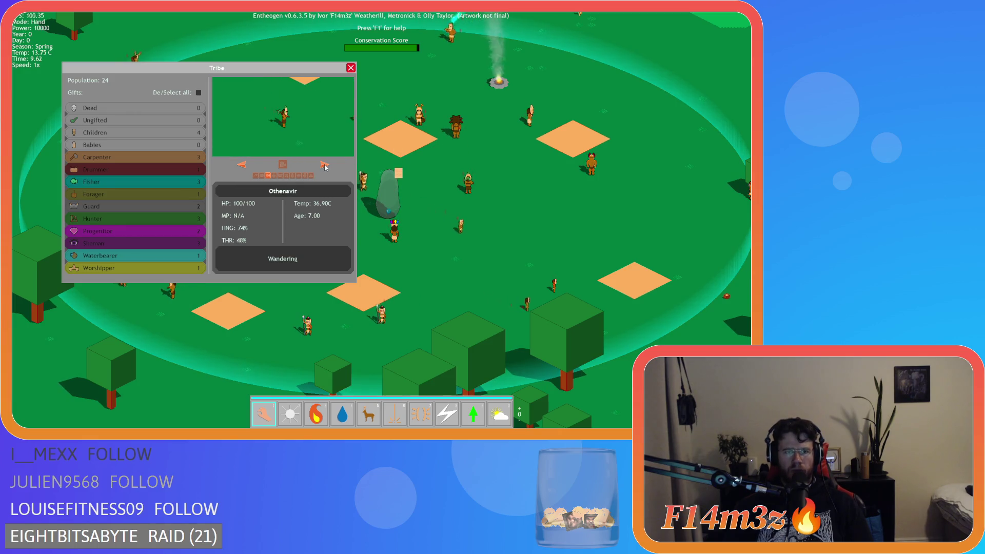
click(325, 166)
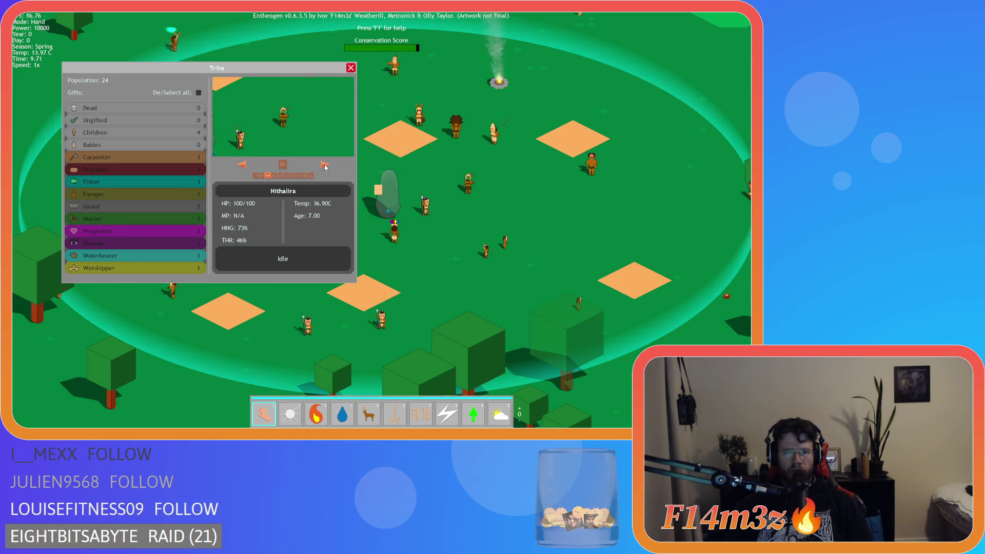
click(292, 176)
click(295, 177)
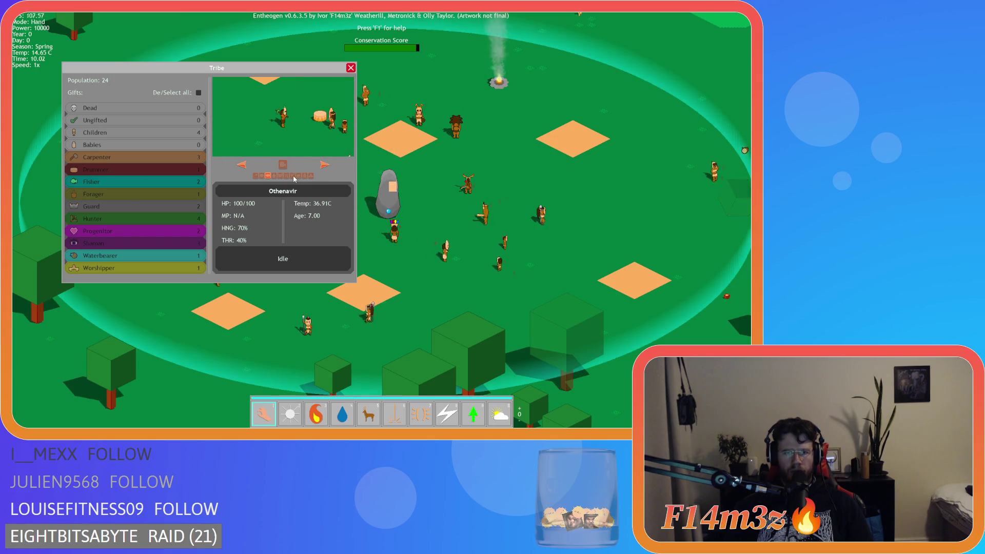
click(299, 176)
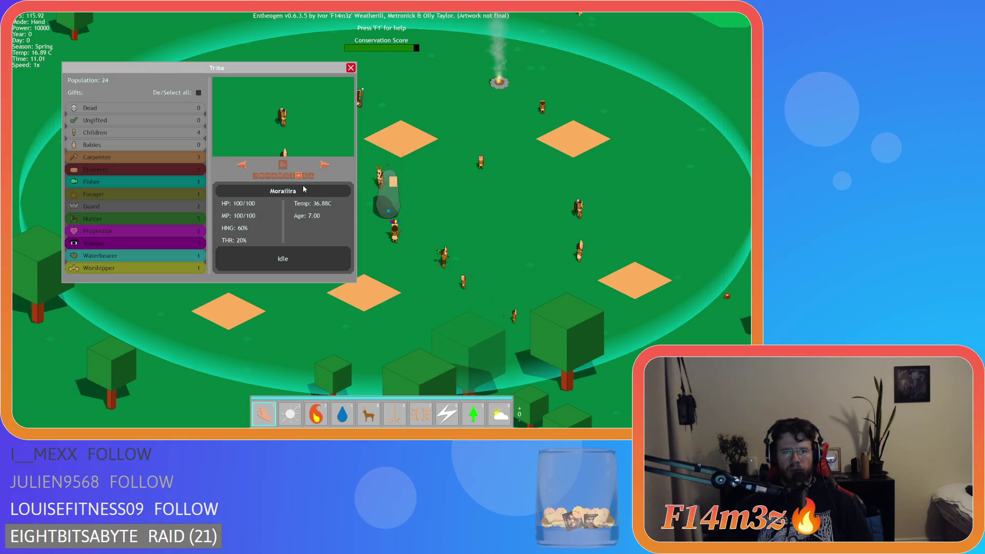
click(268, 175)
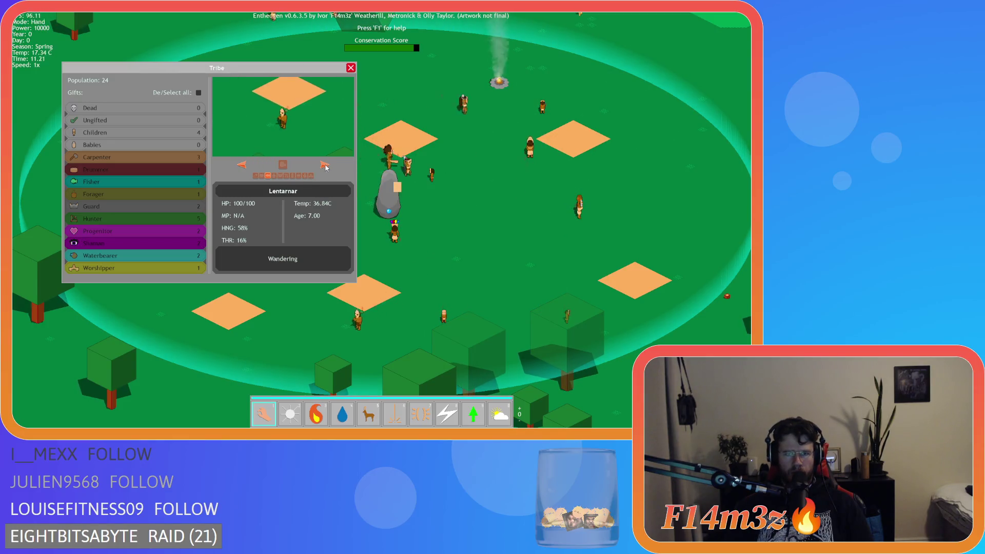
click(351, 68)
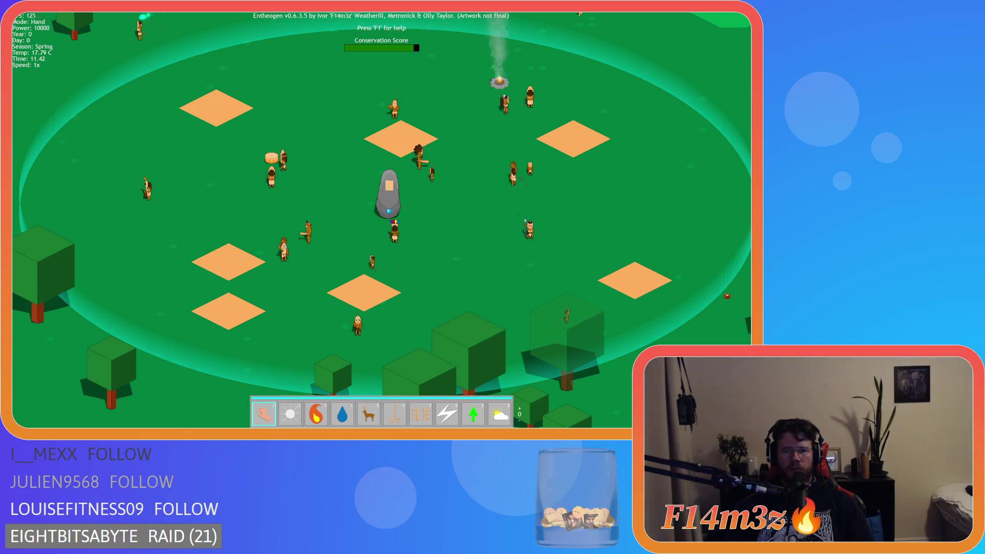
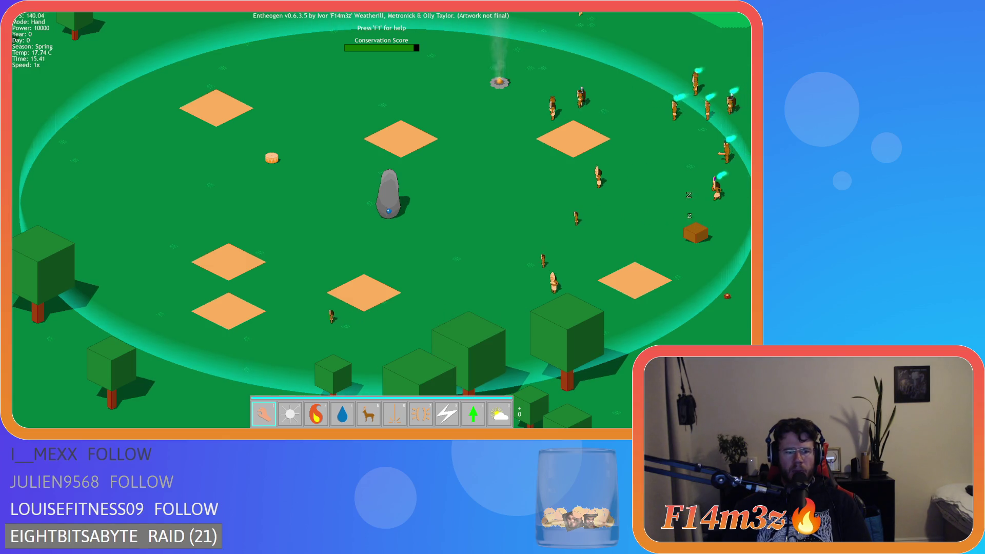
- Pan across the camp to the storage tent and speed the game up to 8x
key(s)
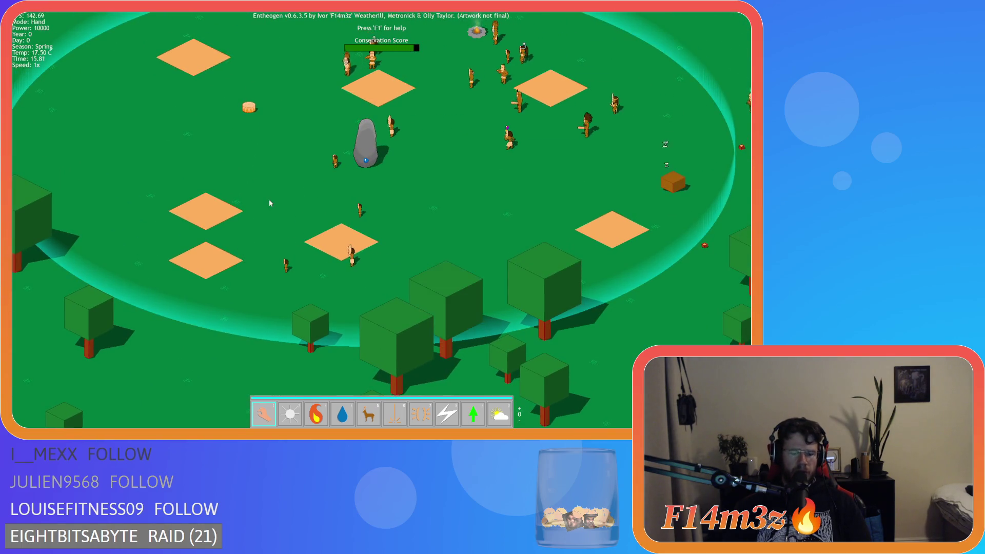
key(w)
key(a)
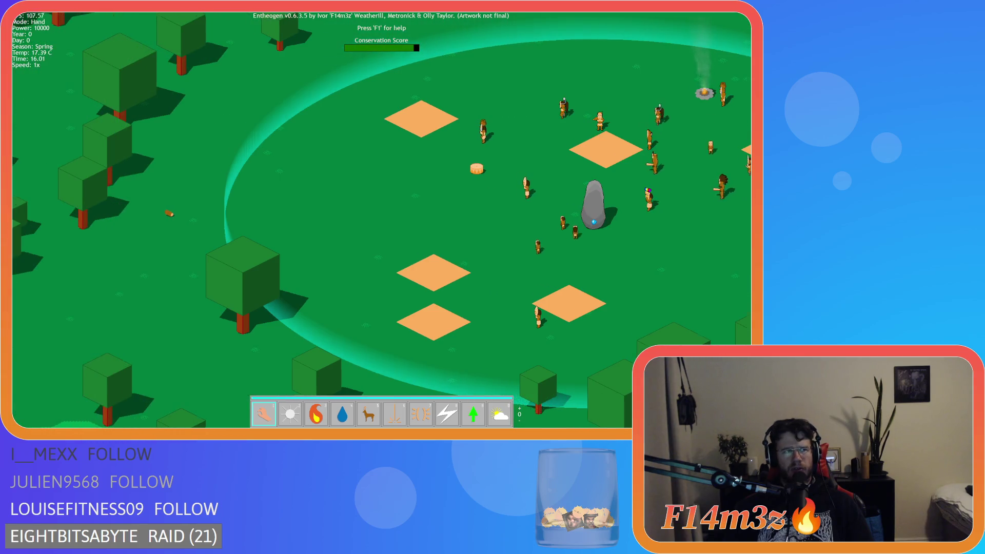
key(d)
key(s)
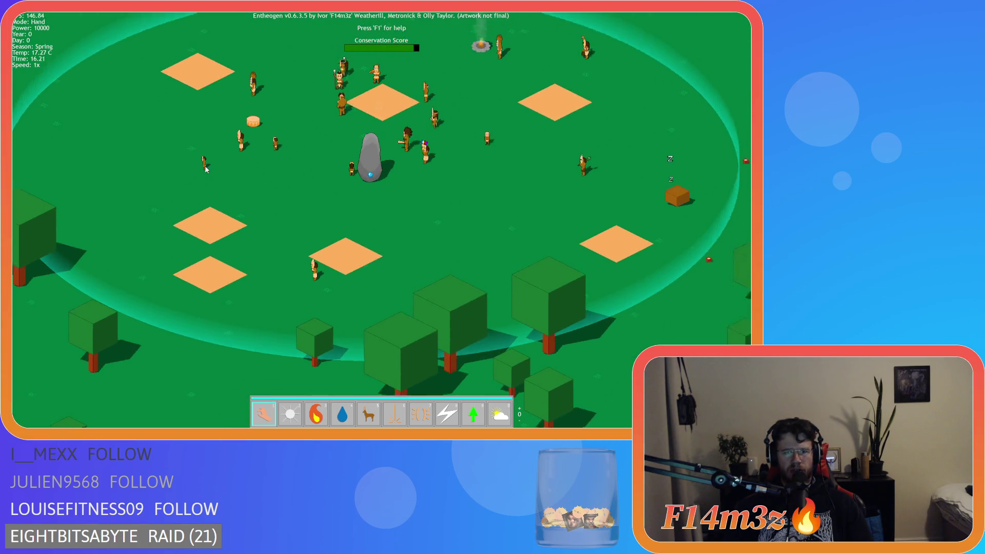
key(w)
key(plus)
key(plus)
key(plus)
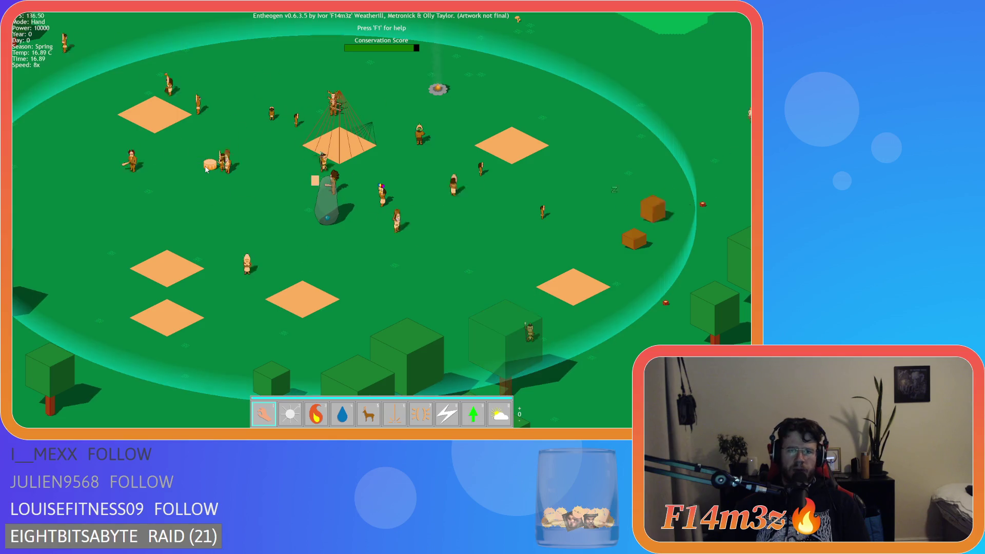
key(a)
key(w)
key(s)
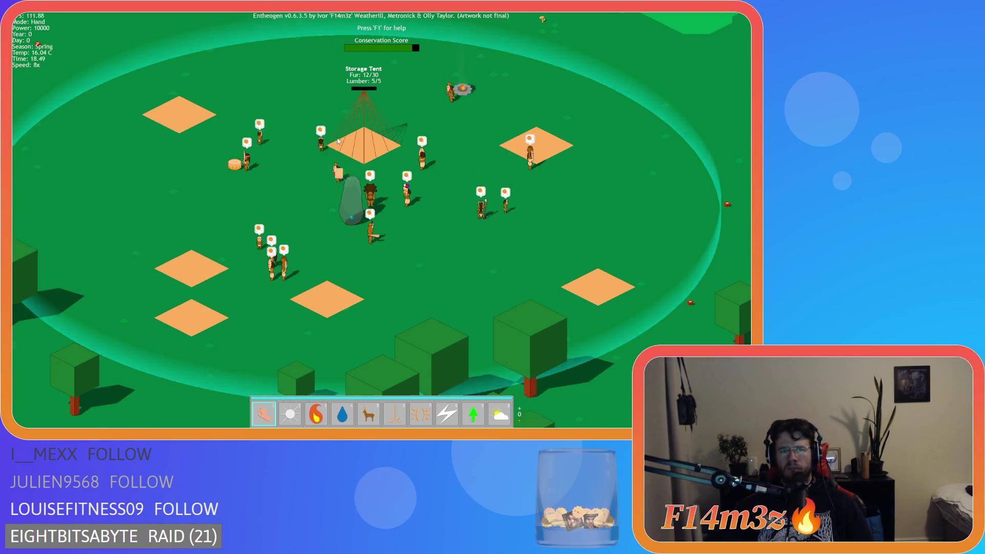
- Zoom around the storage tent, adjust game speed, and bring up the Tribe overview
scroll(338, 141, down, 3)
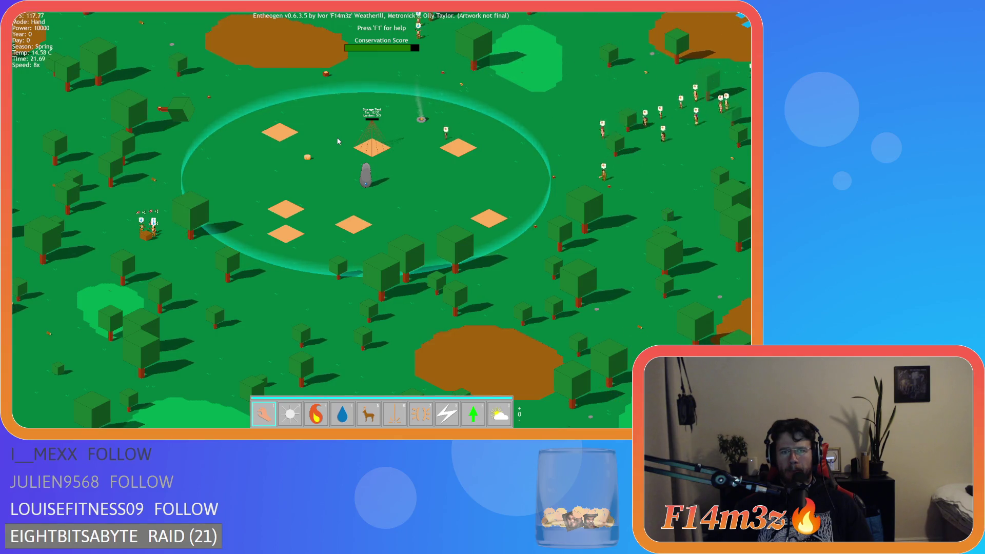
scroll(338, 141, up, 5)
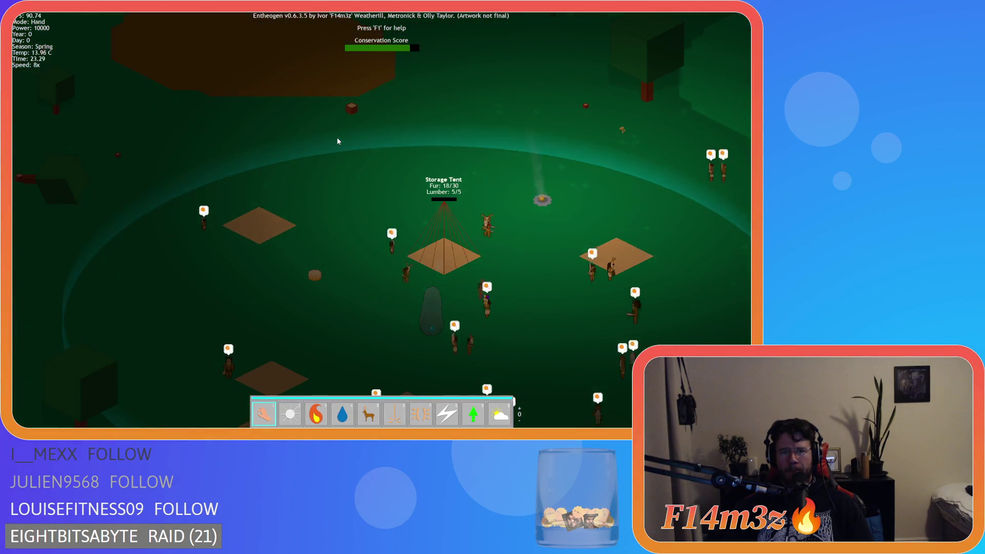
key(s)
key(d)
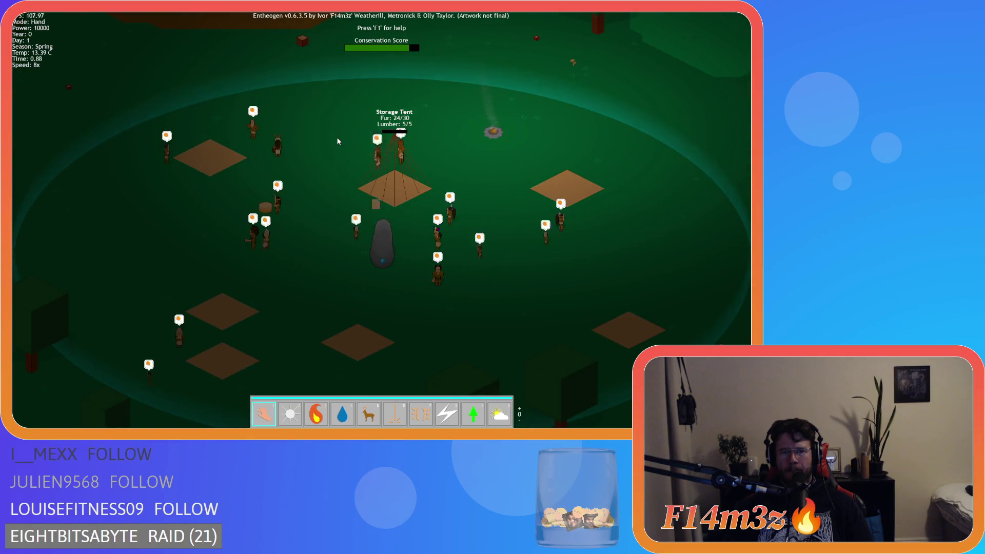
key(minus)
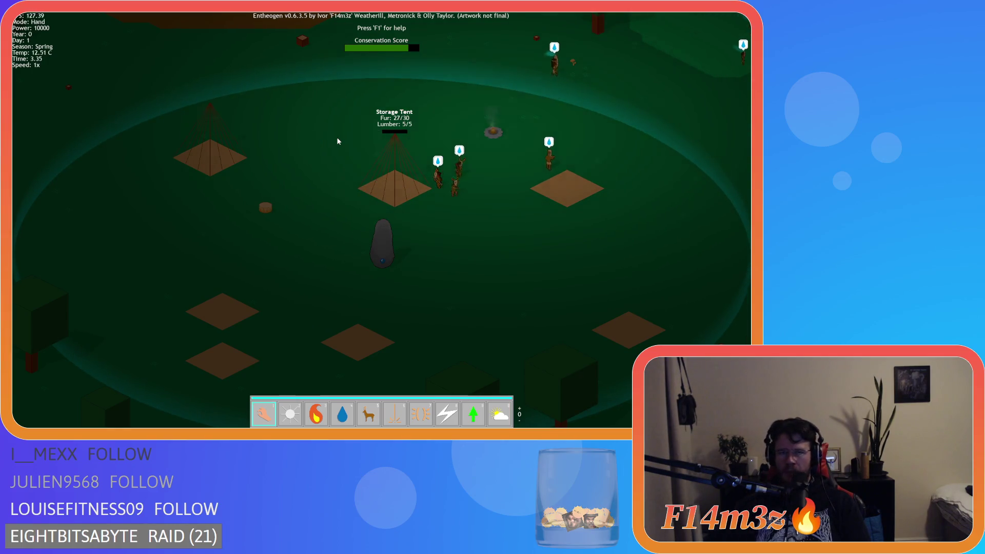
key(plus)
key(plus)
key(plus)
key(t)
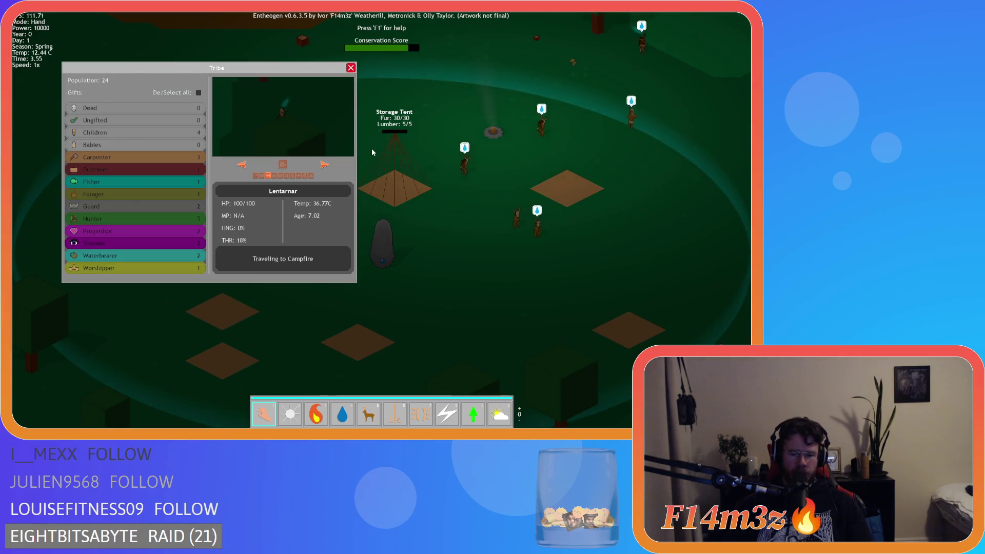
- Select the Hunter group and preview a hunter, briefly running at 8x then back to 1x
key(minus)
click(121, 217)
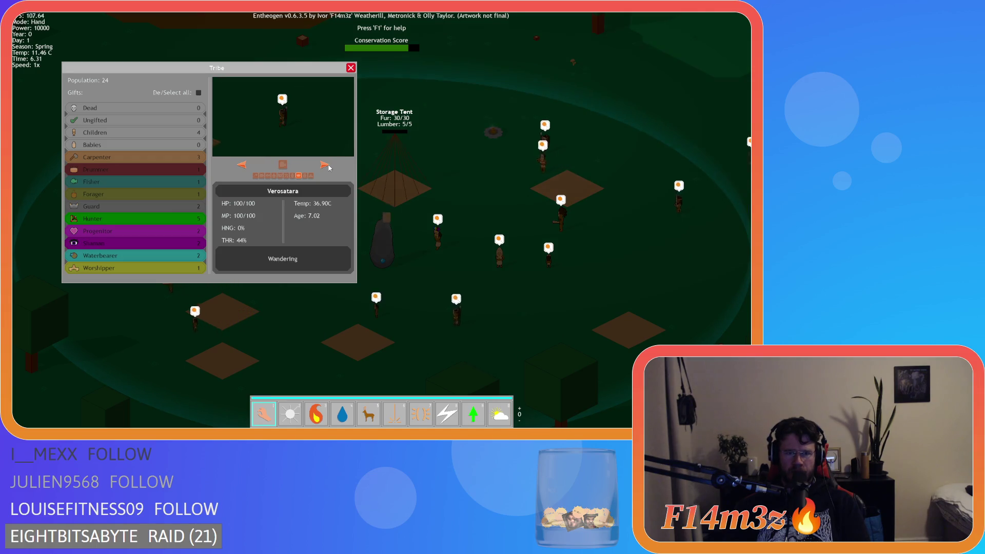
click(163, 241)
key(plus)
key(plus)
key(plus)
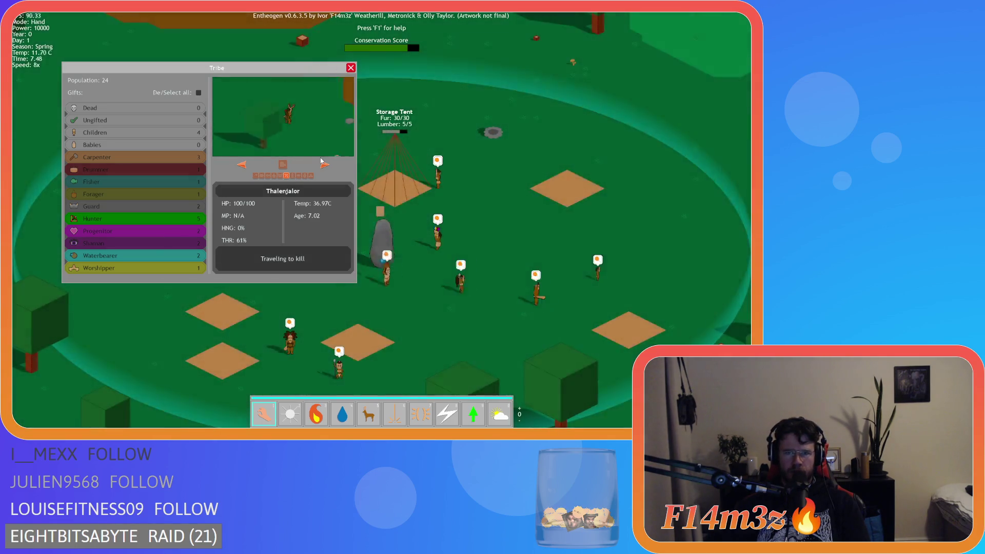
key(minus)
key(minus)
key(minus)
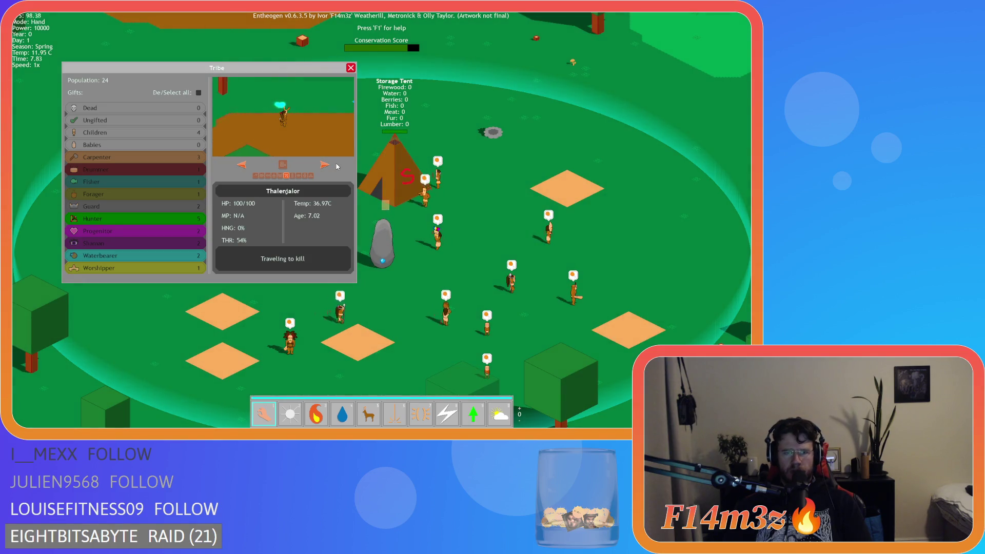
- Bring the village, campfire and tents into view to follow the hunter
scroll(524, 232, down, 8)
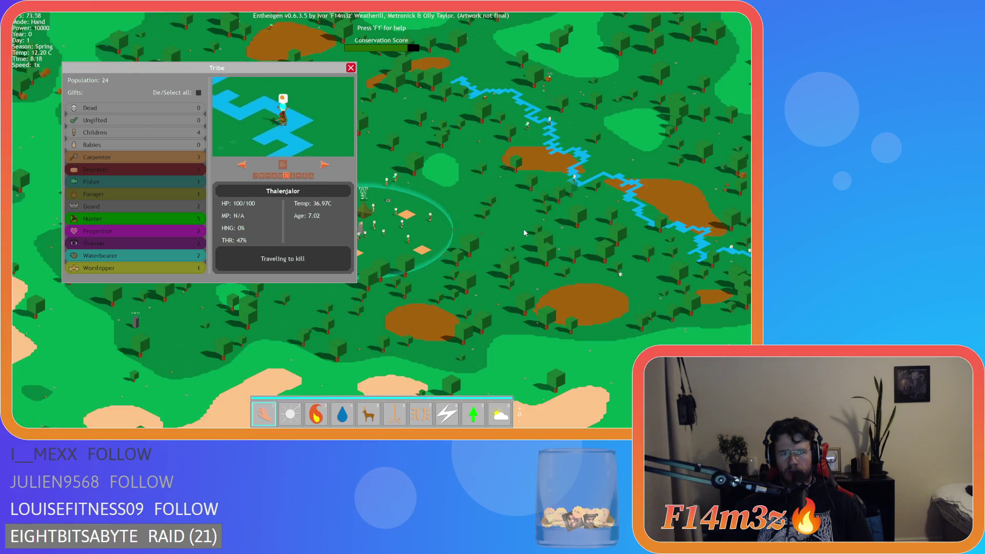
scroll(524, 232, up, 5)
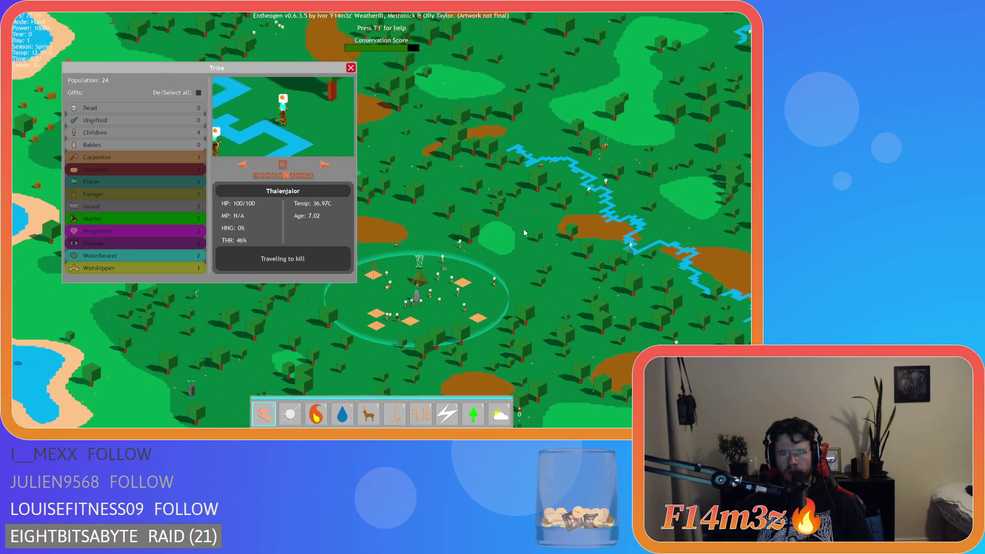
key(s)
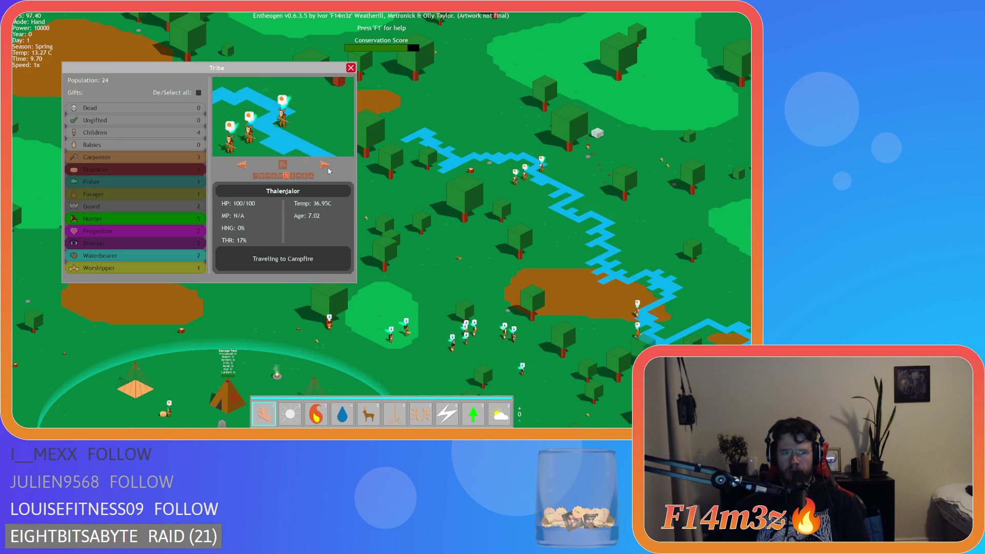
key(s)
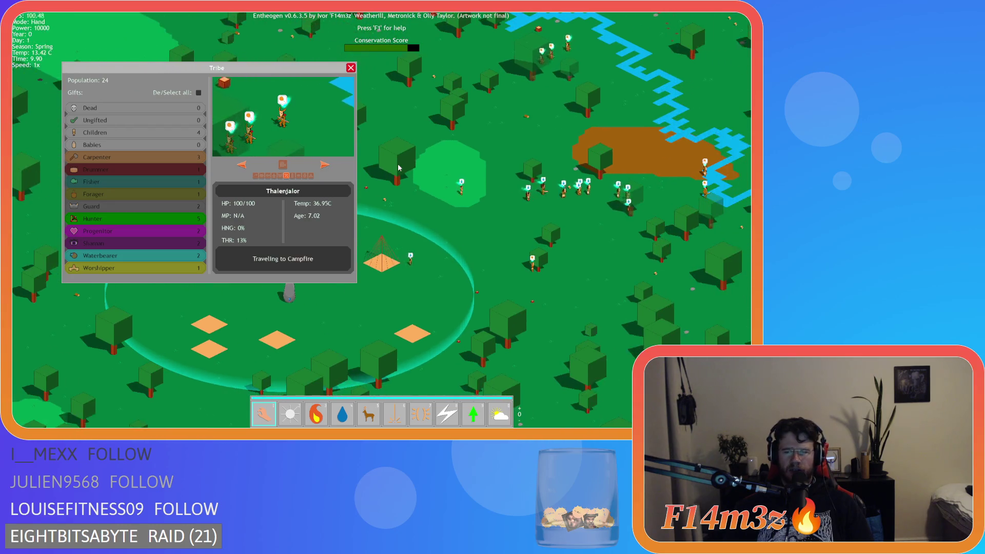
key(s)
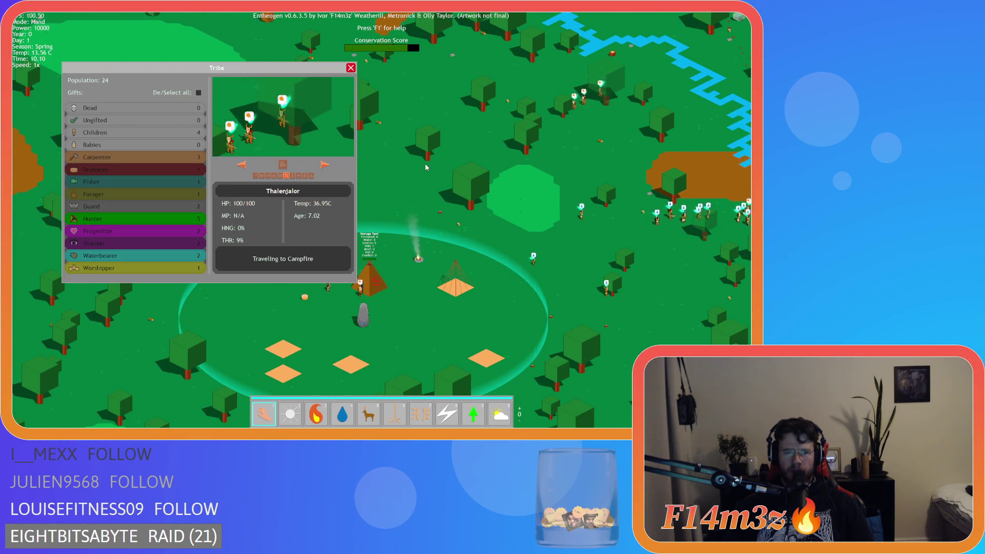
scroll(425, 167, up, 5)
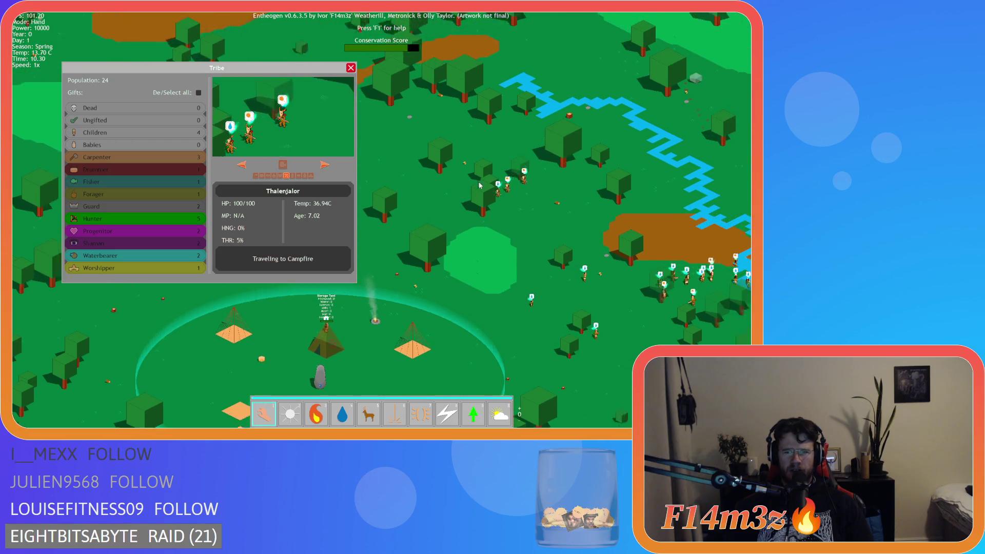
key(s)
key(s)
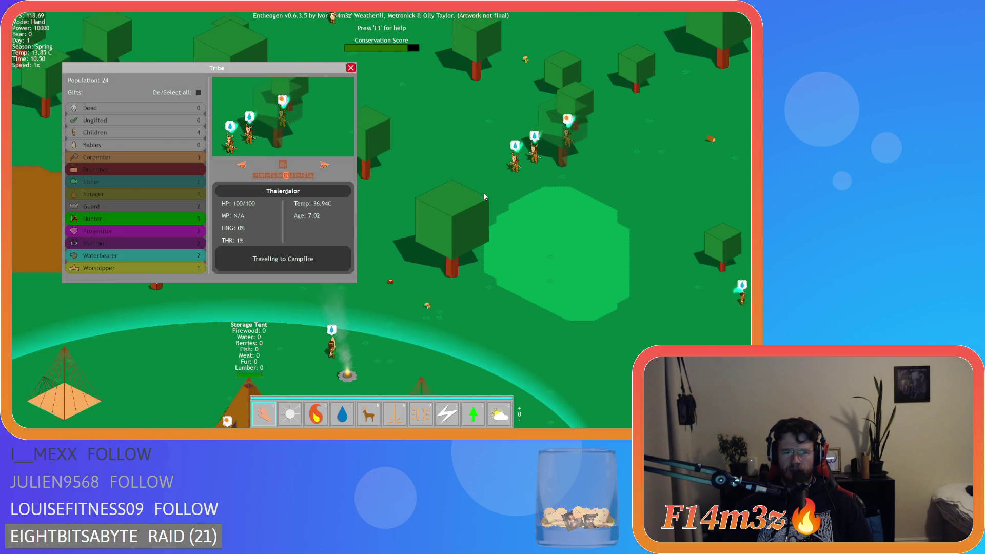
key(s)
key(s)
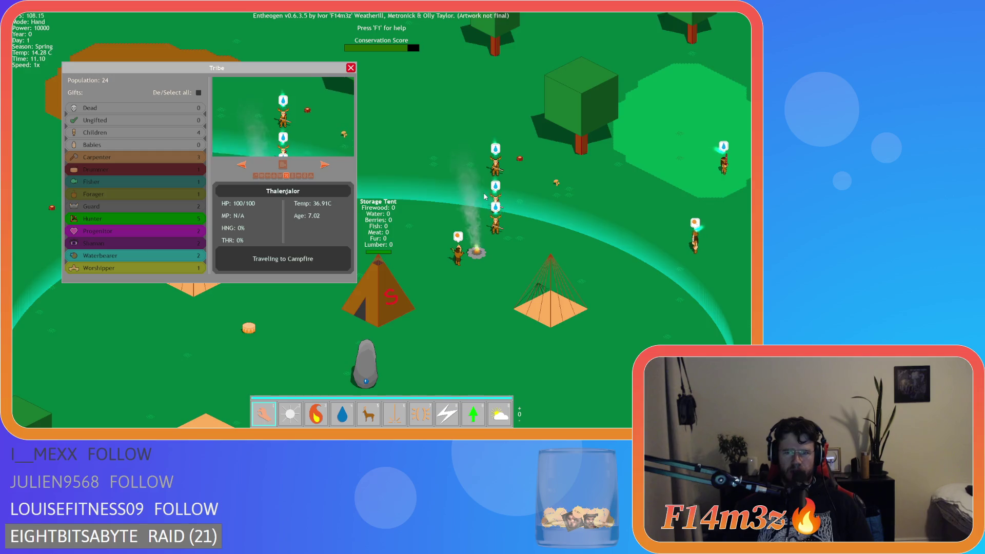
key(d)
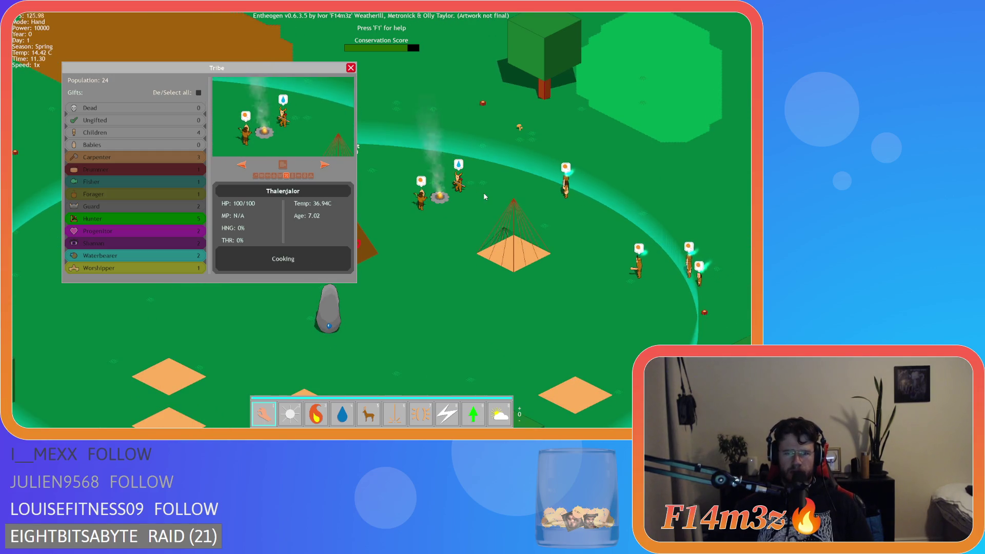
- Toggle villager name labels and status bars on and off while watching the camp
key(alt)
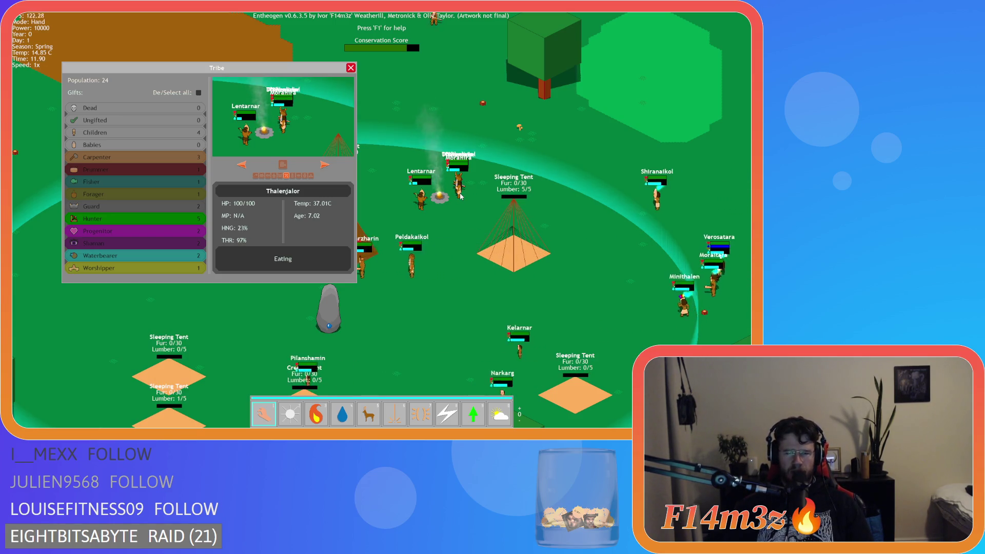
key(alt)
key(alt)
key(Left)
key(Down)
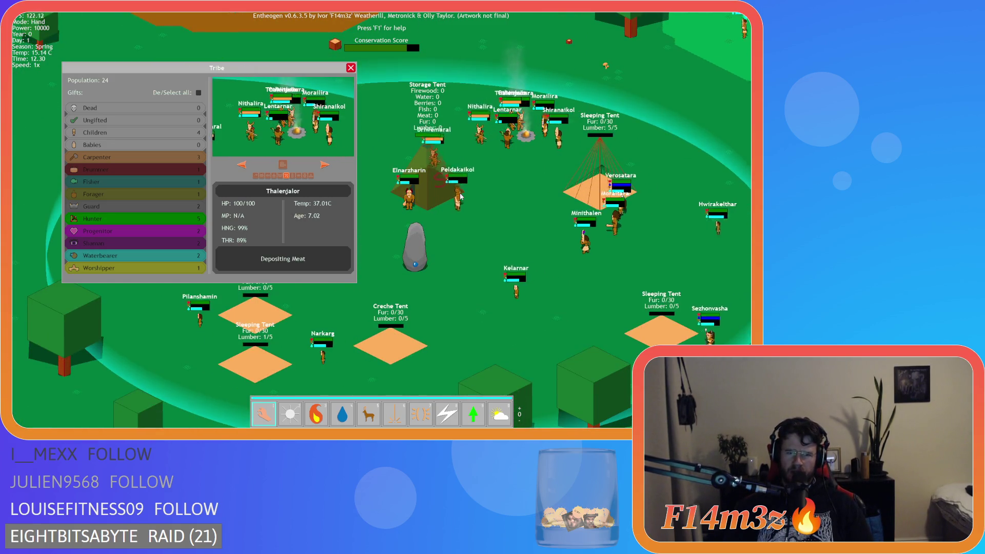
key(alt)
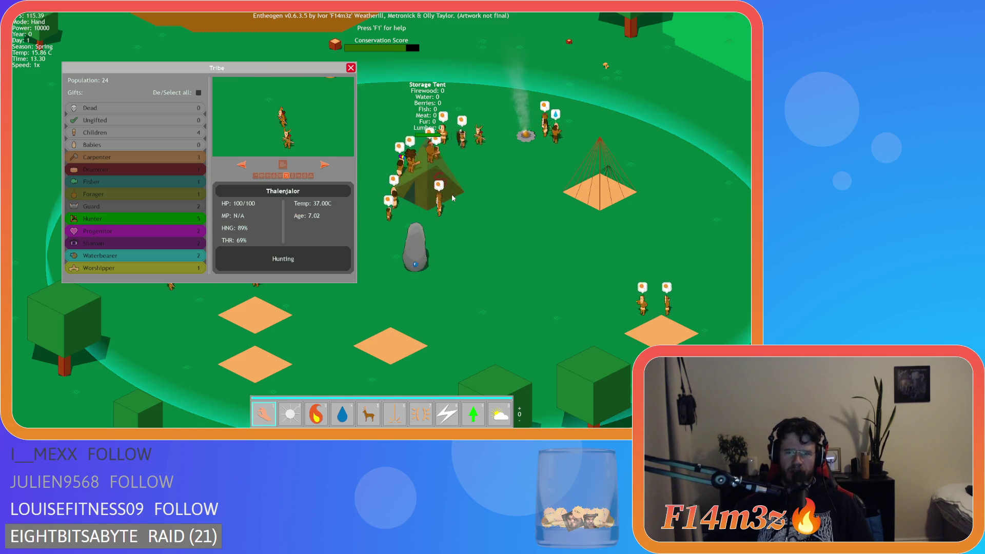
key(w)
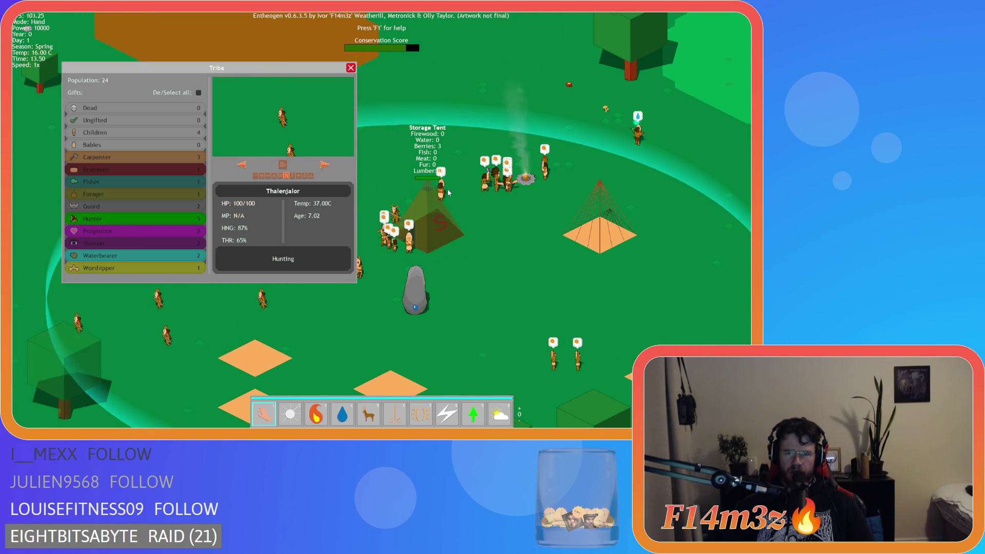
key(s)
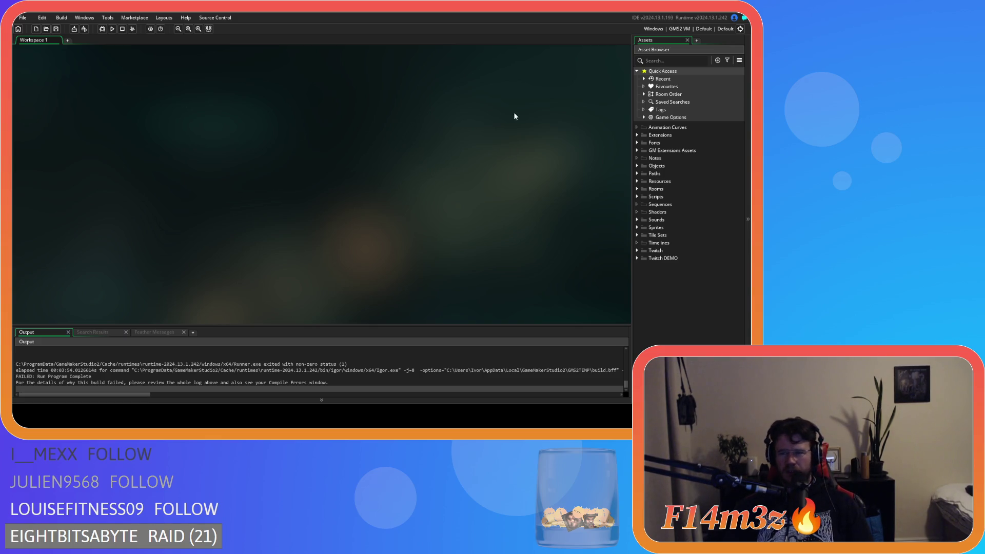
- Expand Objects > Animal and open ob_human with its Create event code
click(637, 165)
click(643, 174)
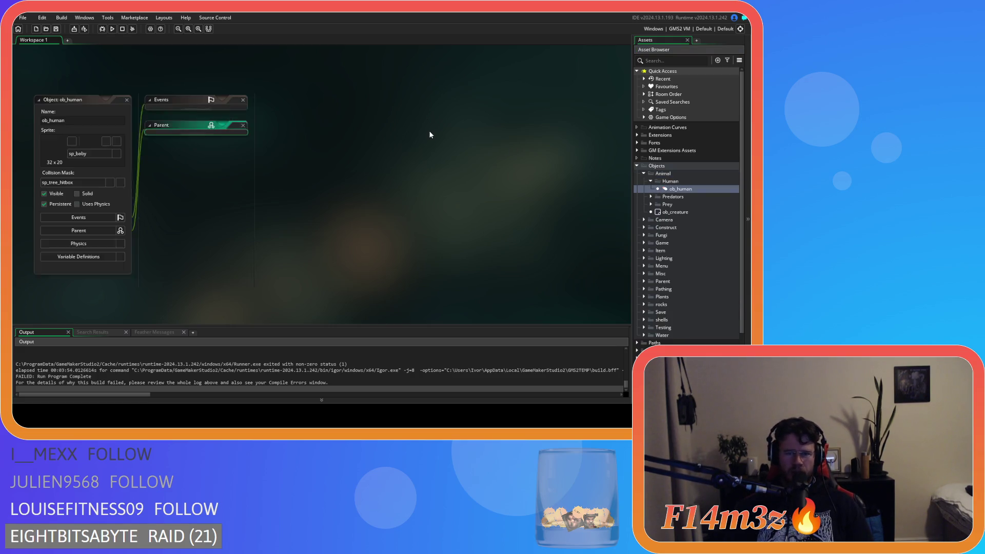
click(381, 170)
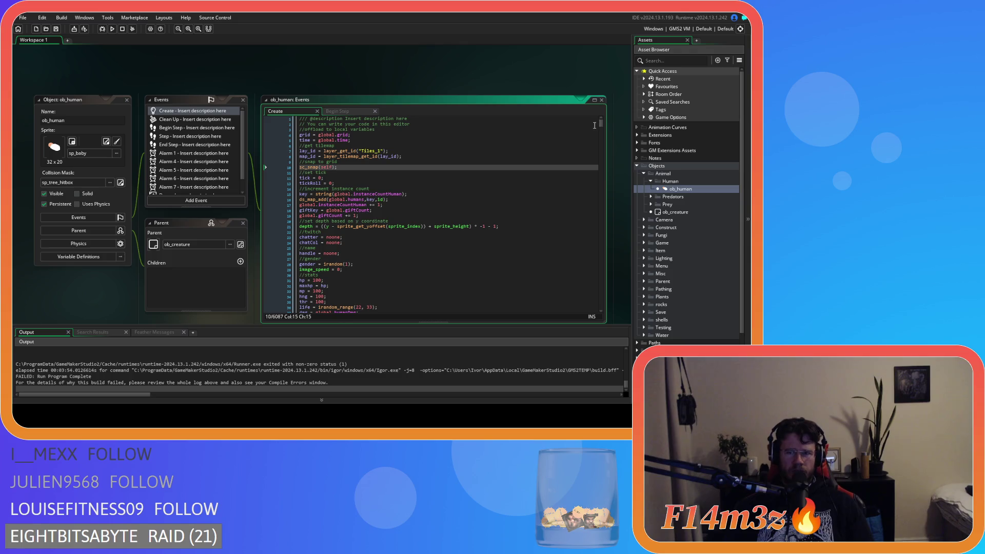
- Scroll to the state_withdrawfur loop and select target.storeFur in its while condition
drag(602, 125, 584, 272)
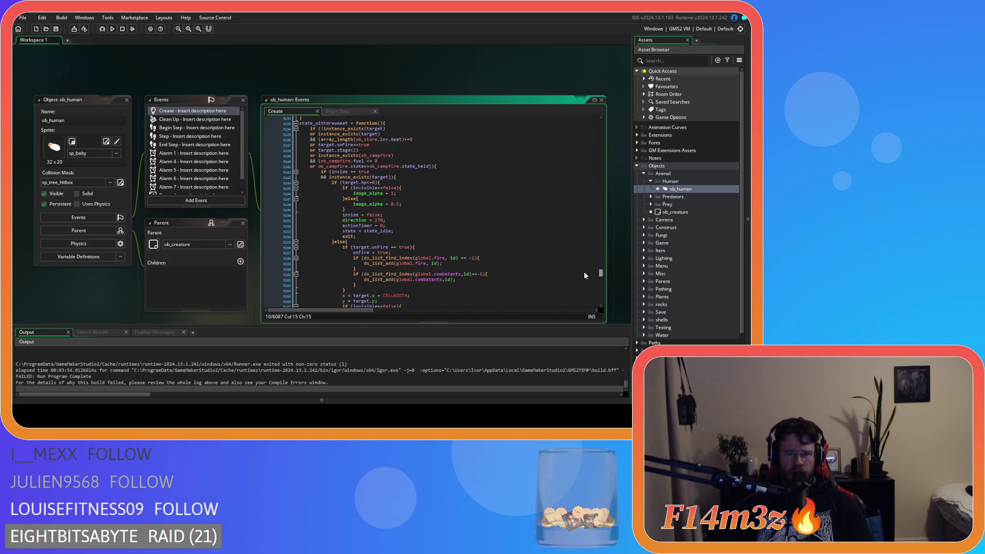
scroll(498, 246, down, 20)
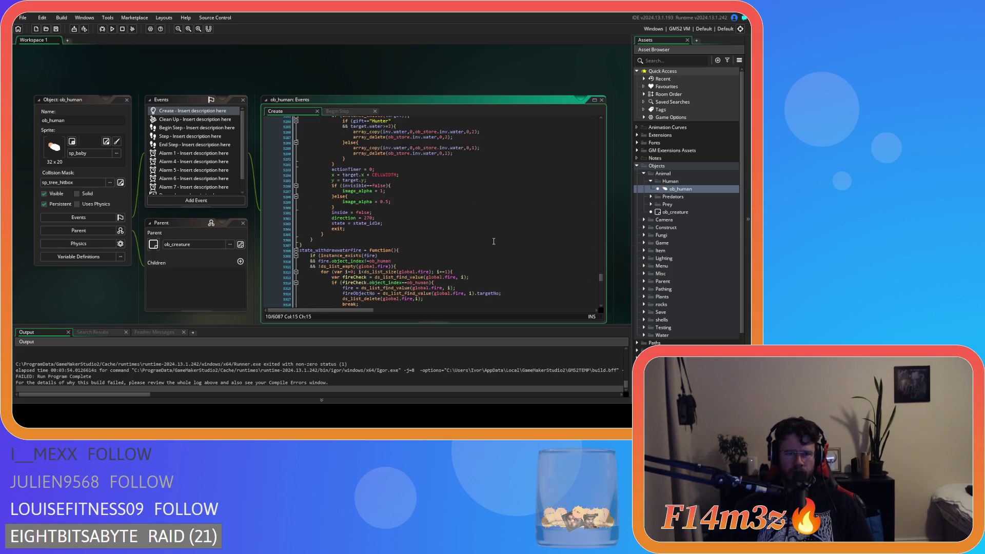
scroll(494, 241, down, 20)
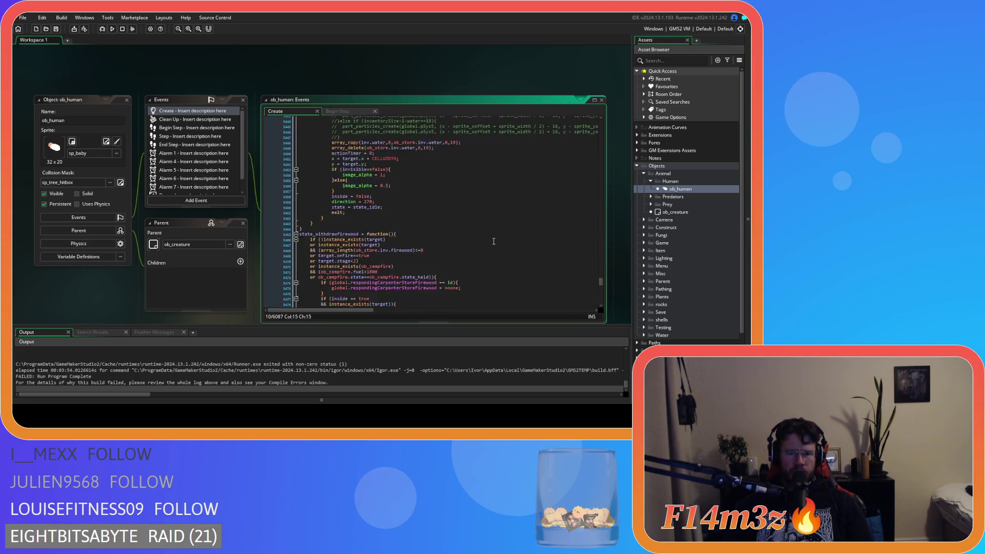
scroll(493, 241, down, 20)
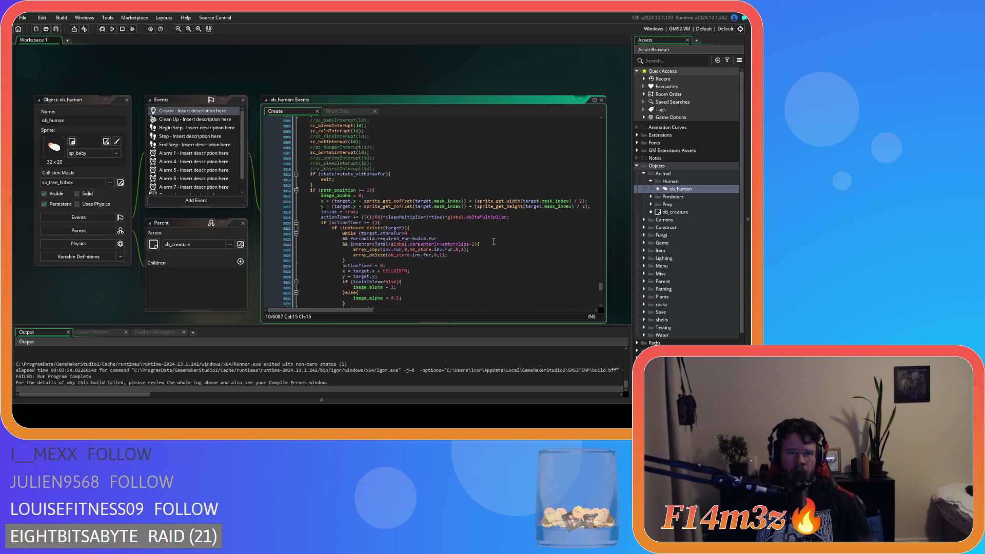
scroll(494, 241, down, 14)
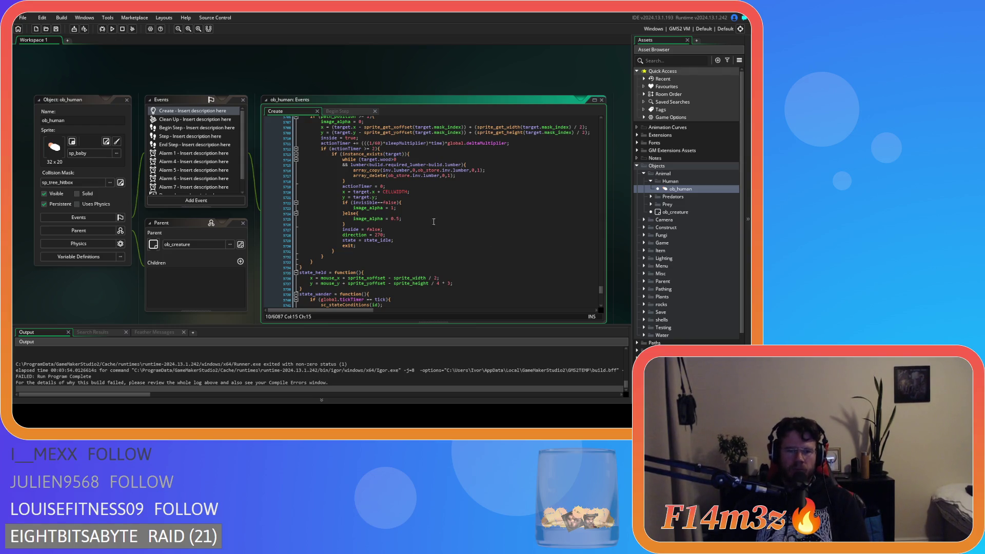
scroll(440, 221, down, 10)
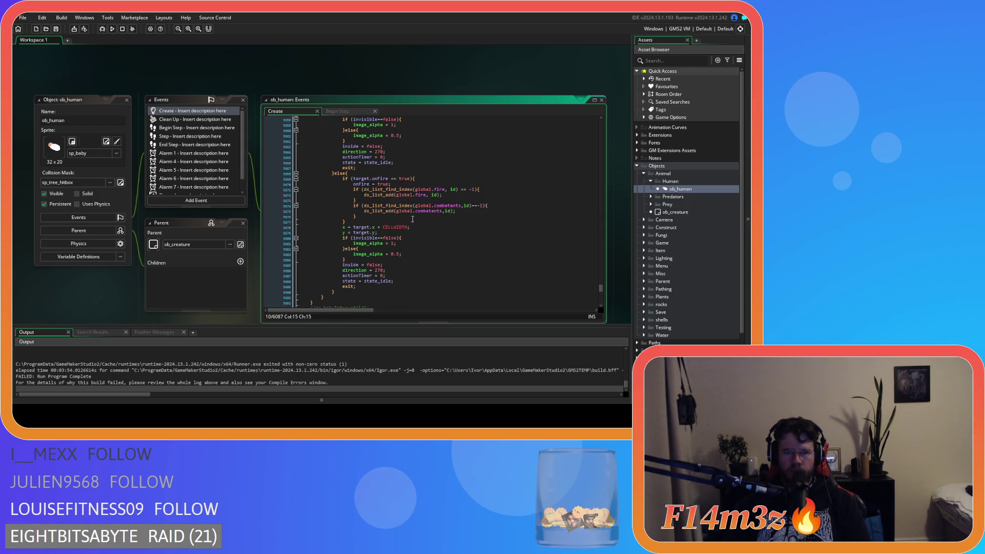
scroll(412, 219, up, 5)
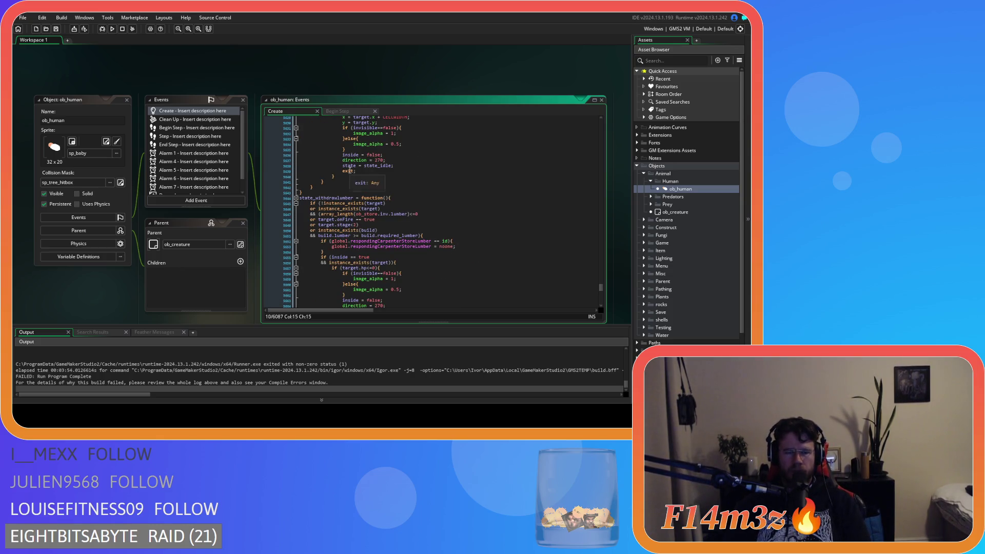
scroll(349, 168, up, 3)
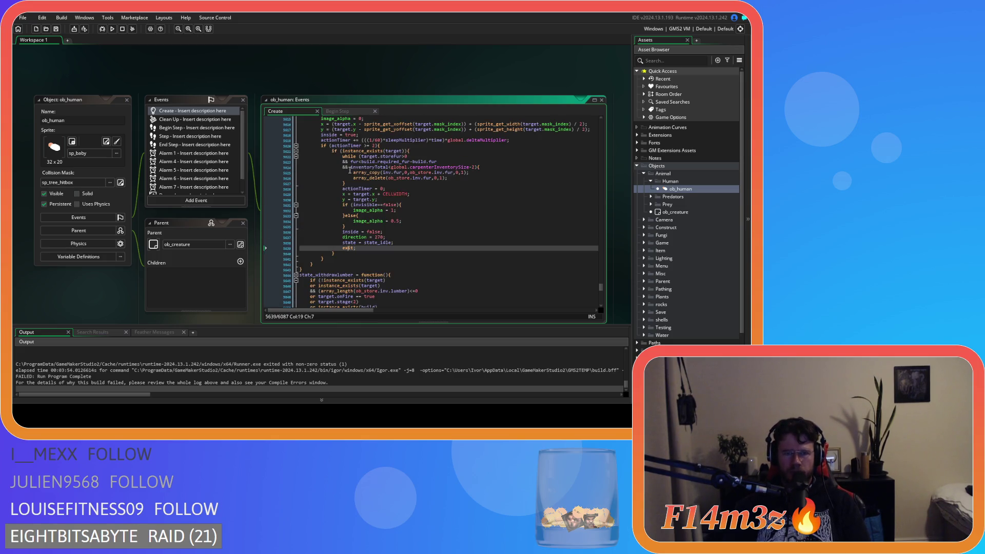
click(358, 176)
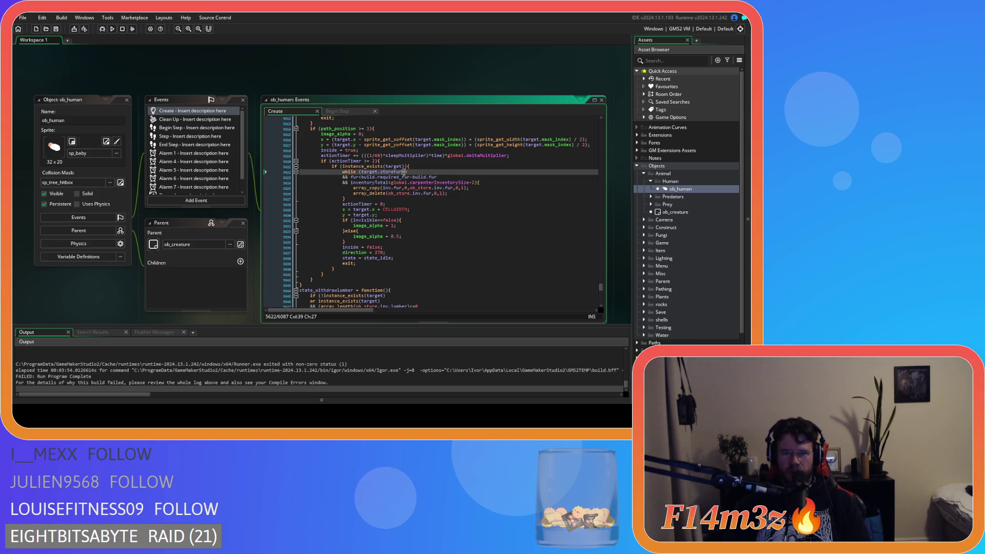
drag(403, 173, 361, 175)
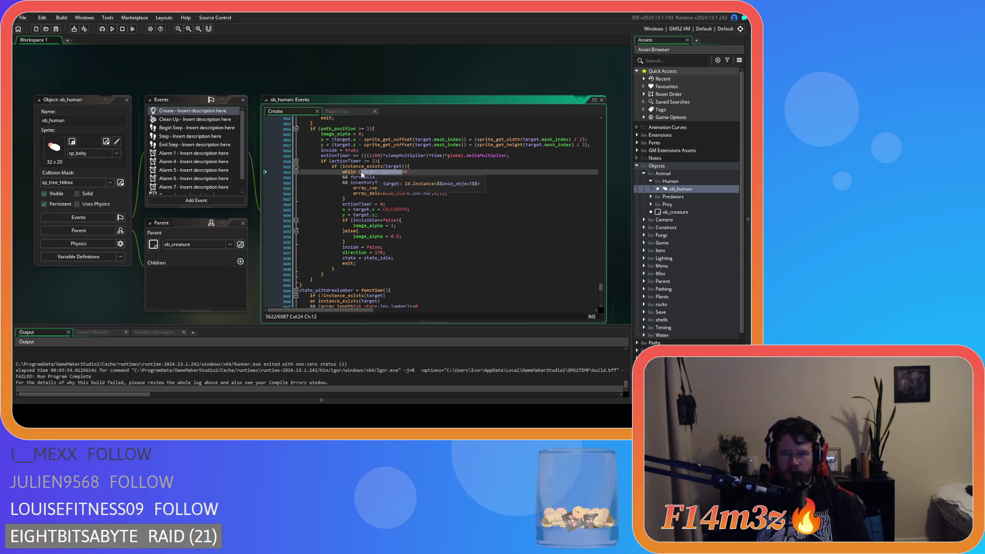
mouse_move(428, 190)
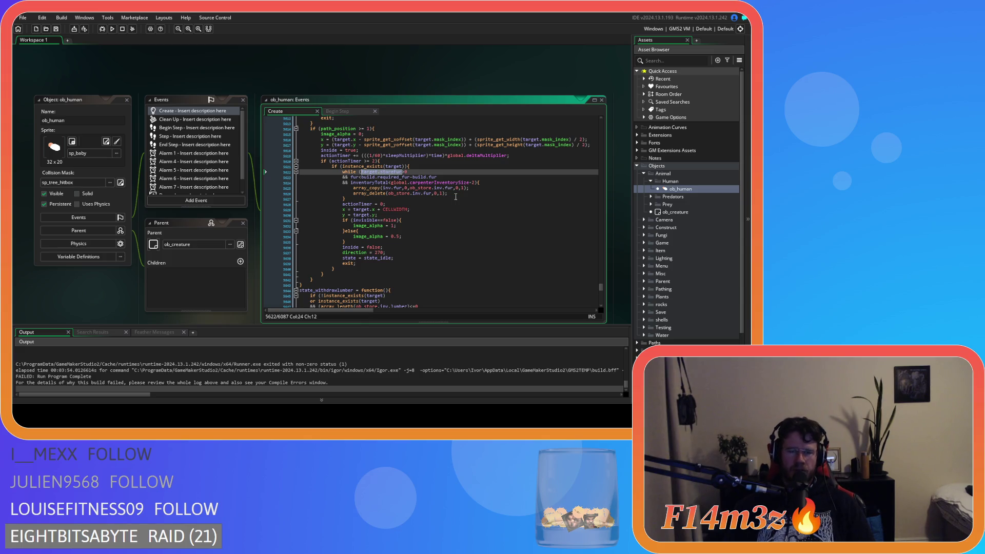
- Replace target.storeFur with array_length(ob_store.inv.fur) in the while condition
text(a)
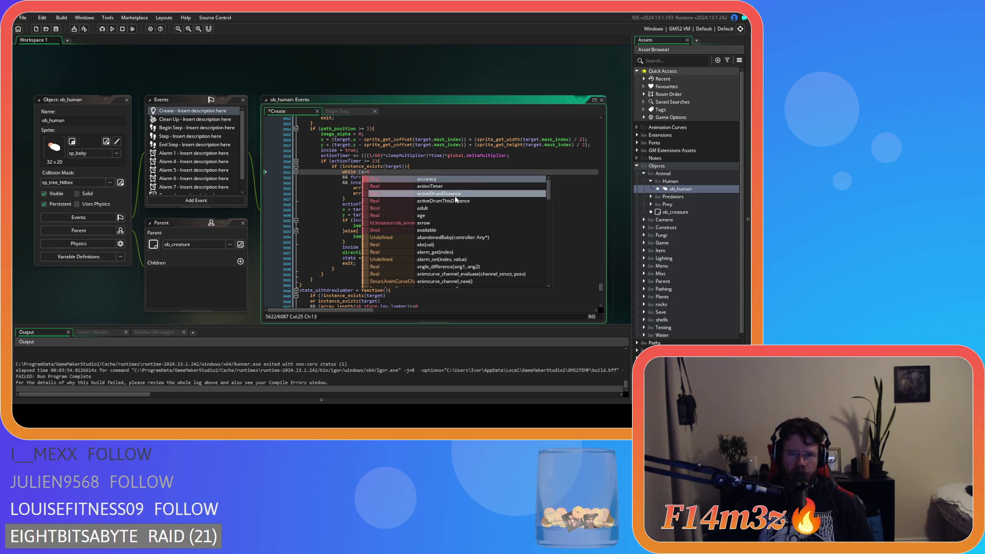
key(ctrl+z)
text(array_le)
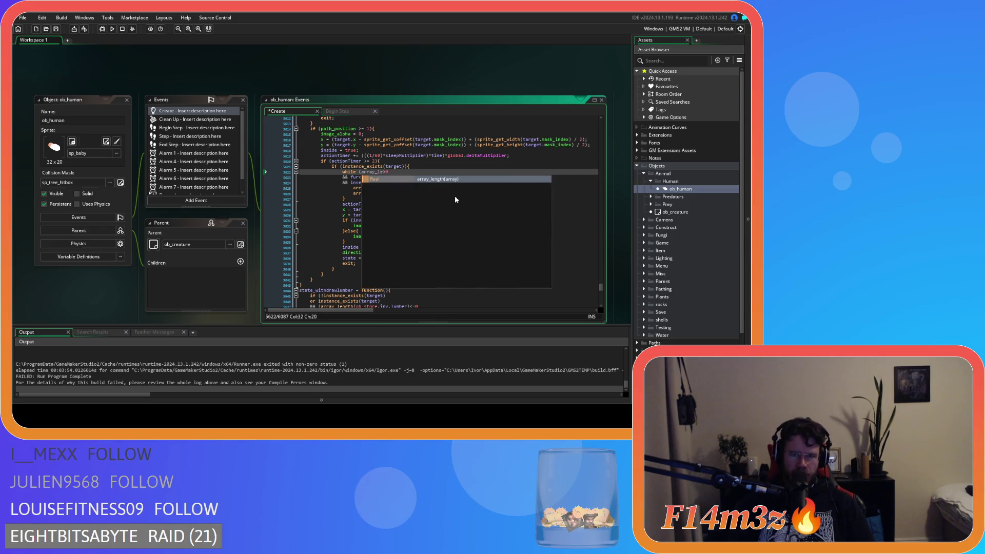
key(Return)
text(ob_)
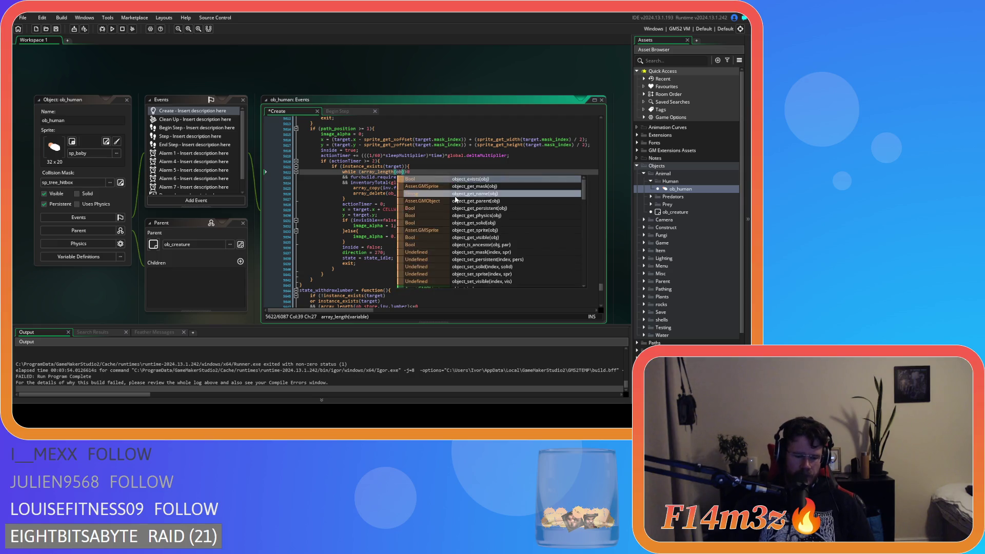
text(store.)
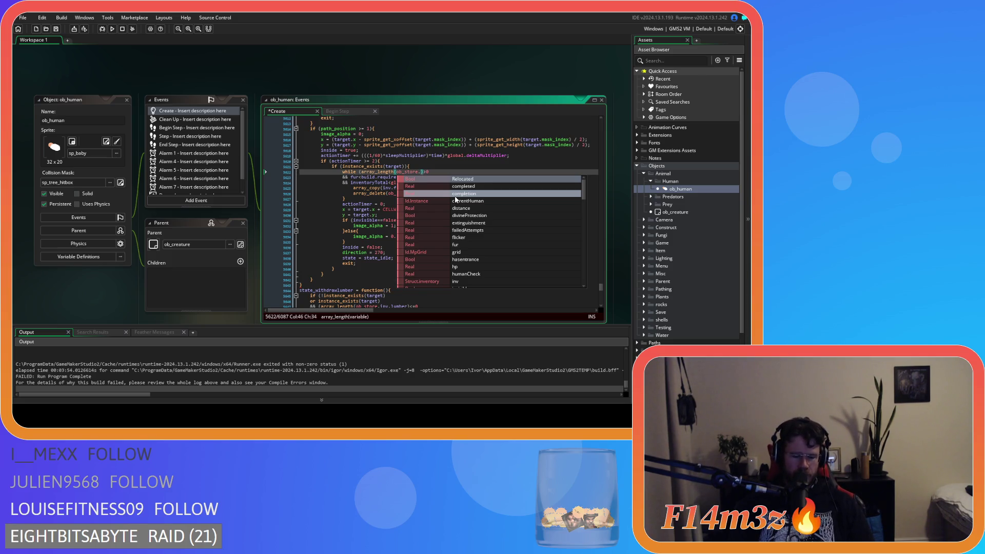
text(inv)
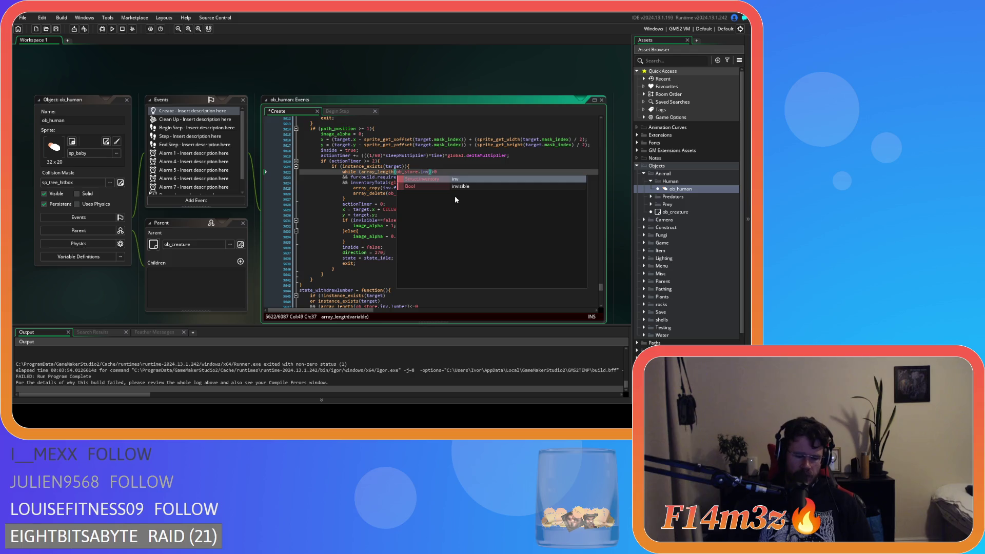
text(.fur)
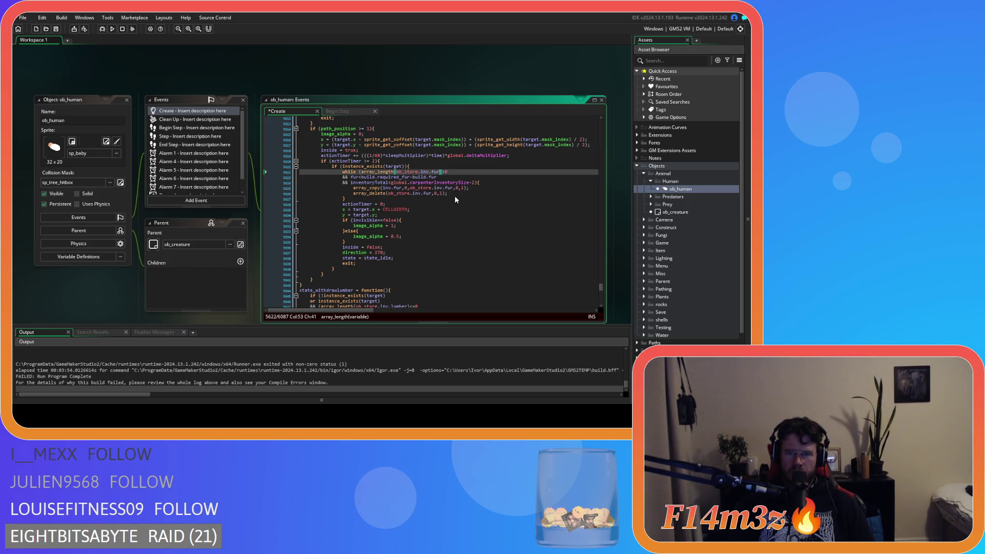
- Change the second condition's fur to array_length(inv.fur) and save the Create event
double_click(355, 177)
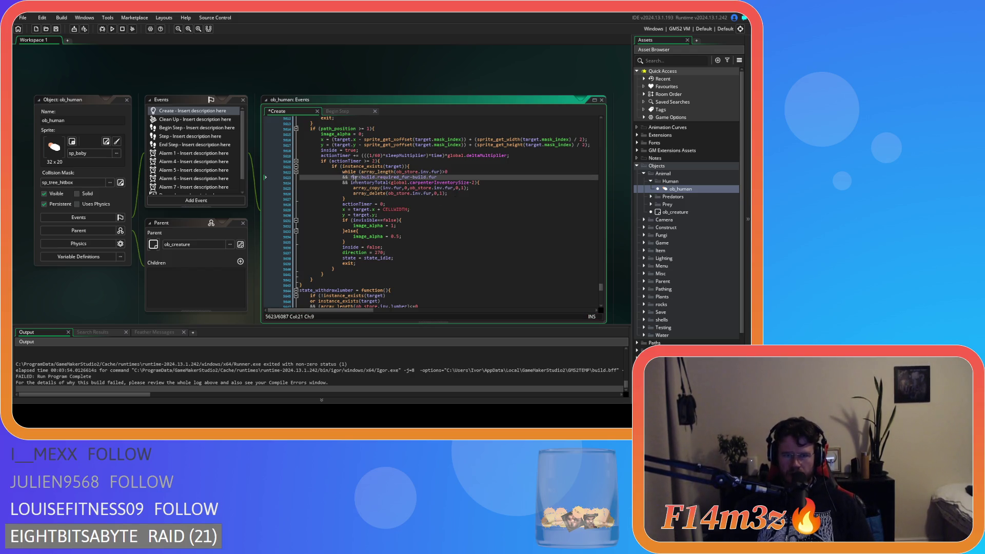
text(array_)
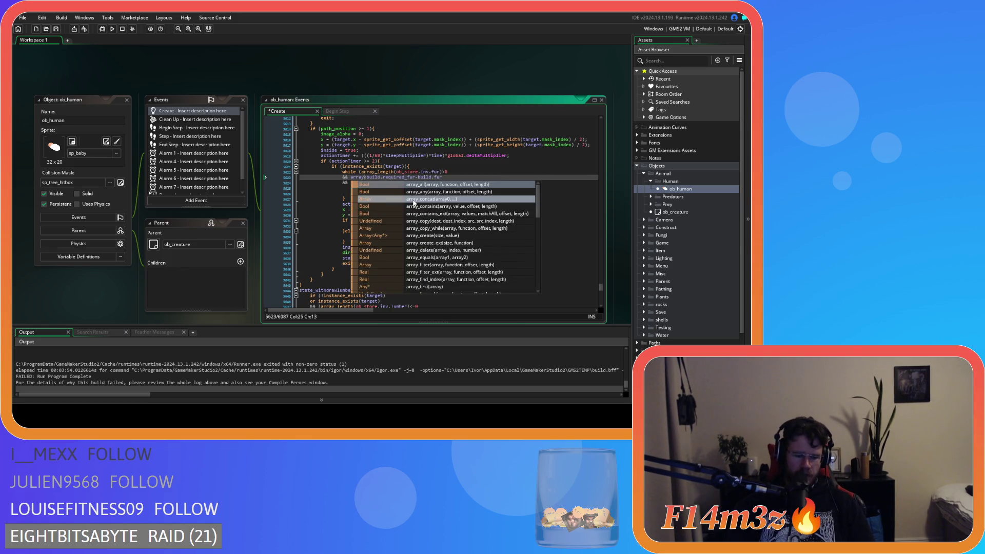
text(length()<)
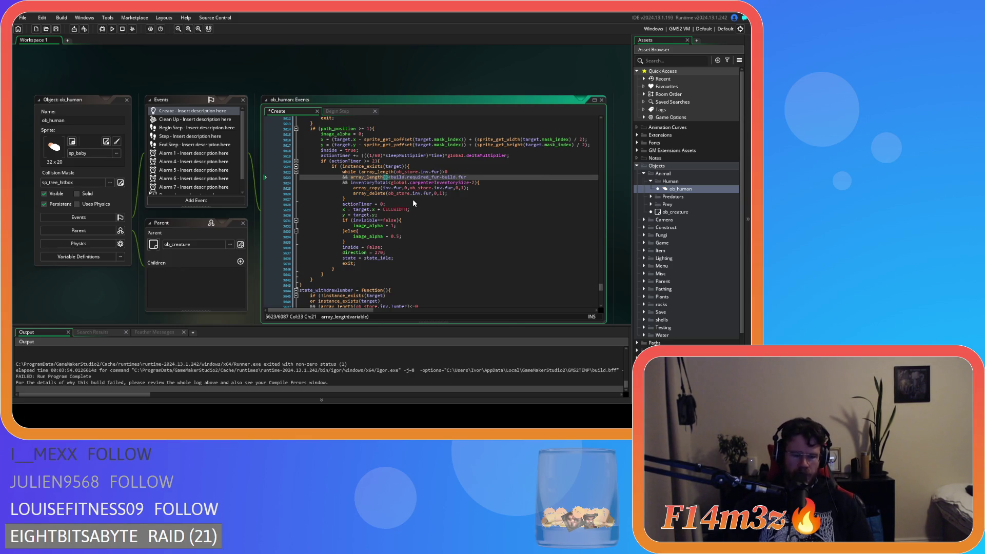
text(fur.)
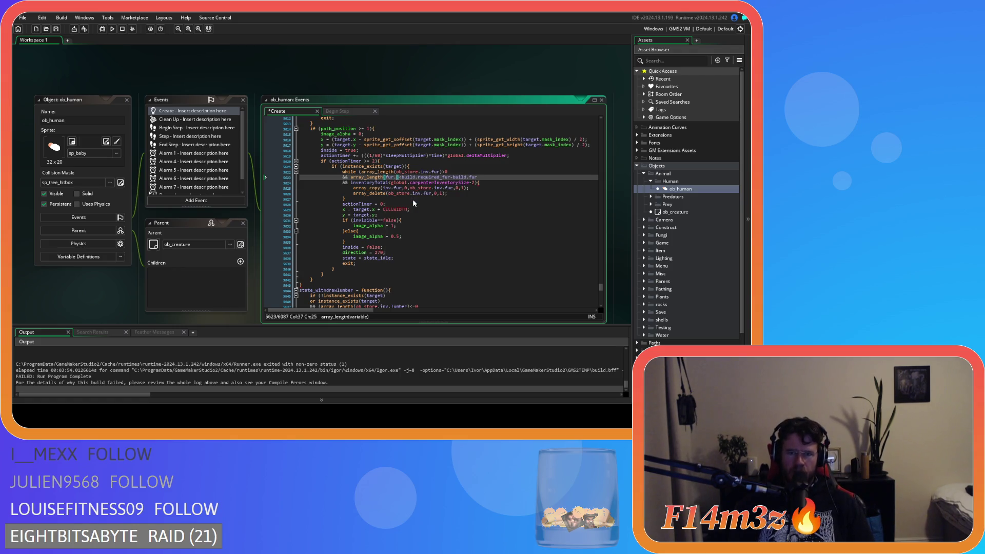
key(BackSpace)
key(BackSpace)
key(BackSpace)
key(BackSpace)
text(inv.fur)
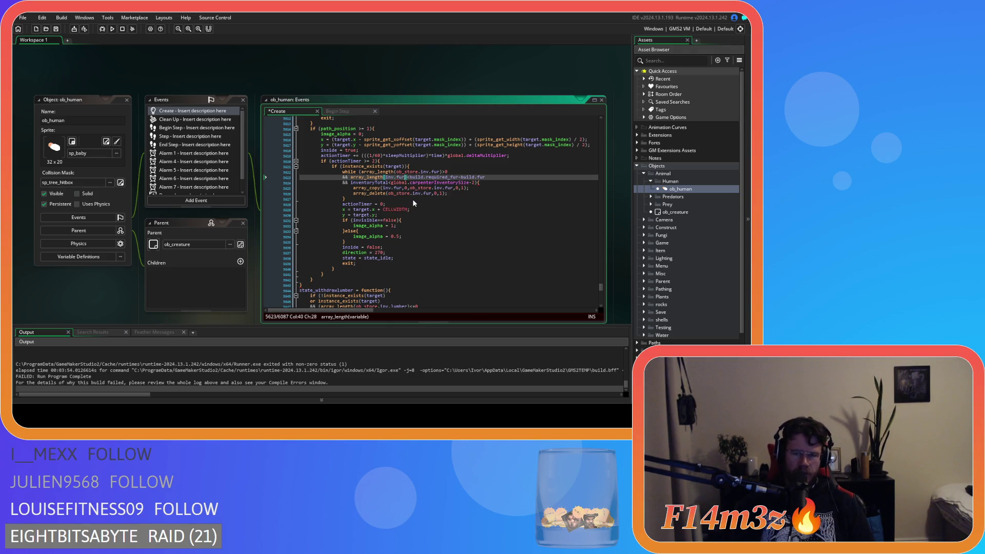
click(504, 183)
key(ctrl+s)
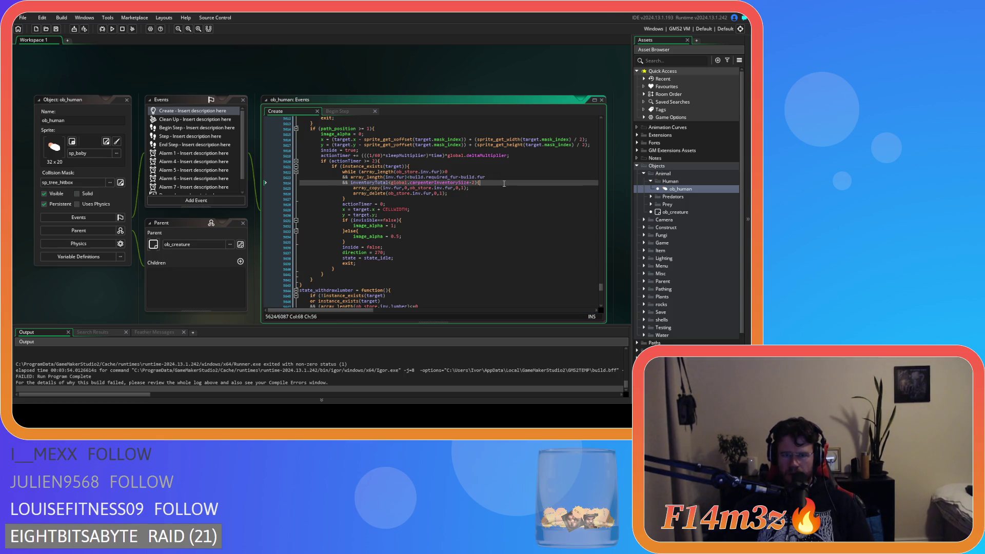
scroll(503, 190, up, 15)
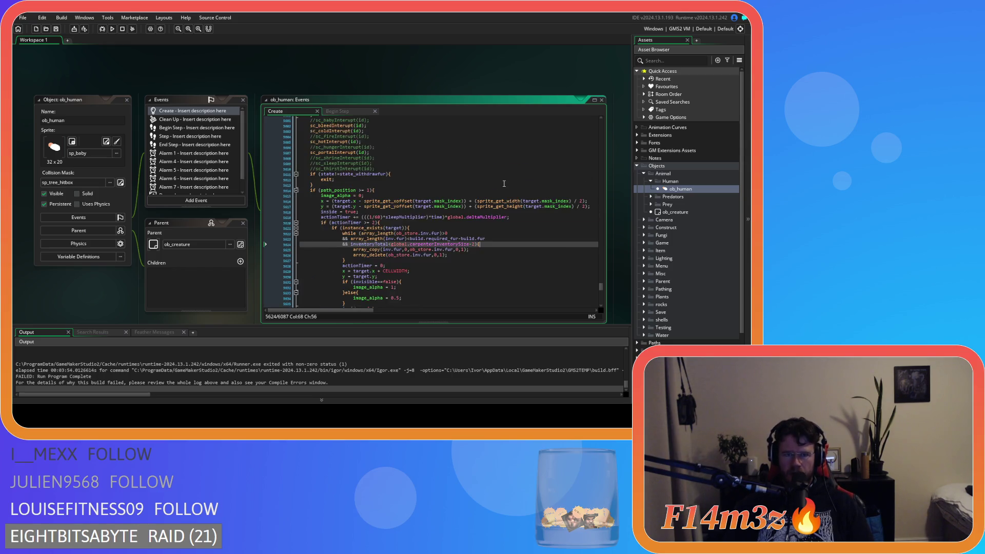
- Replace target.wood in the lumber loop with array_length(ob_store.inv.lumber)
scroll(498, 199, down, 18)
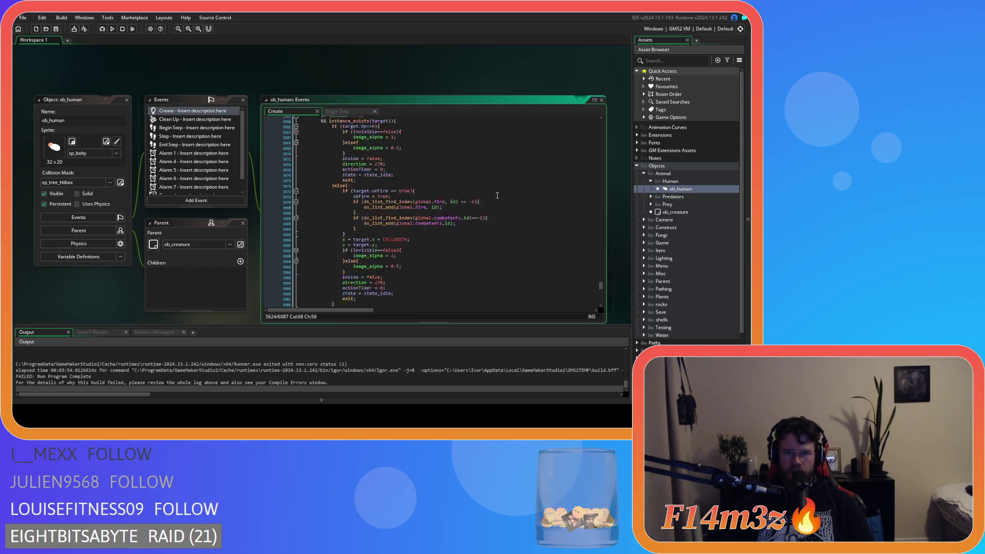
scroll(496, 196, down, 4)
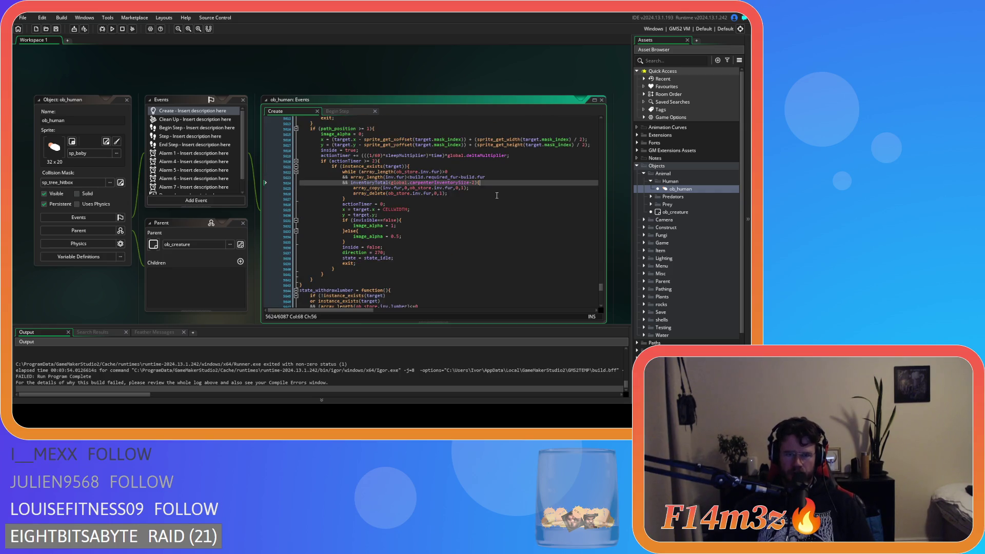
scroll(486, 193, down, 2)
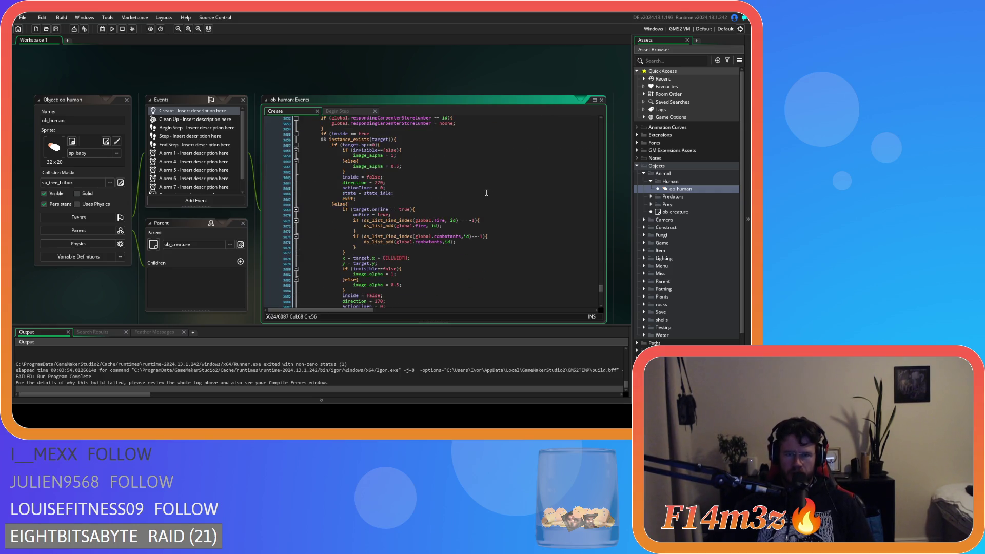
scroll(487, 193, down, 10)
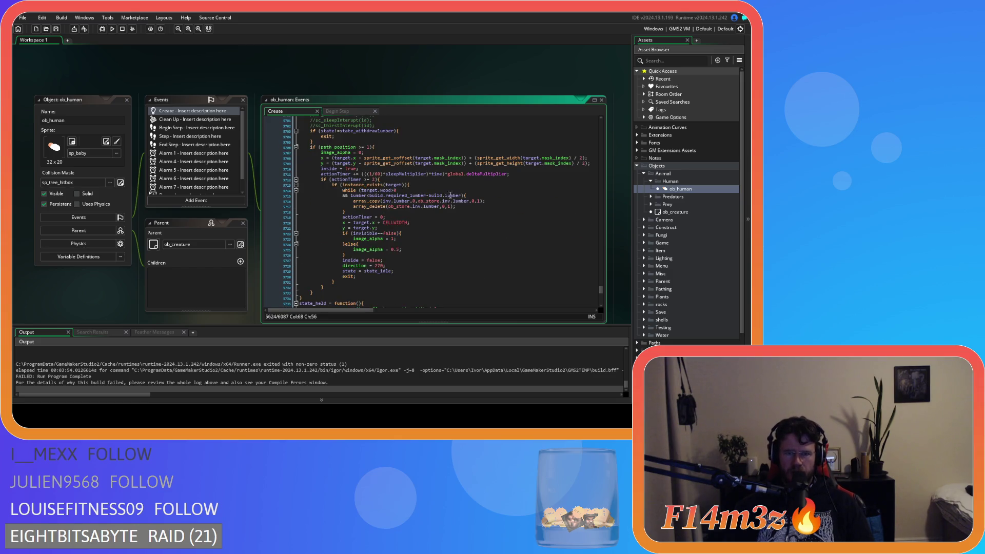
drag(393, 190, 362, 189)
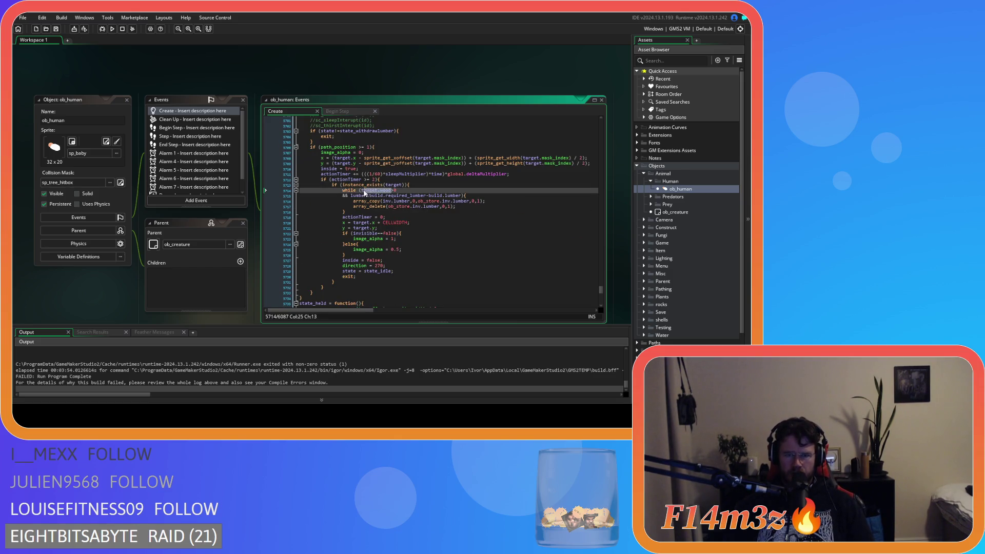
text(array_)
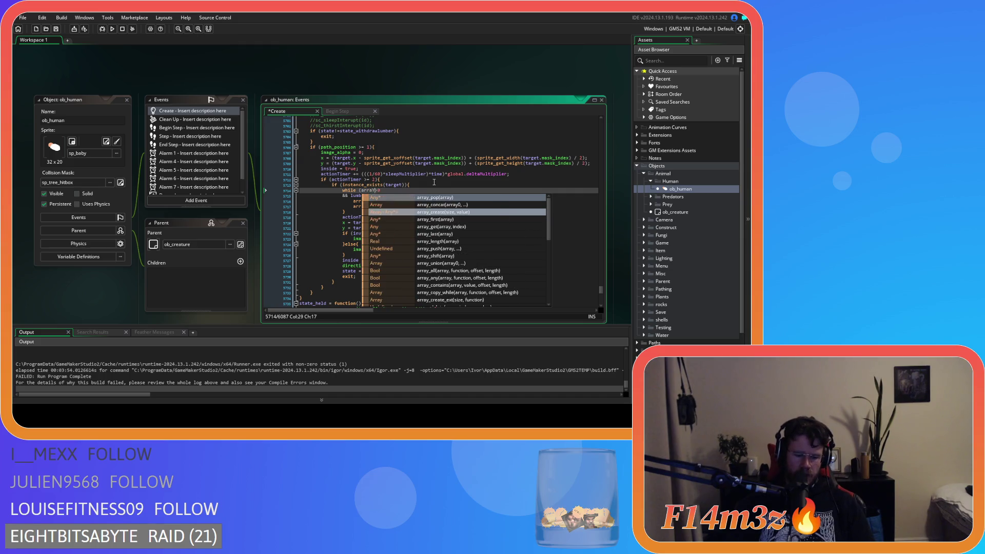
key(BackSpace)
key(BackSpace)
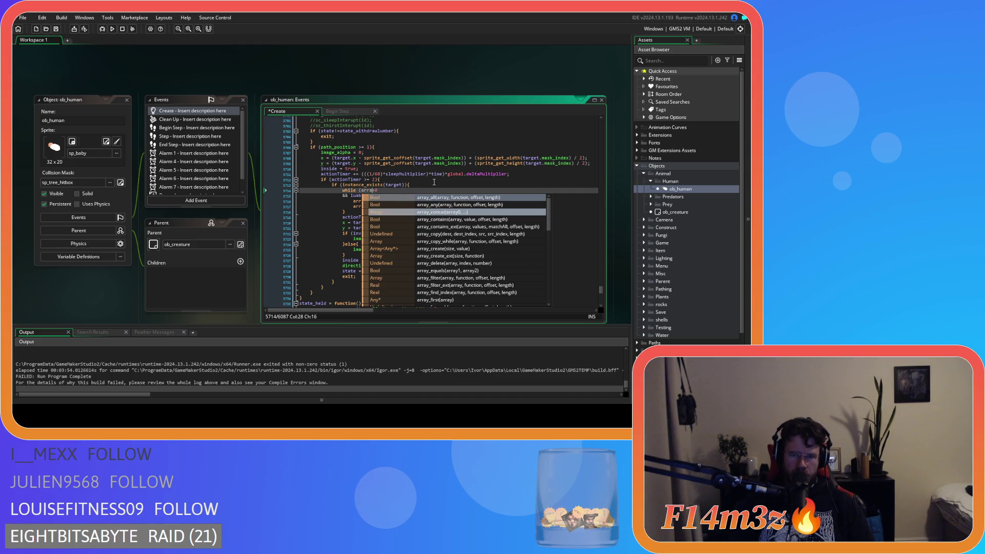
text(y_len)
key(Return)
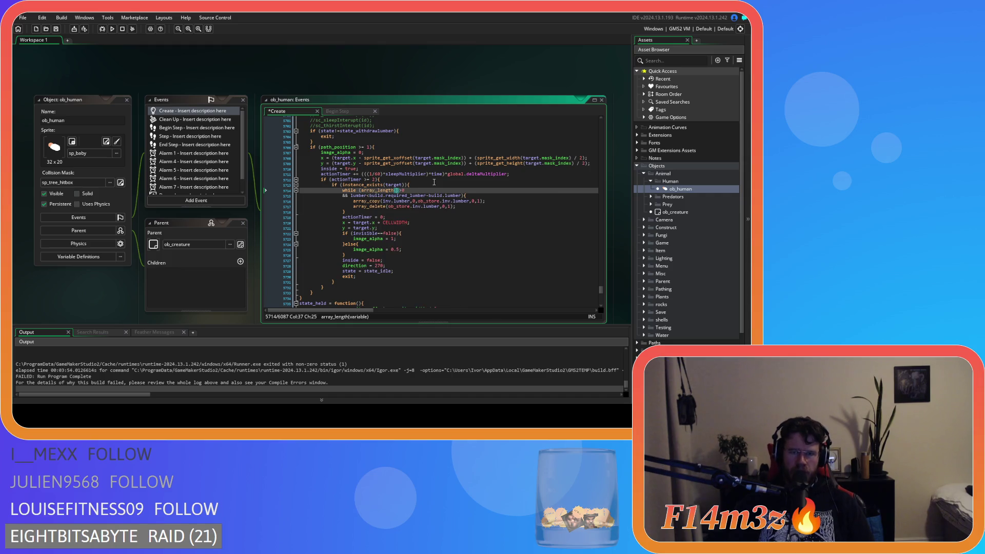
text(ob_store.i)
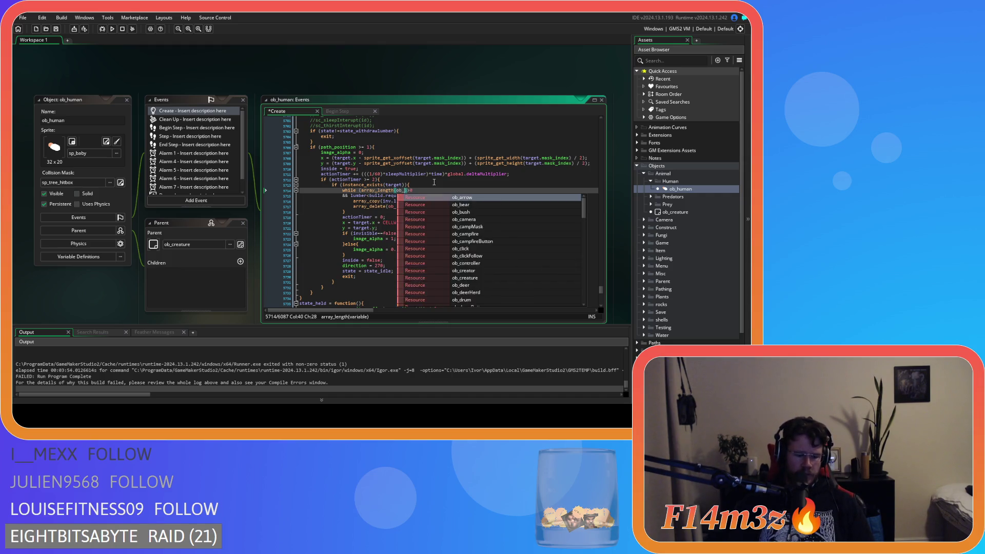
text(nv.)
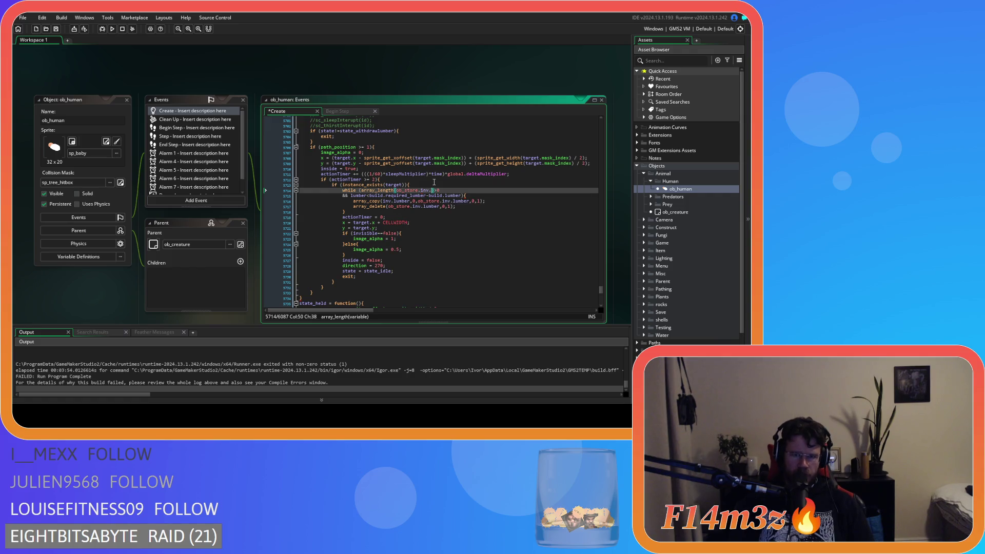
text(lumber)
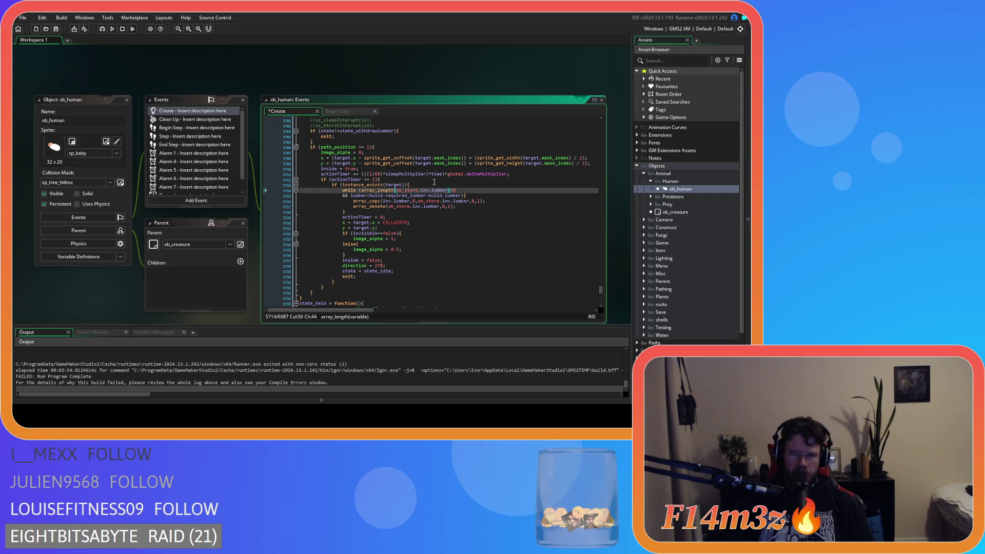
- Change the second condition's lumber to array_length(inv.lumber), fix the dot, and save
click(434, 201)
double_click(354, 195)
text(array_l)
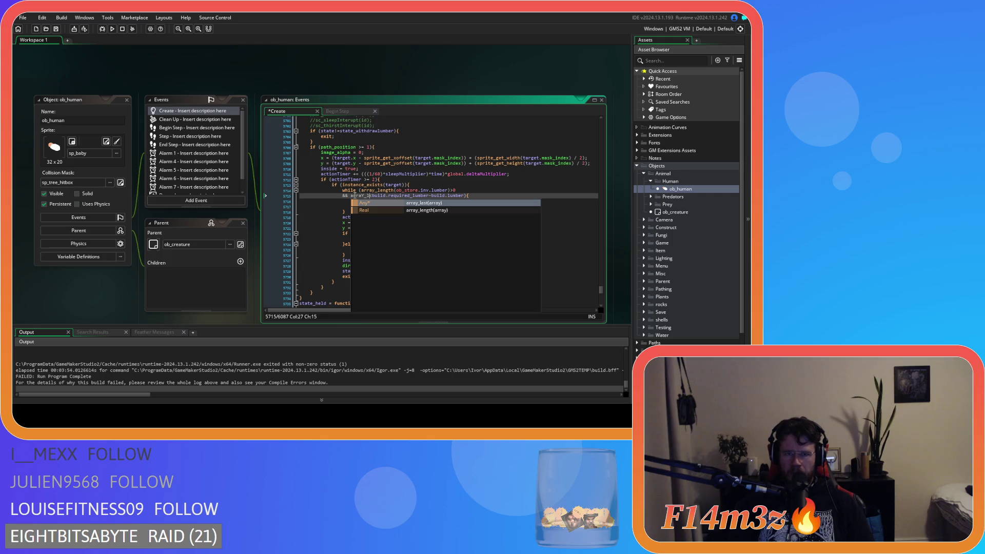
key(Down)
key(Return)
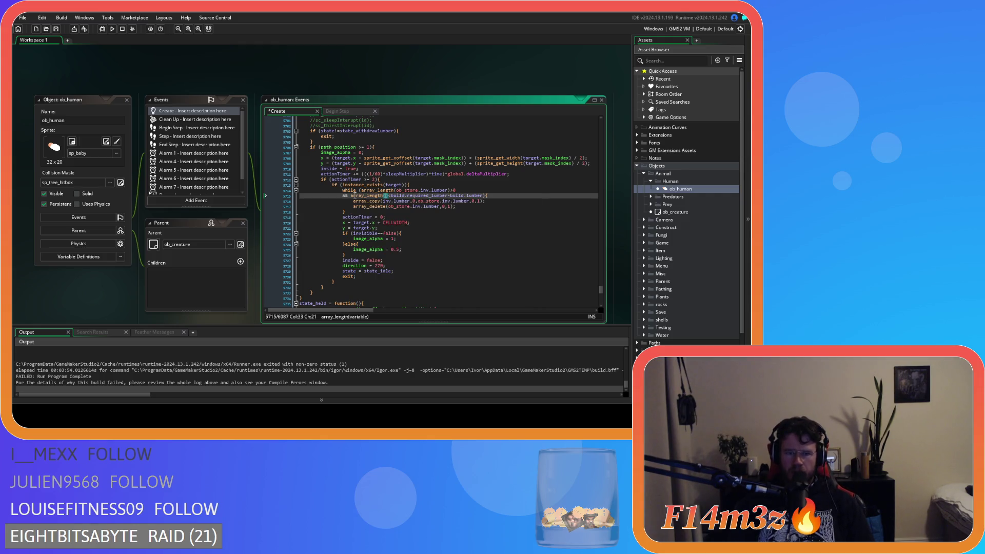
text(inv.lumber)
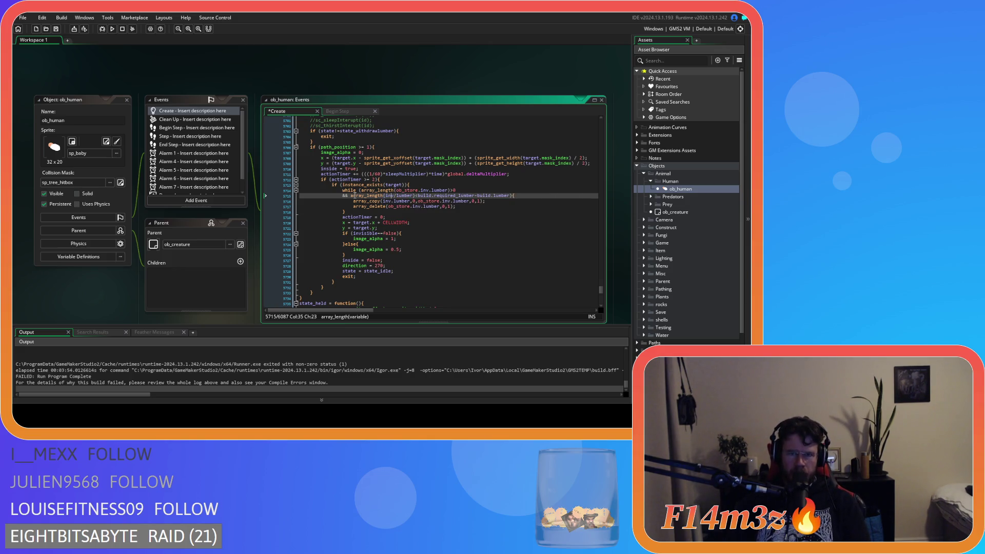
key(Delete)
text(.)
key(ctrl+s)
click(447, 205)
scroll(448, 206, down, 5)
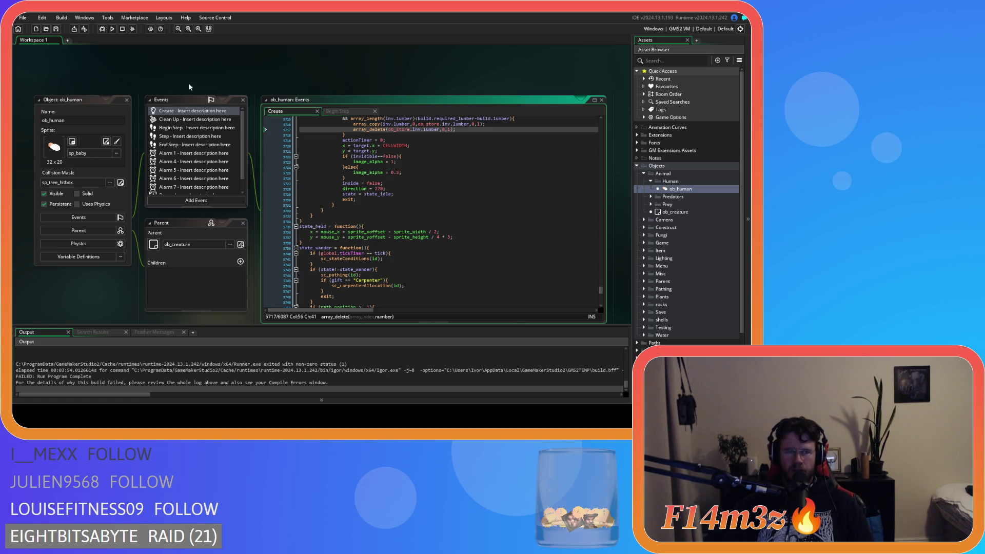
click(464, 182)
- Search for depositmeat, scroll to its array_copy/array_sort meat block, then expand Scripts
key(ctrl+f)
text(de)
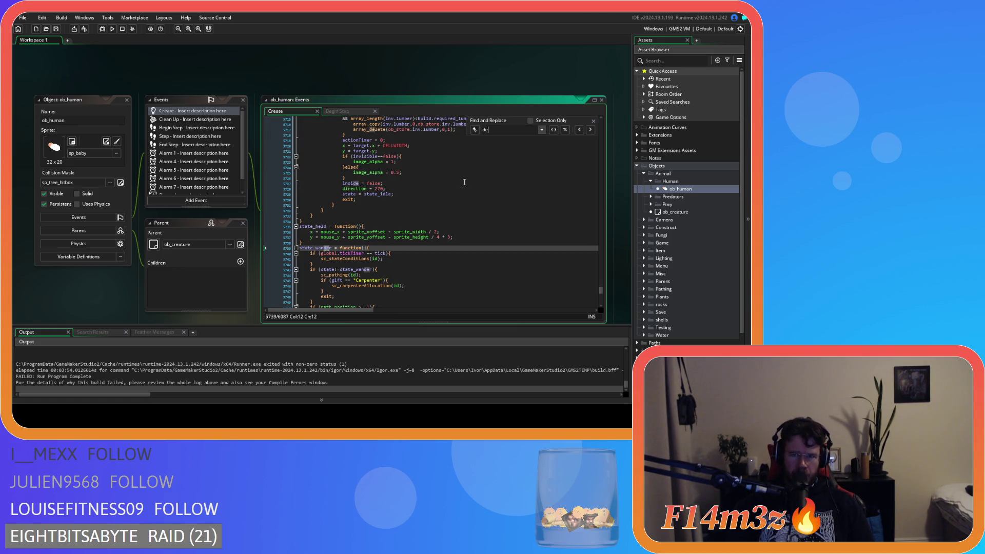
text(positmeat)
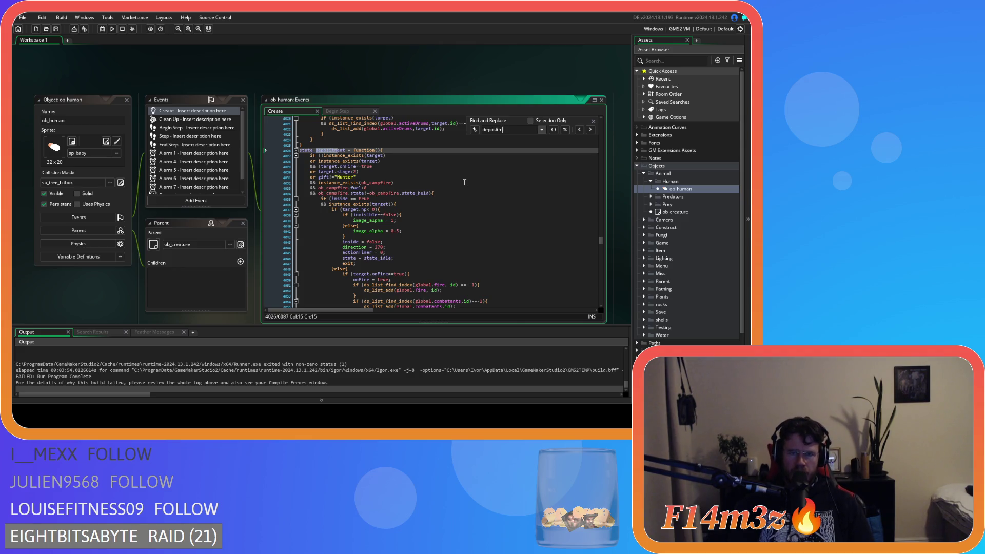
scroll(484, 185, down, 20)
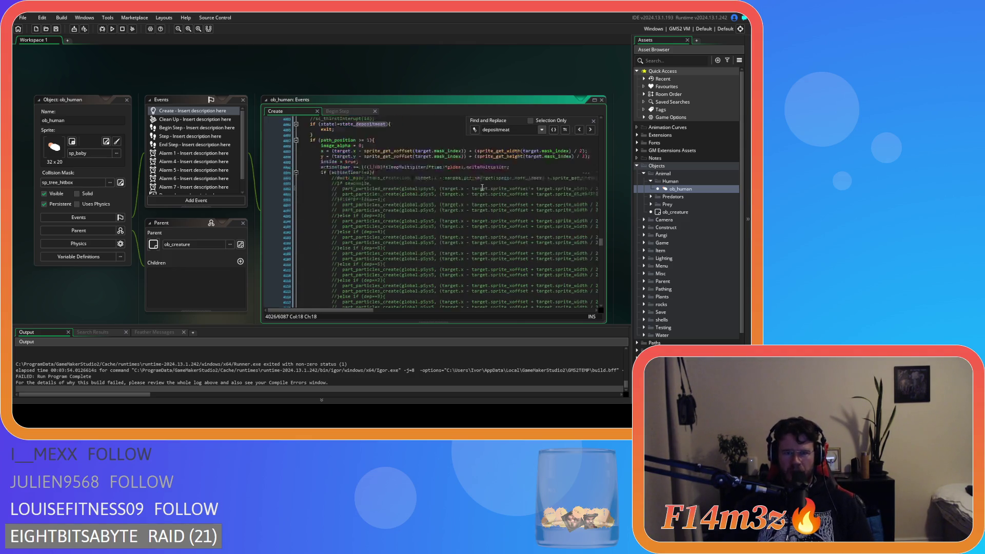
scroll(483, 186, up, 7)
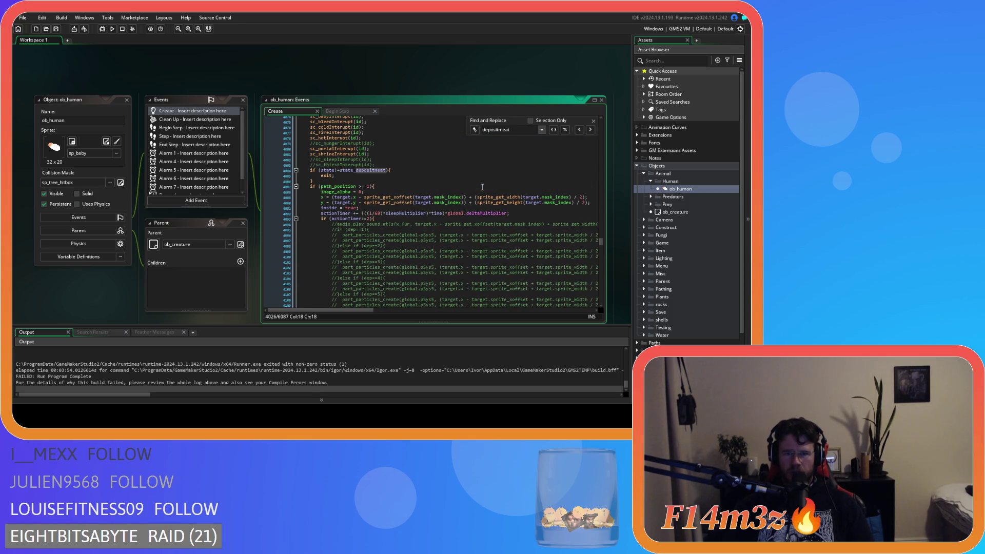
scroll(482, 187, down, 20)
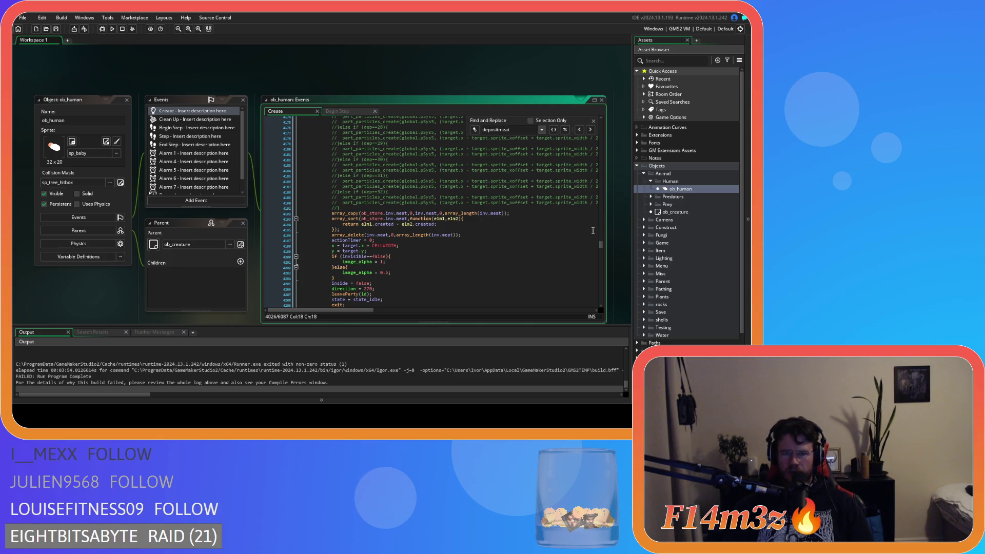
scroll(684, 305, down, 2)
click(637, 315)
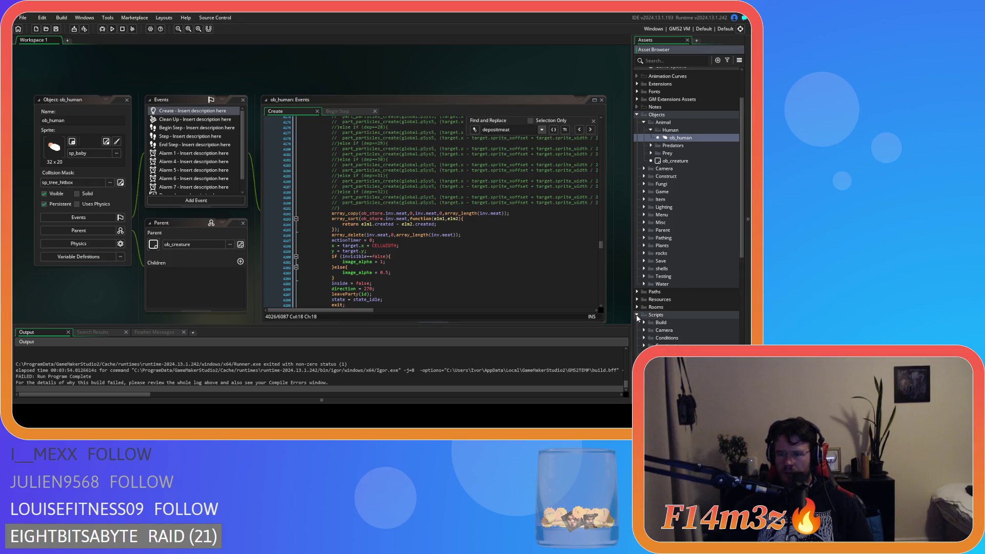
- Open sc_inventory from Scripts > Inventory, look over its meat array and constructors, then close it
scroll(637, 316, down, 5)
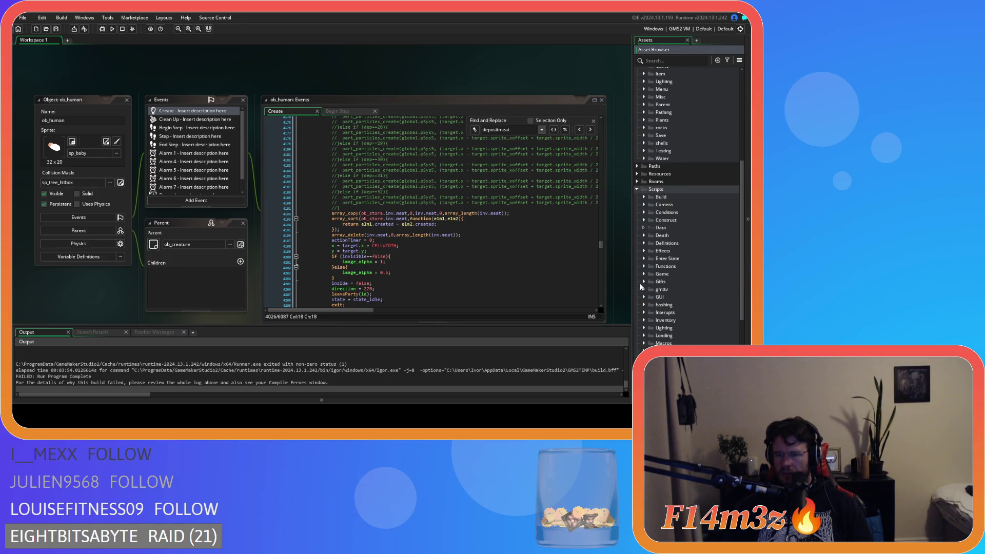
click(643, 320)
double_click(675, 335)
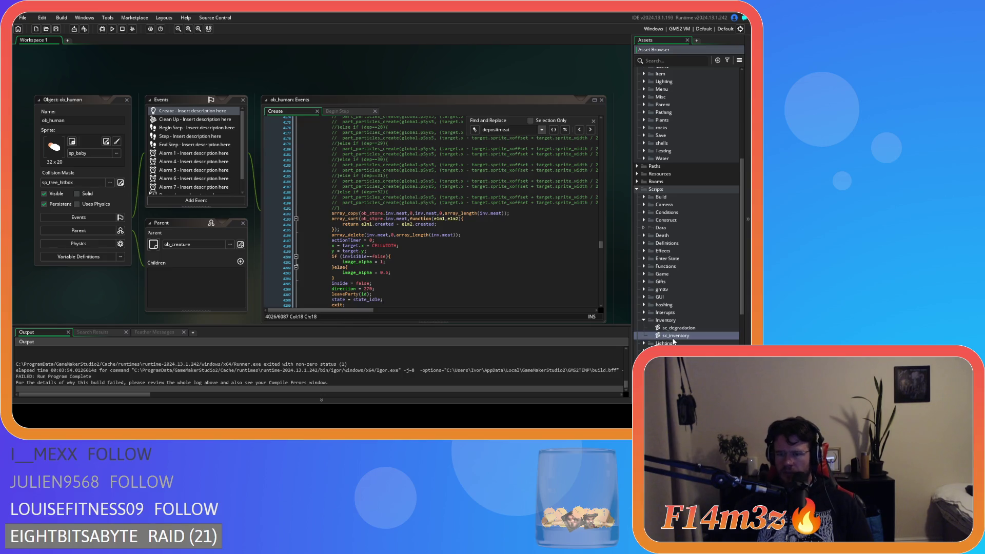
click(258, 175)
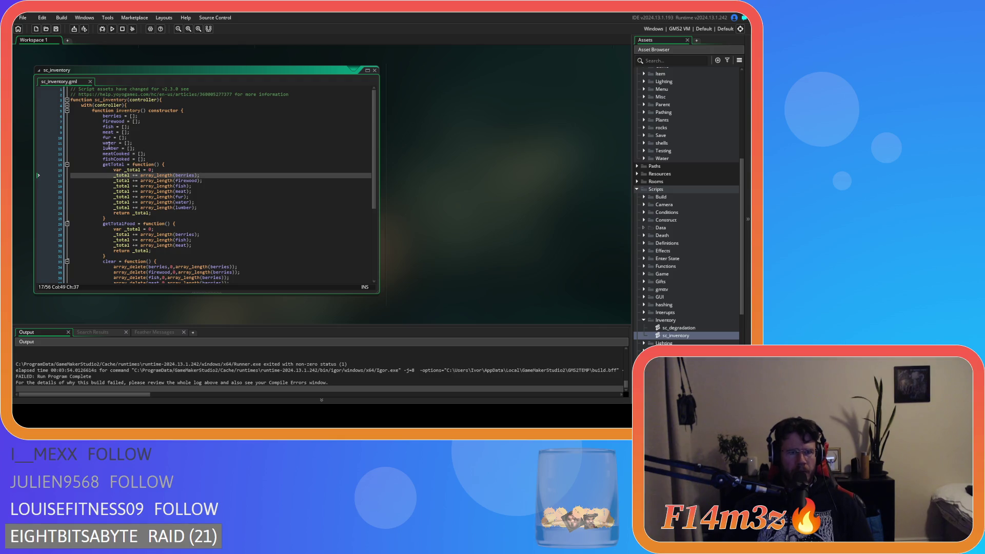
click(139, 132)
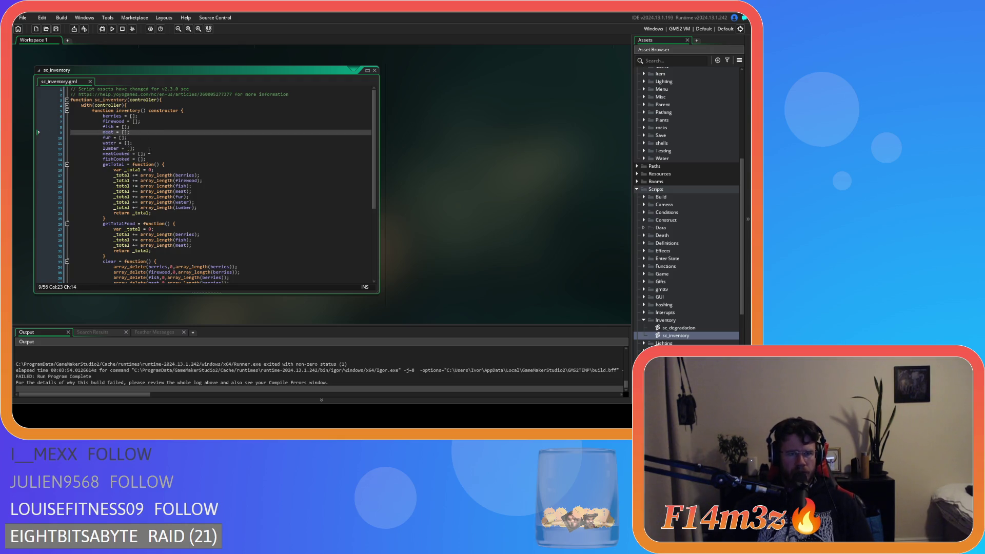
scroll(235, 192, down, 7)
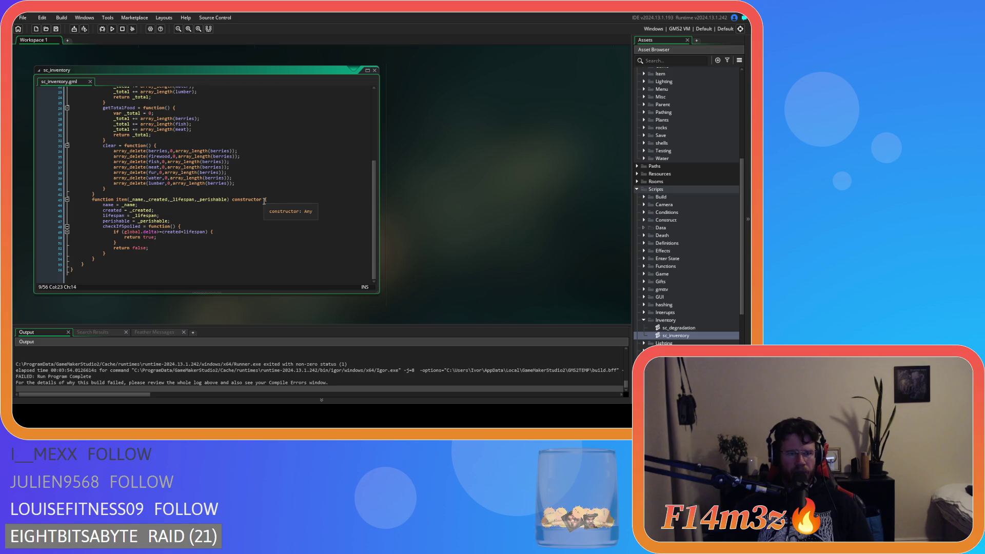
click(374, 70)
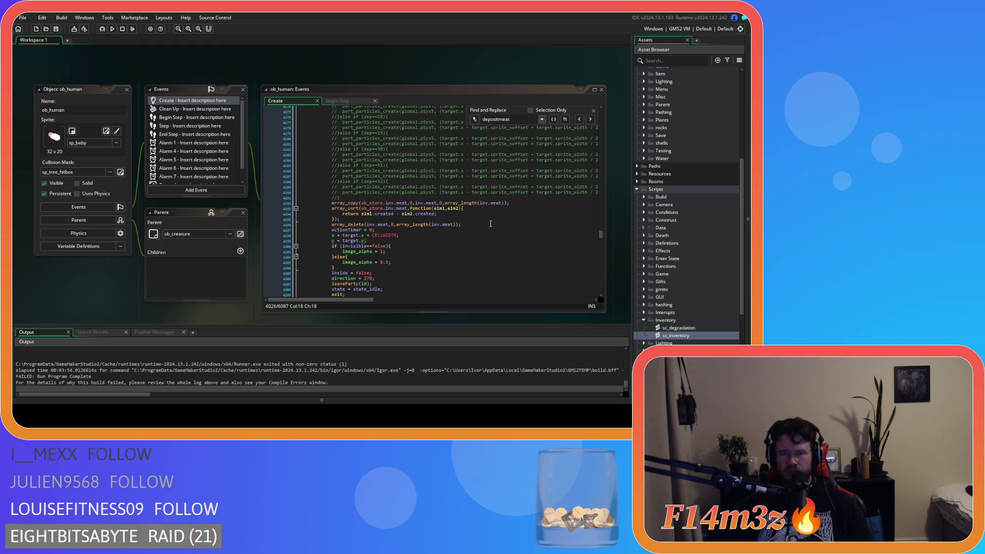
- Change the search term to berries and scroll to the state_depositberries code
click(500, 119)
key(BackSpace)
key(BackSpace)
key(BackSpace)
text(b)
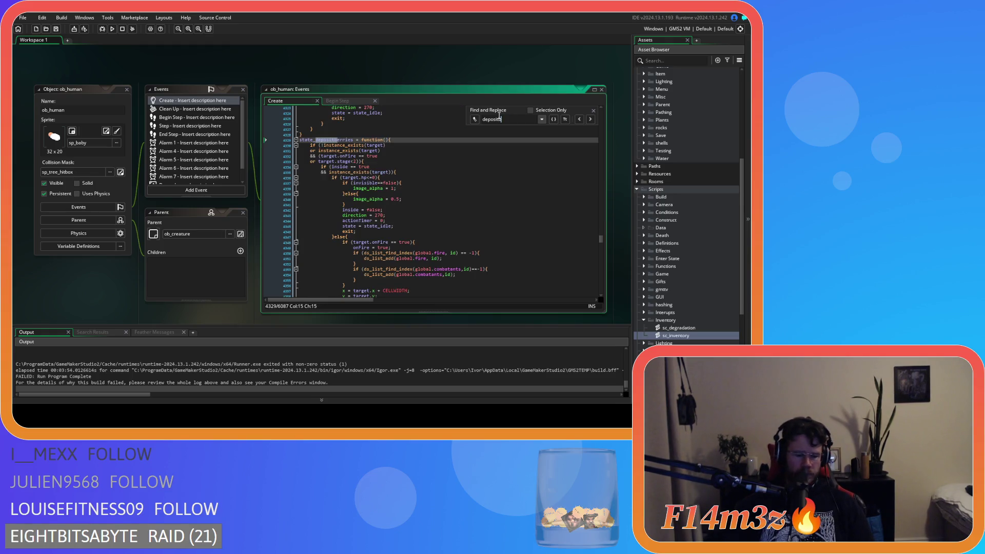
text(erries)
scroll(450, 224, down, 20)
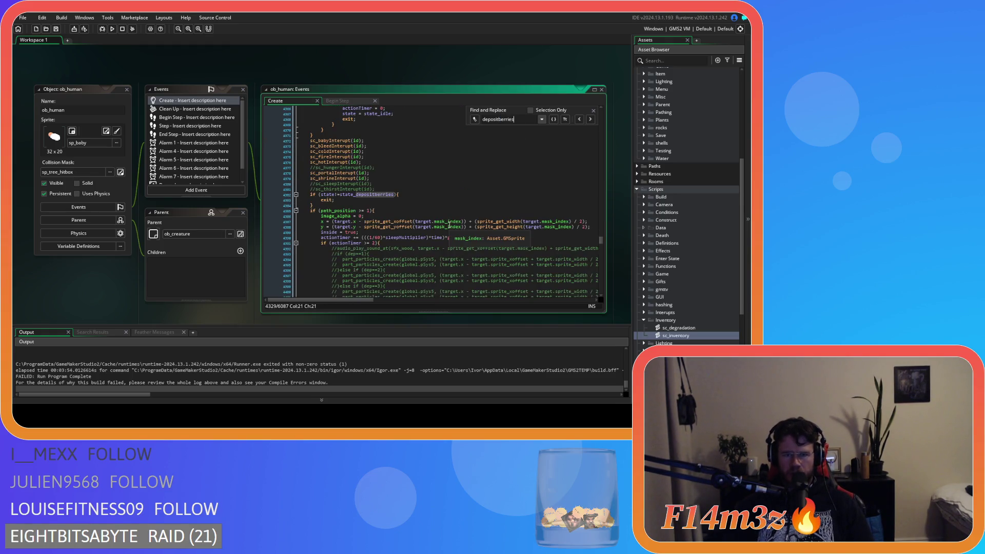
scroll(450, 225, up, 10)
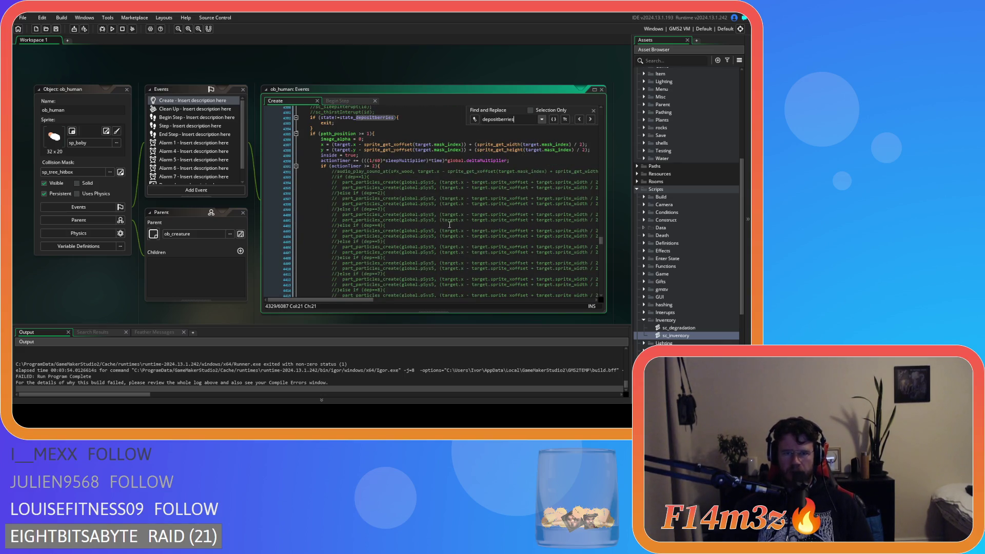
scroll(449, 225, down, 10)
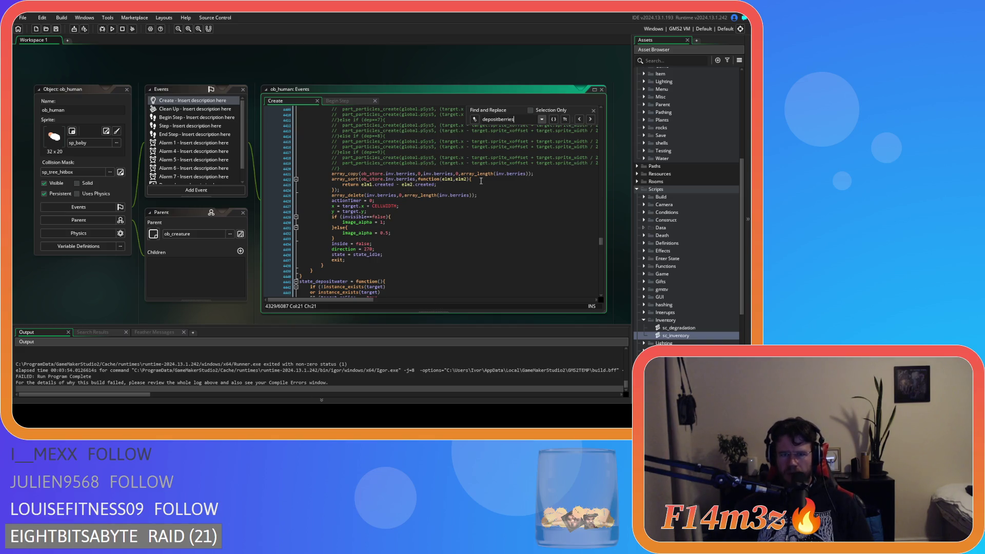
click(493, 194)
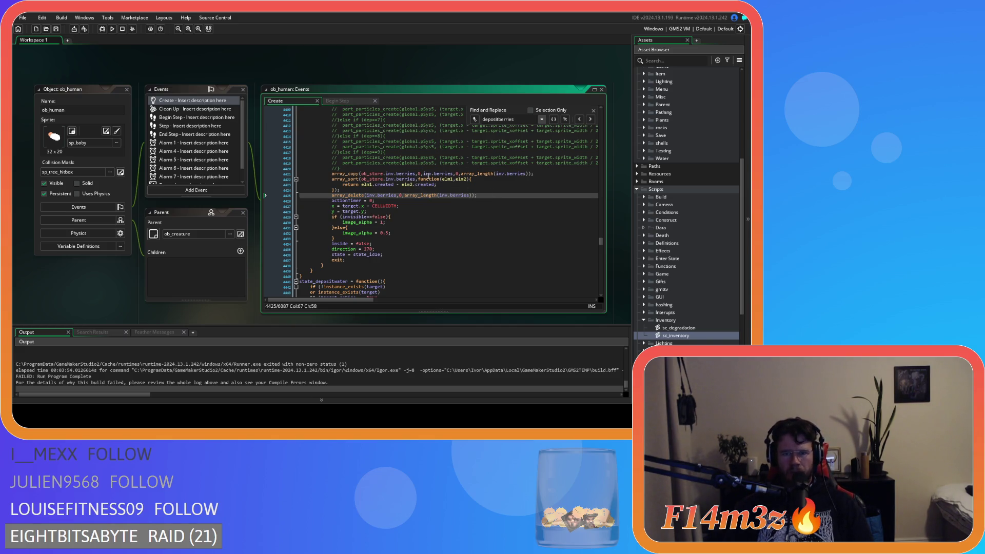
scroll(492, 200, up, 18)
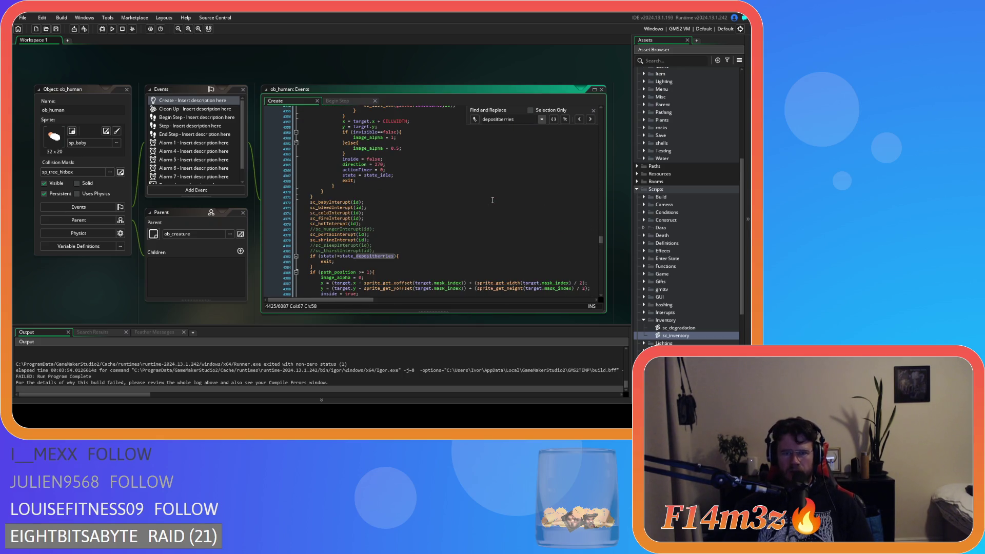
scroll(492, 200, up, 11)
- Remove the space before the onFire == comparison, then scroll down to state_depositmeat
click(402, 176)
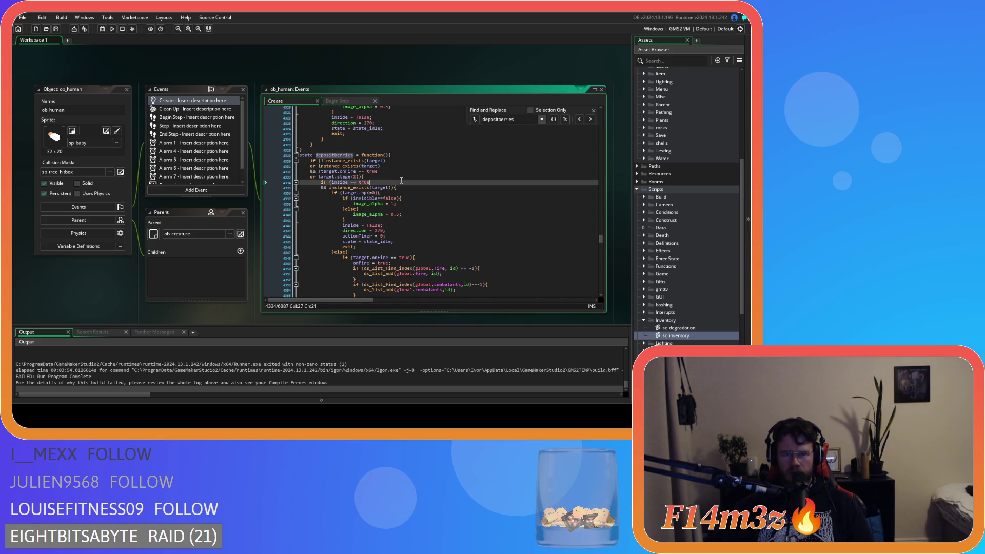
click(359, 171)
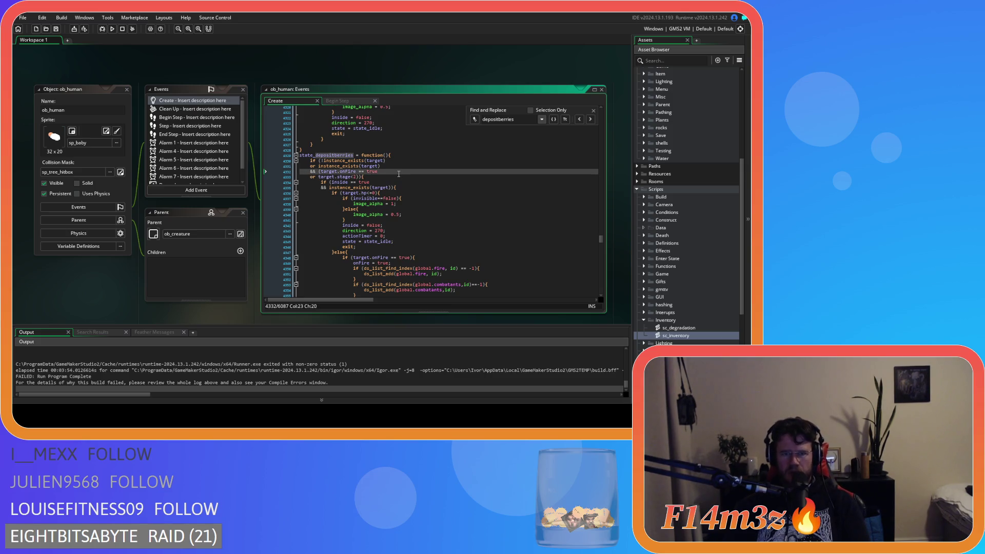
key(BackSpace)
key(Right)
key(Right)
key(Right)
click(353, 182)
scroll(388, 174, down, 12)
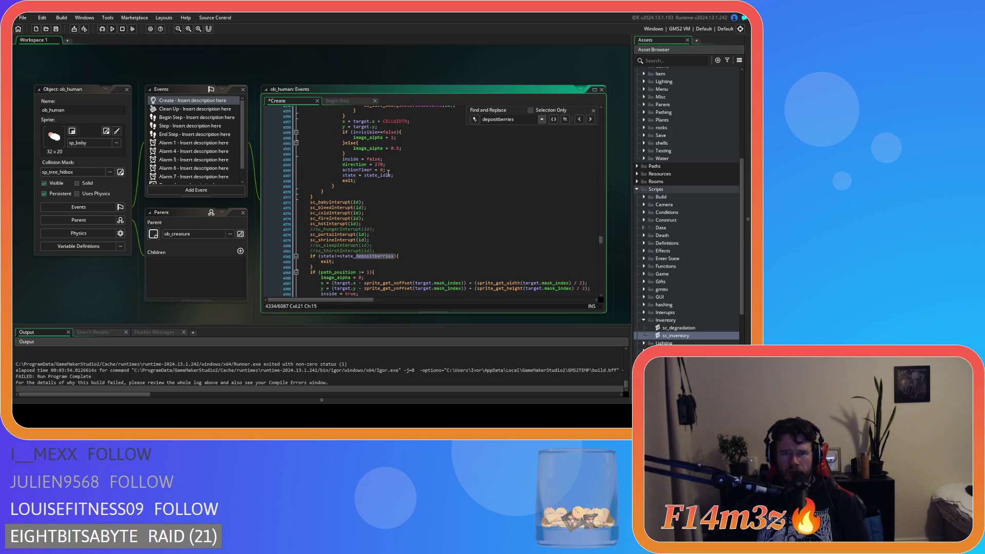
scroll(389, 174, down, 5)
scroll(448, 180, down, 4)
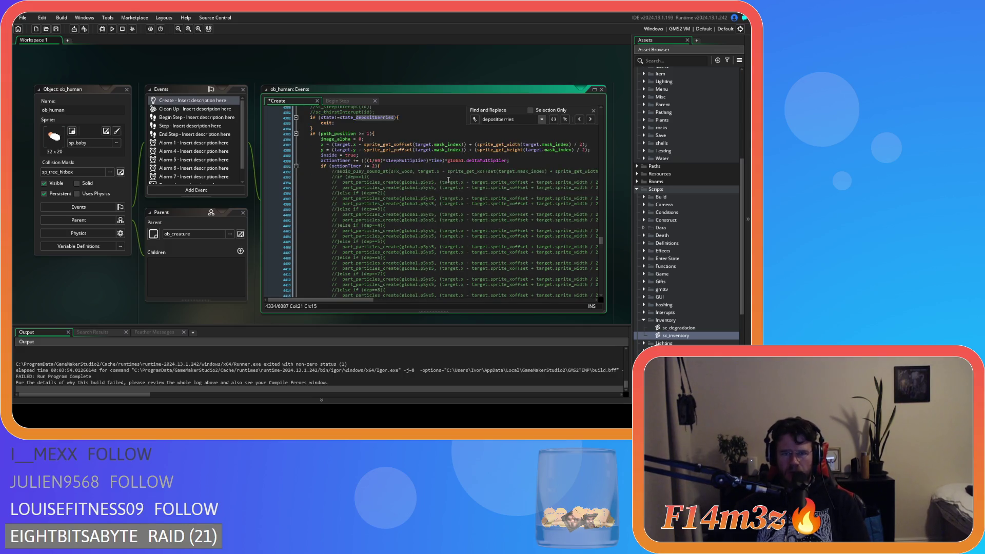
drag(514, 119, 498, 119)
- Search for depositmeat, scroll through its meat-copying code, and close the find bar
text(meat)
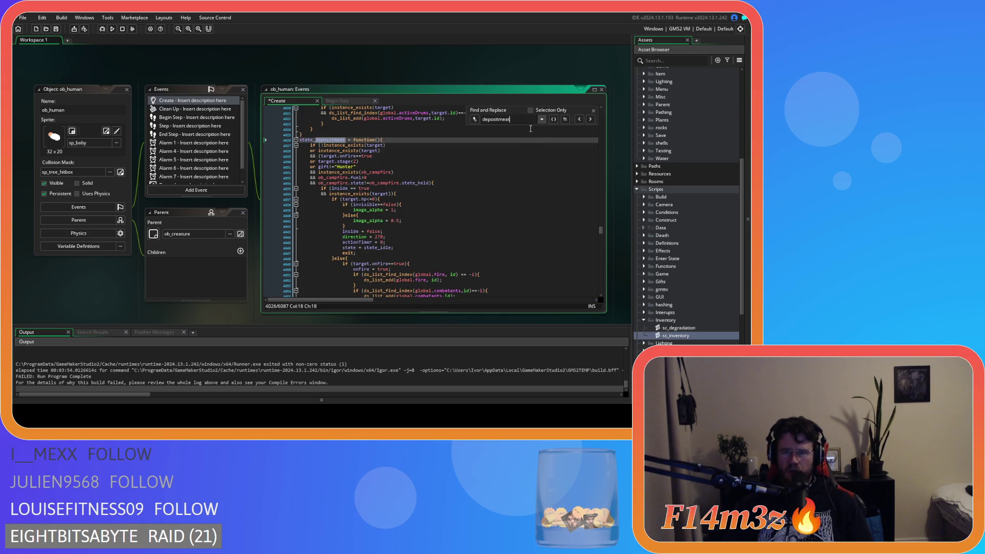
click(454, 158)
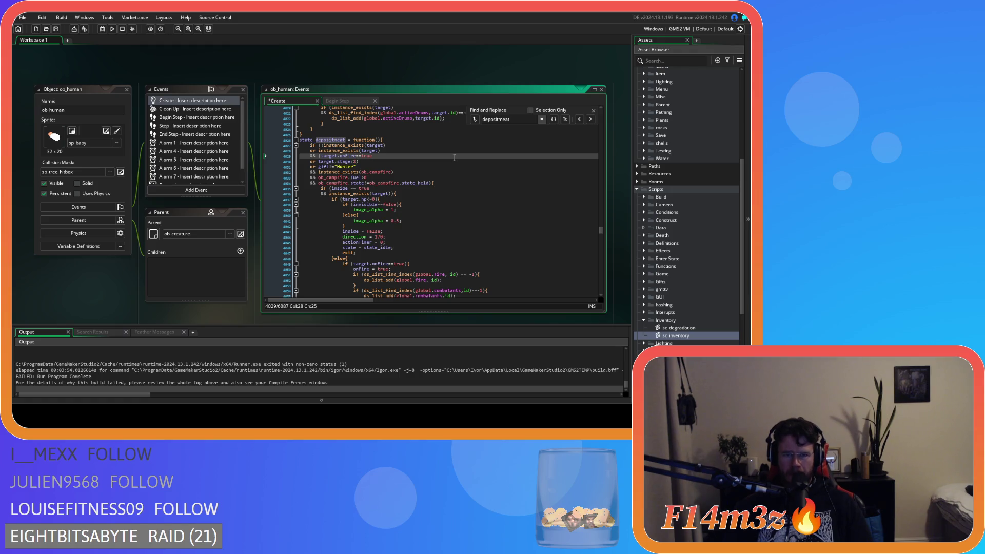
scroll(454, 158, down, 10)
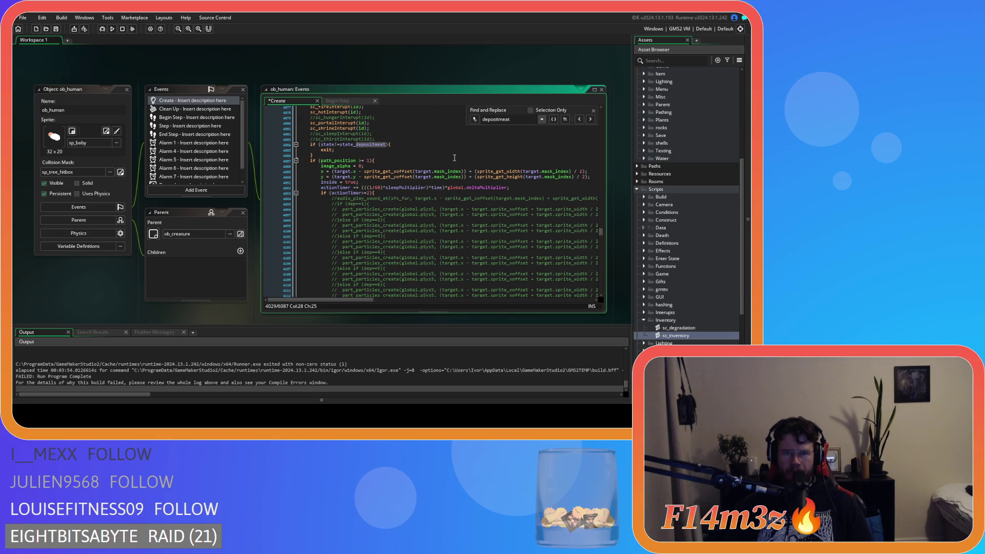
scroll(453, 157, down, 20)
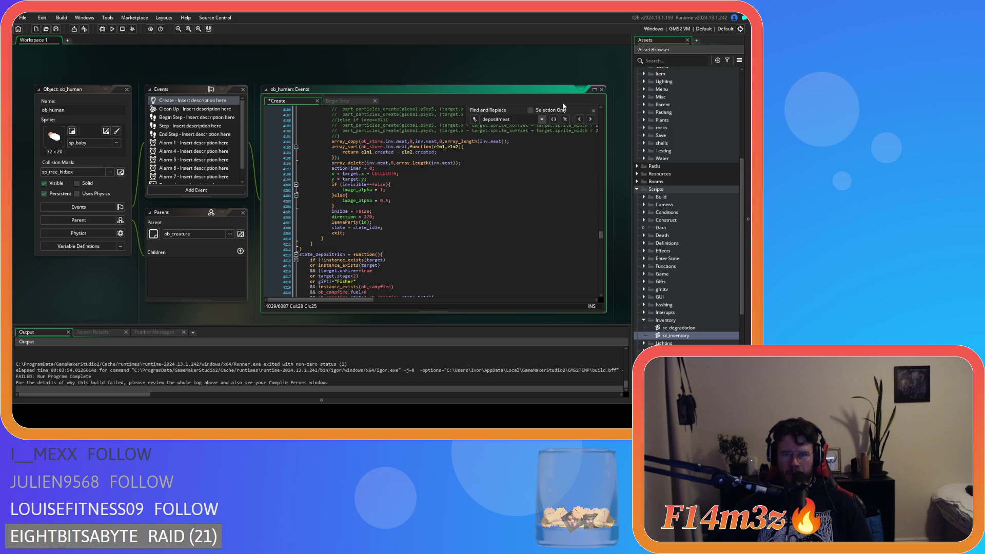
click(594, 110)
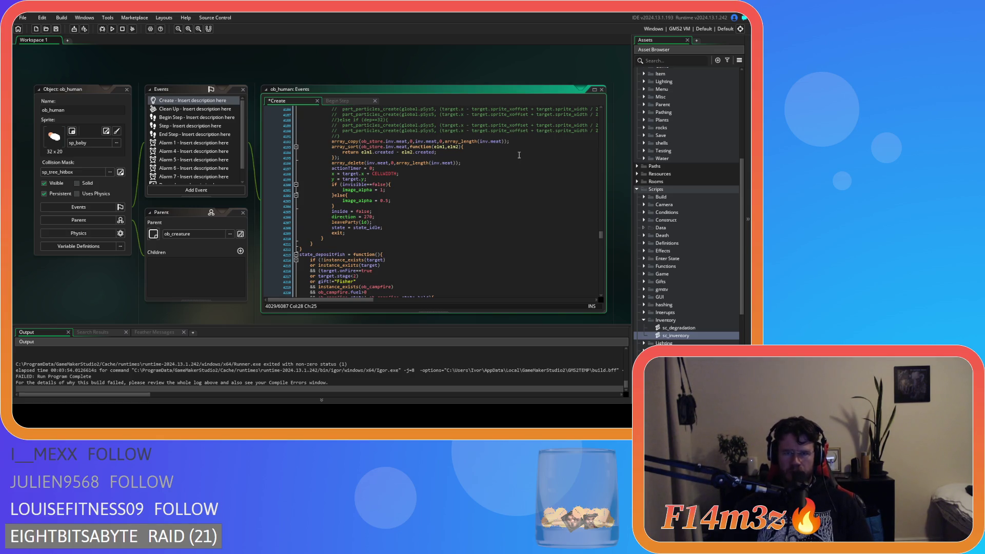
- Save the ob_human Create event and select the inv.meat array_delete and ob_store copy calls
click(488, 163)
key(ctrl+s)
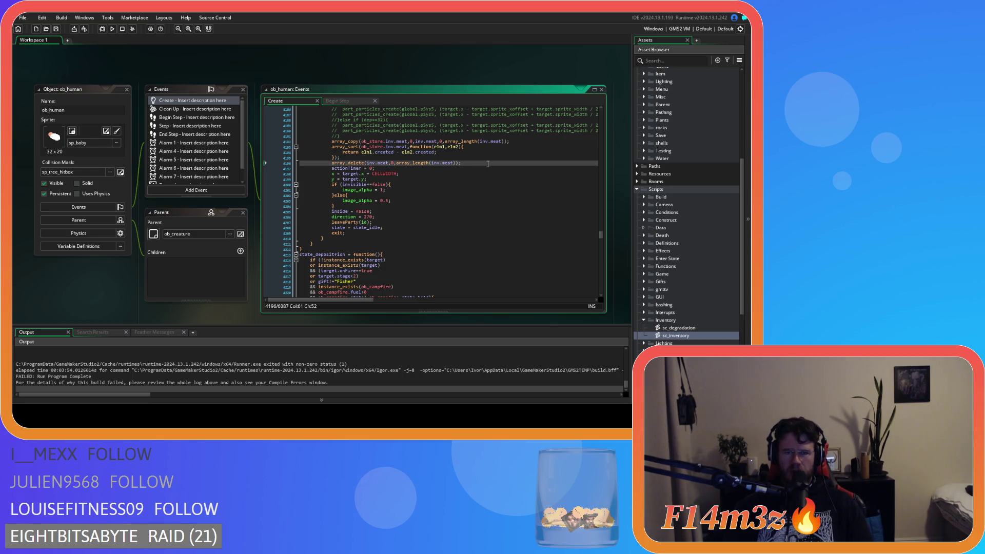
drag(331, 163, 459, 165)
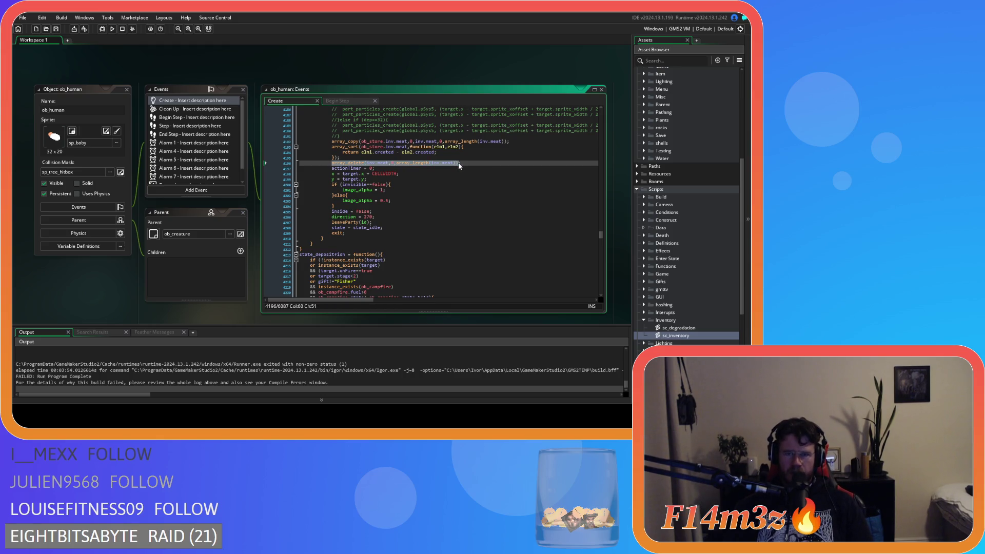
drag(361, 141, 499, 145)
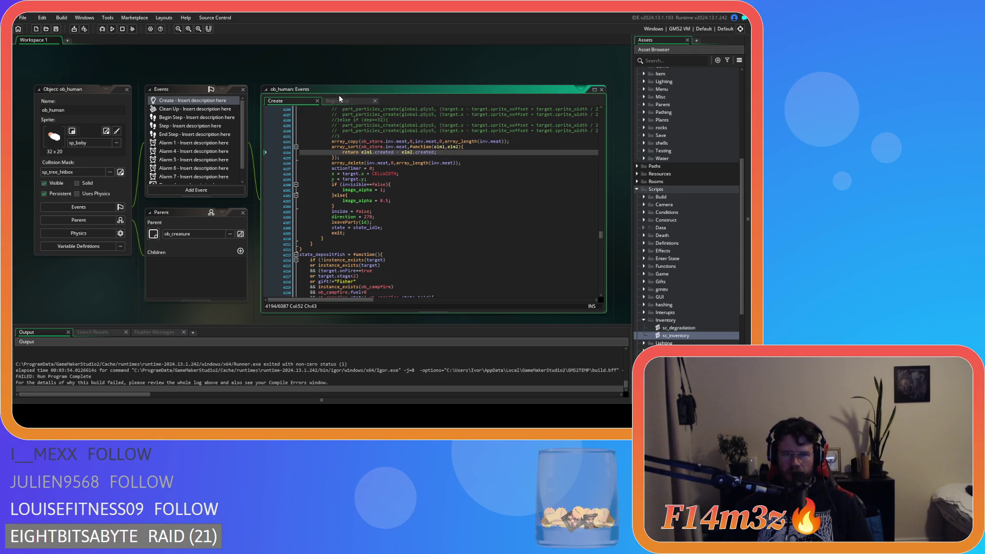
- Collapse the script and object folders, then open ob_store from Objects > Construct
click(645, 320)
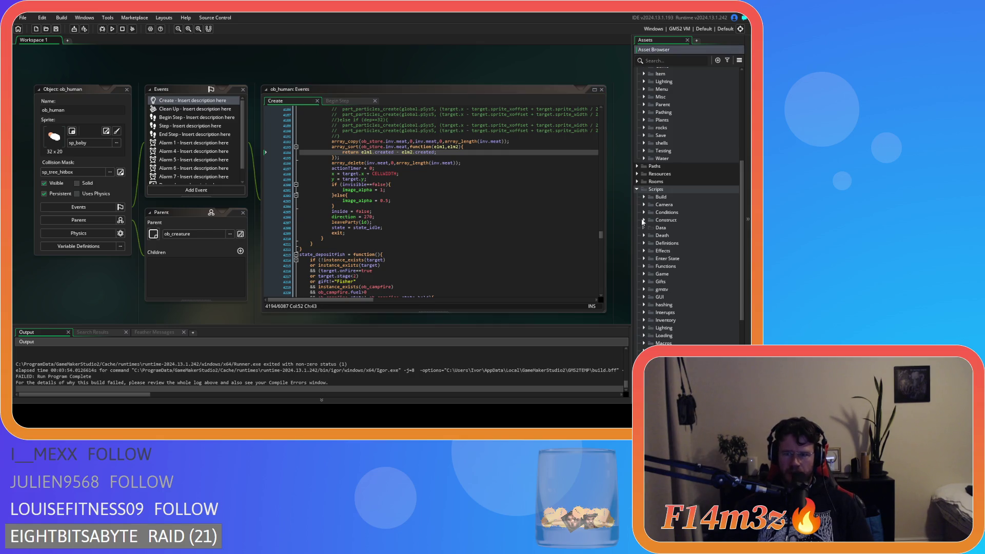
click(637, 196)
scroll(651, 202, up, 2)
scroll(656, 216, up, 8)
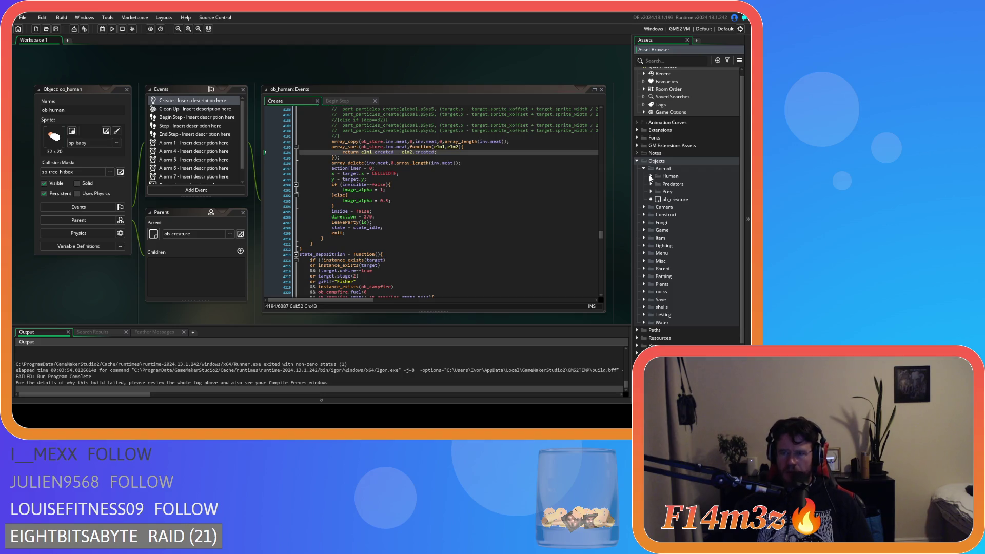
click(650, 176)
click(643, 169)
click(645, 201)
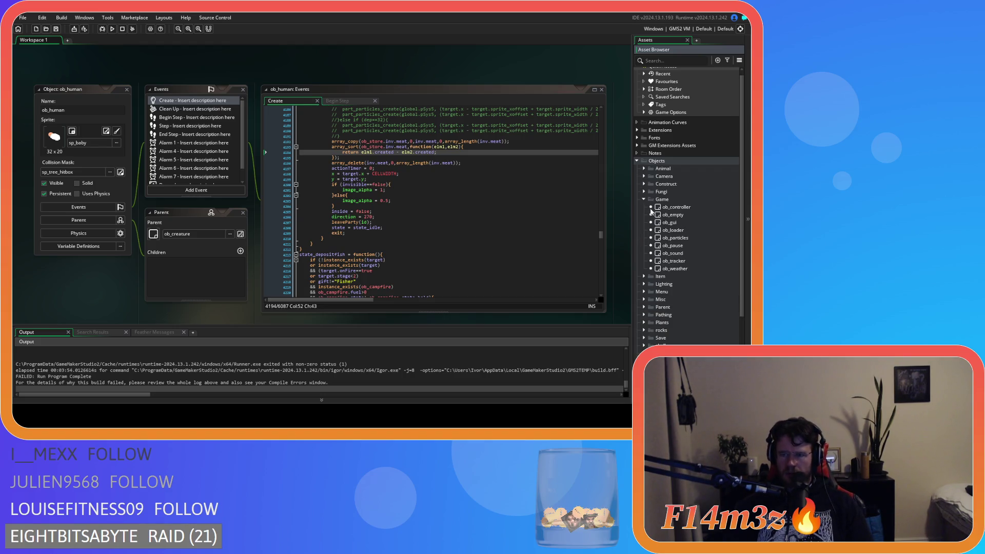
click(644, 199)
click(643, 184)
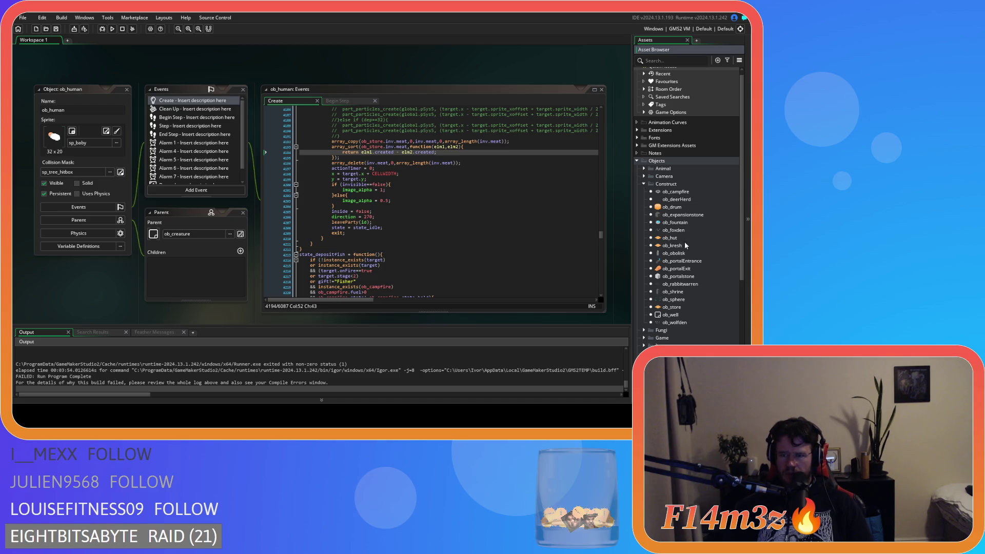
double_click(672, 307)
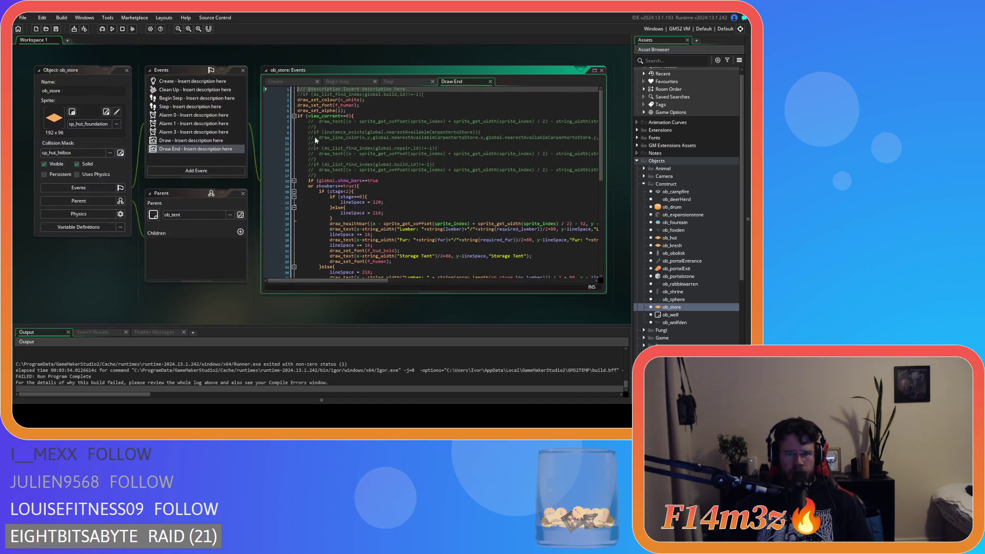
- Inspect the ob_store Draw End lines that draw the Meat and Fur counts
click(428, 189)
scroll(419, 227, down, 5)
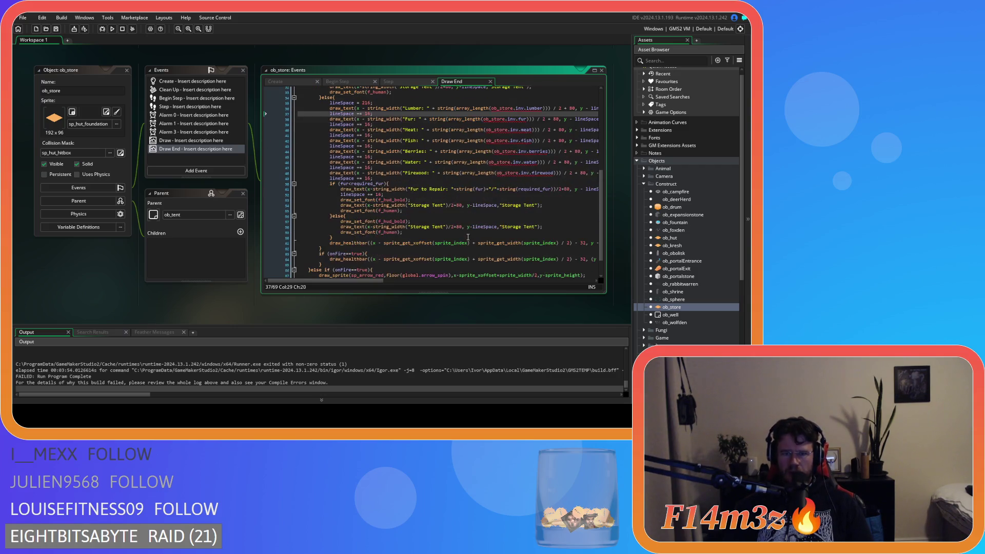
scroll(448, 240, up, 3)
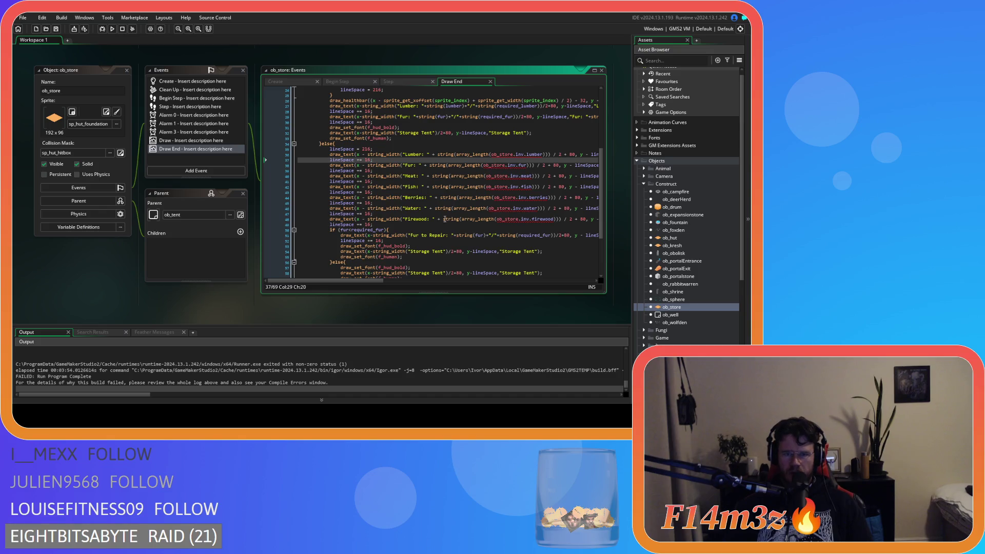
click(412, 176)
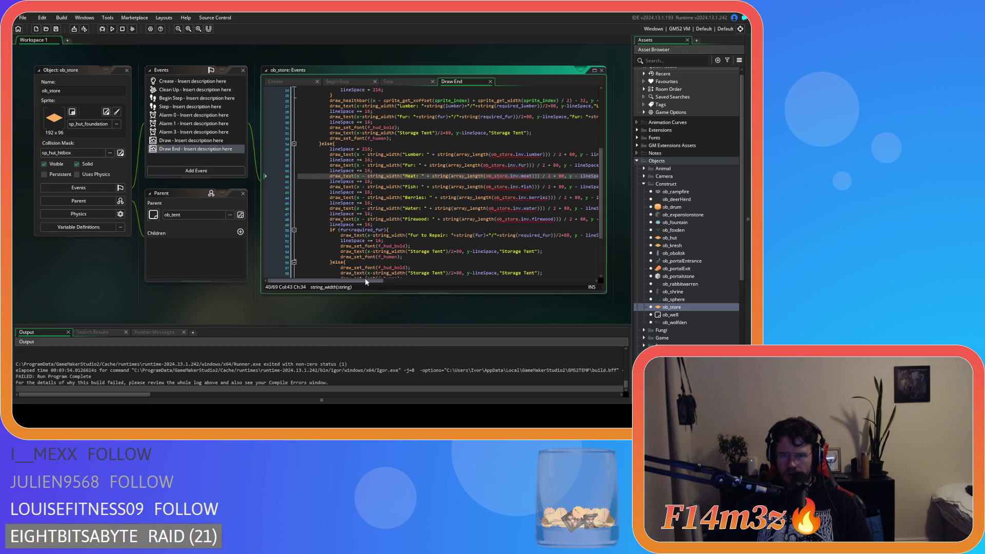
mouse_move(356, 280)
mouse_down()
mouse_move(464, 283)
mouse_move(413, 281)
mouse_move(441, 280)
mouse_up()
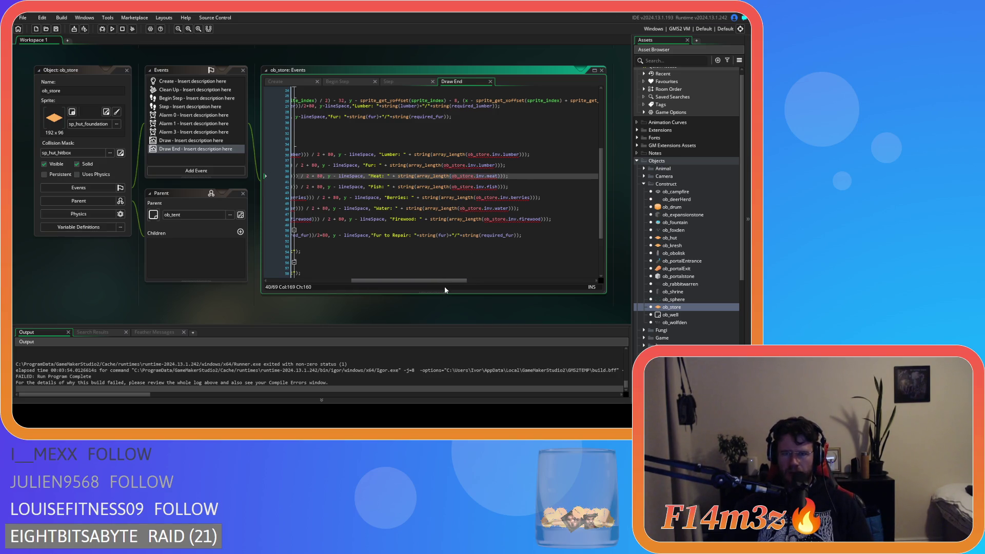
mouse_move(435, 282)
mouse_down()
mouse_move(382, 280)
mouse_move(429, 278)
mouse_move(413, 277)
mouse_up()
click(343, 165)
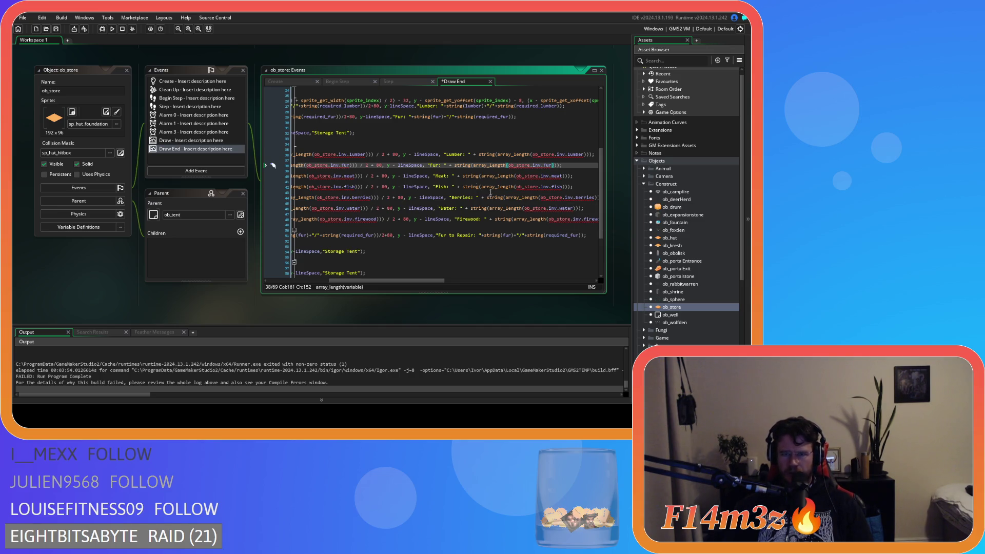
- Close all workspace windows via Windows > Close All
right_click(80, 263)
mouse_move(91, 275)
click(141, 300)
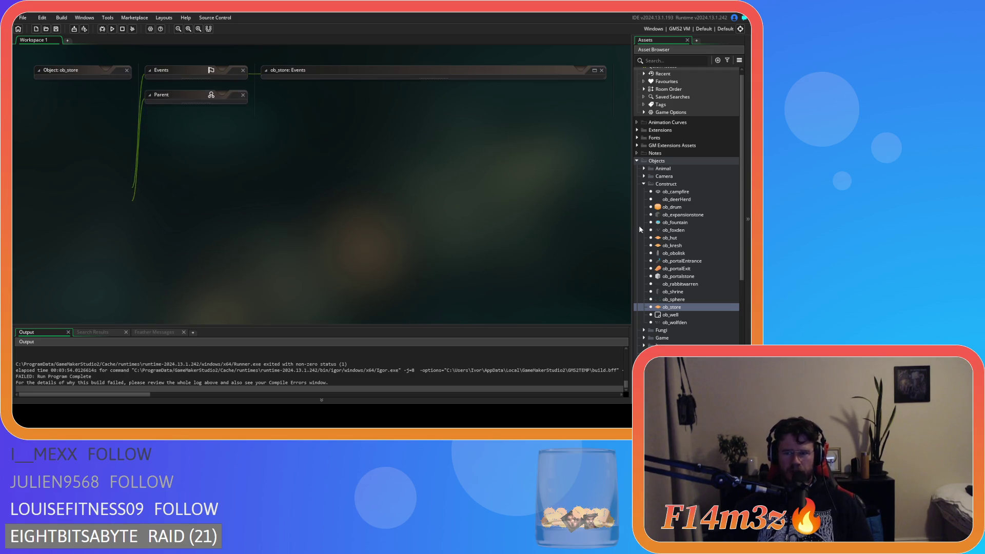
- Collapse the Objects folder and build and run Entheogen with F5
click(641, 183)
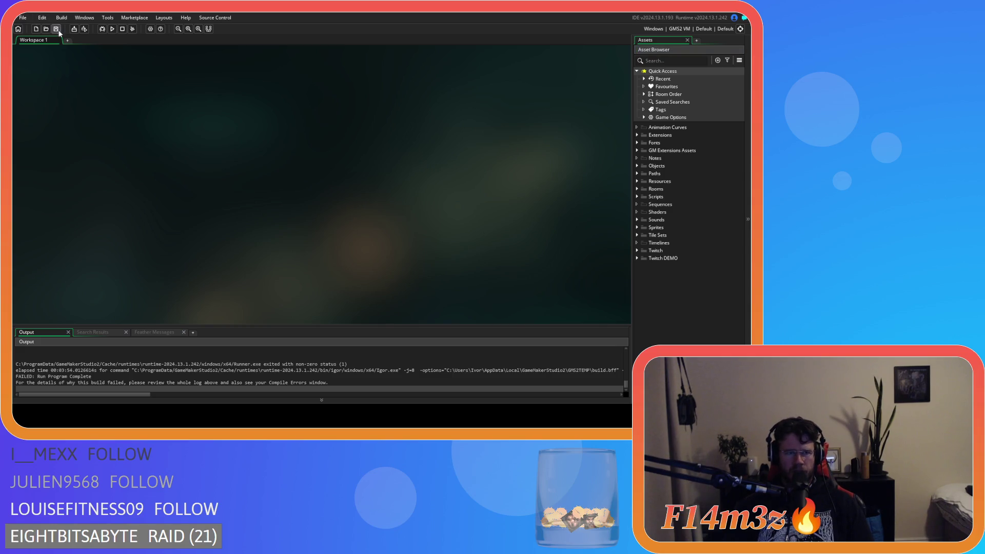
key(F5)
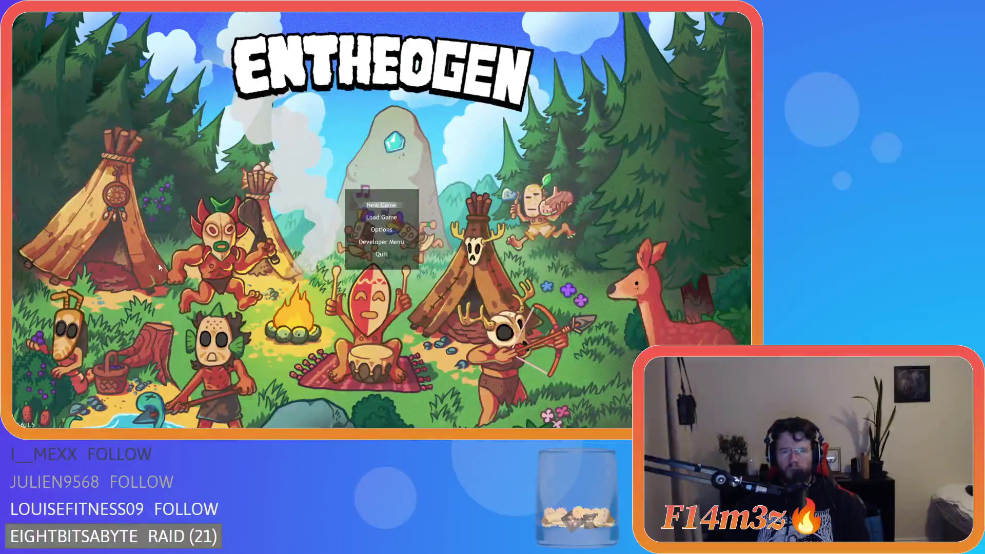
- Start a New Game and confirm Beginner Island as the level
key(Return)
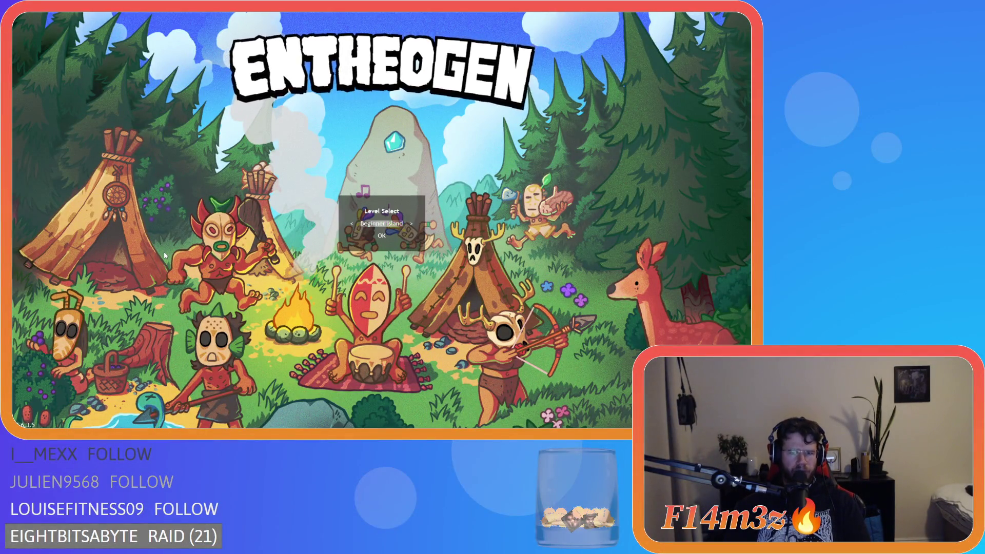
key(Return)
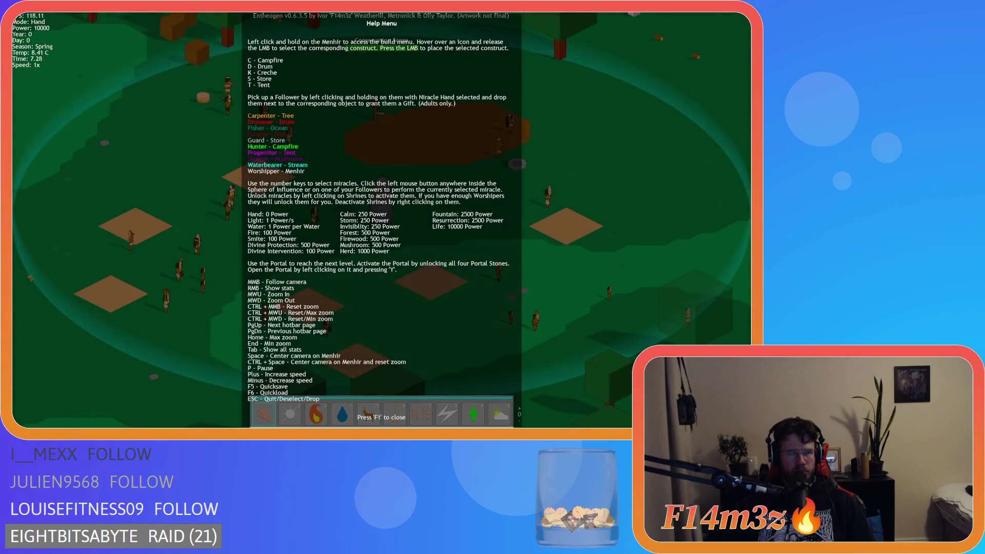
- Close the help overlay, open the tribe panel and filter it to the Carpenter gift group
key(F1)
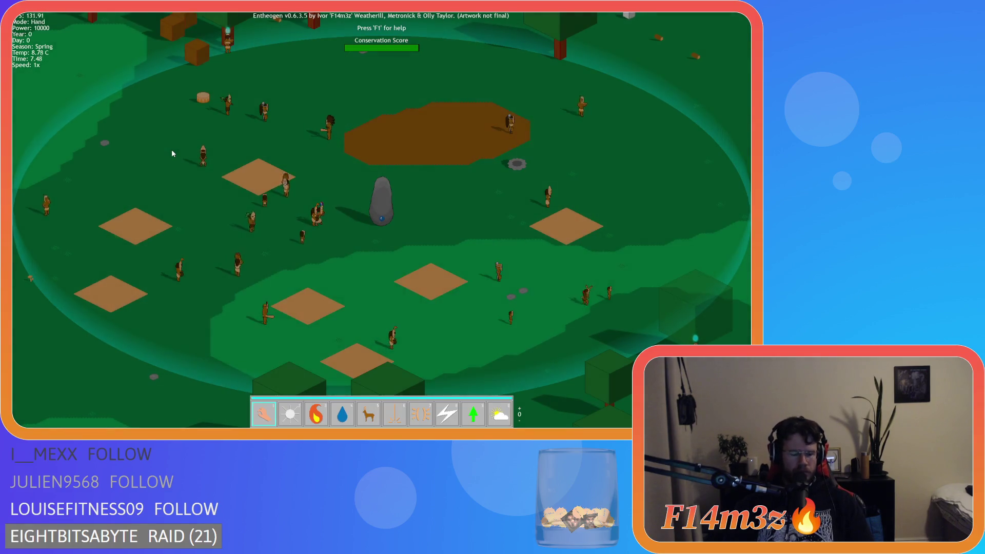
key(Tab)
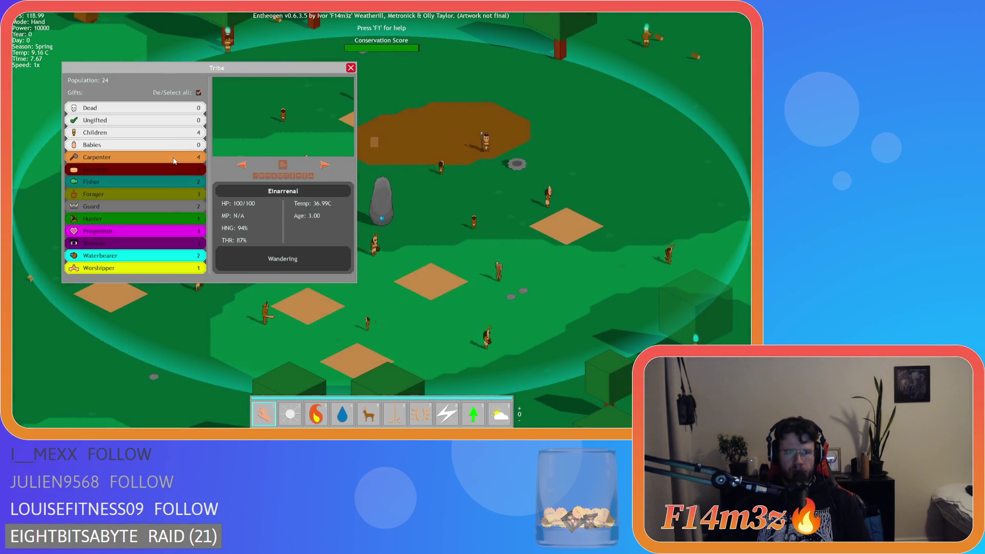
click(198, 93)
click(133, 157)
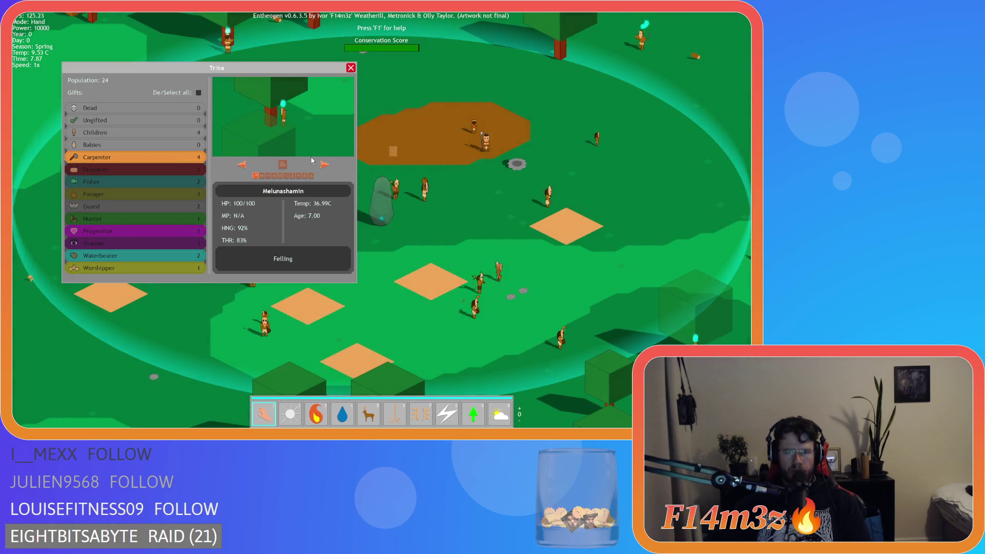
click(286, 175)
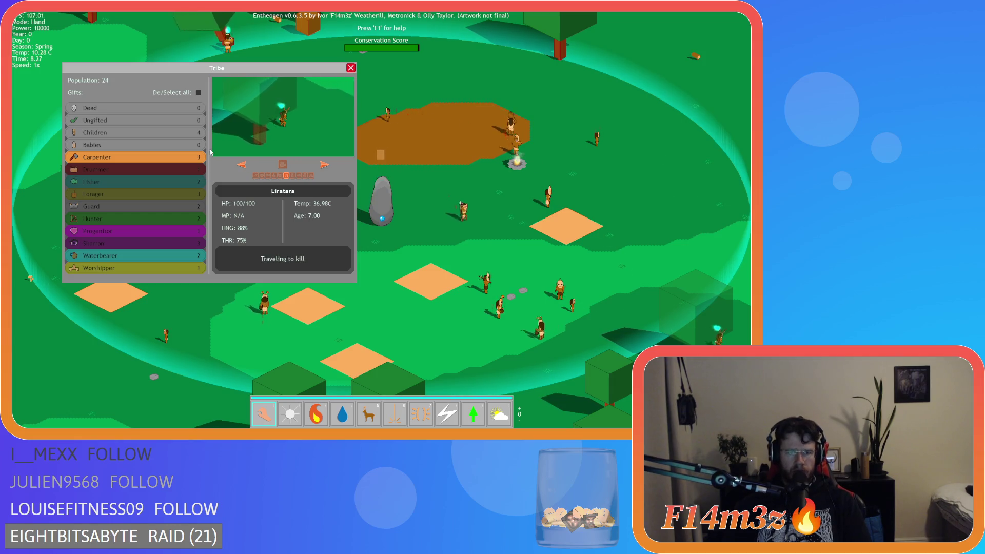
- Cycle through villagers from Thalenmaral to Nithanaren, then close the overview and zoom out
click(188, 162)
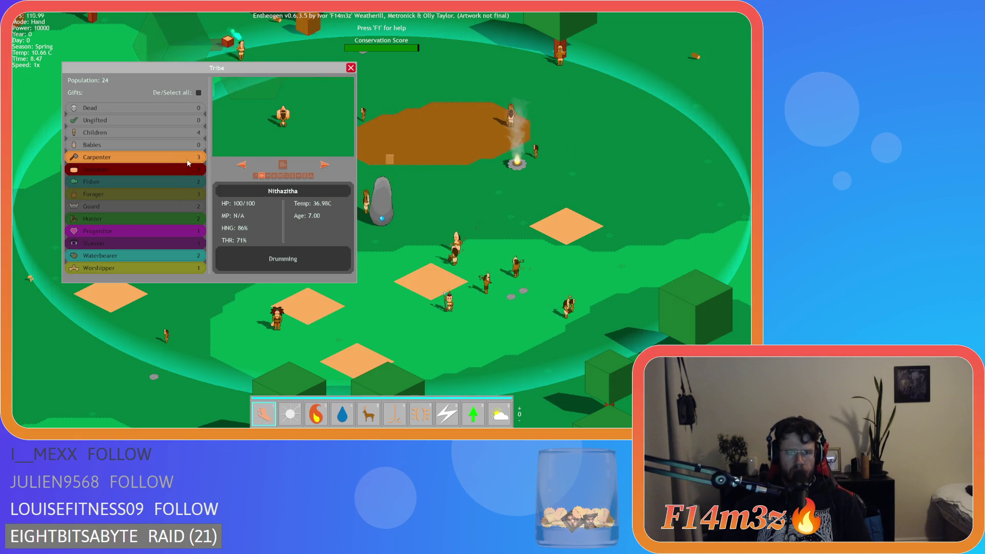
click(190, 195)
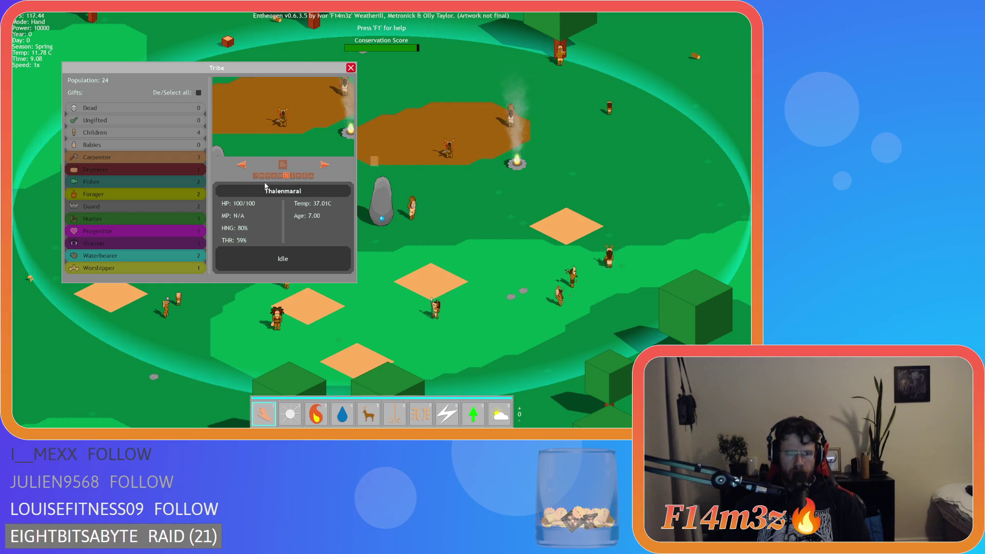
click(324, 165)
click(324, 165)
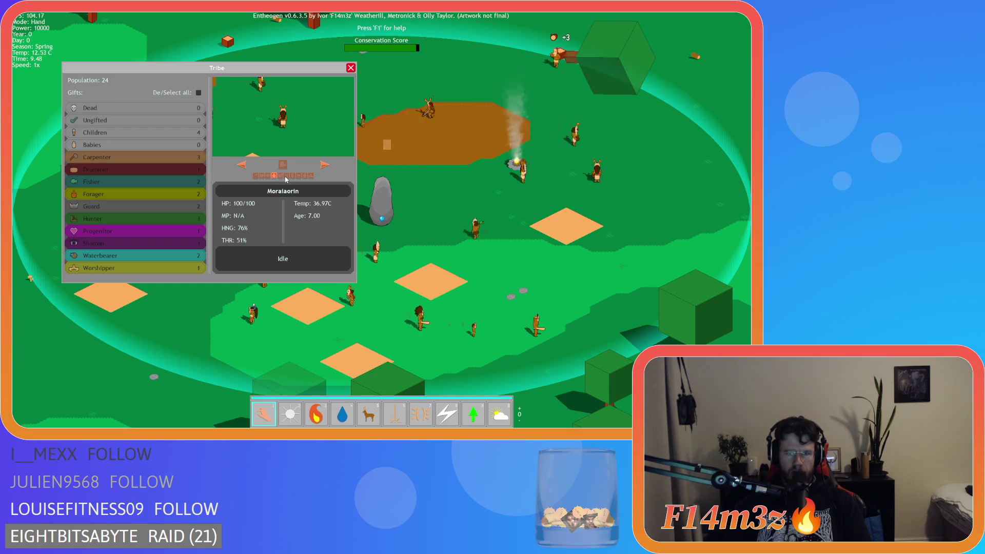
click(268, 176)
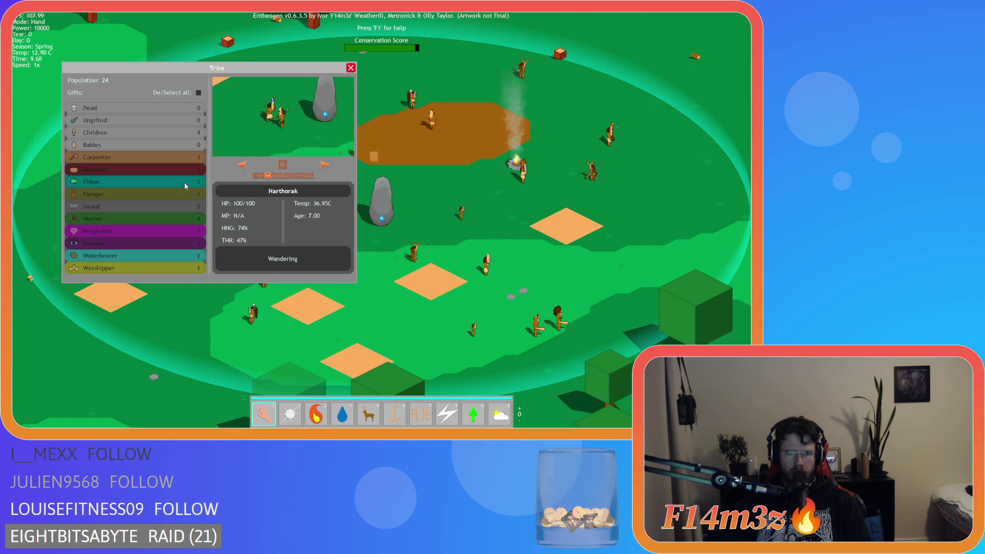
click(325, 165)
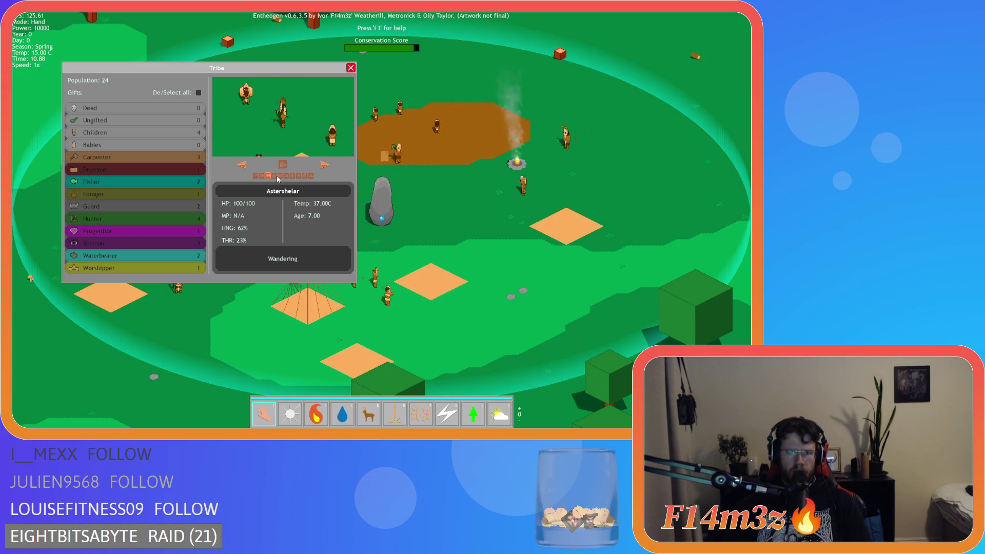
click(324, 166)
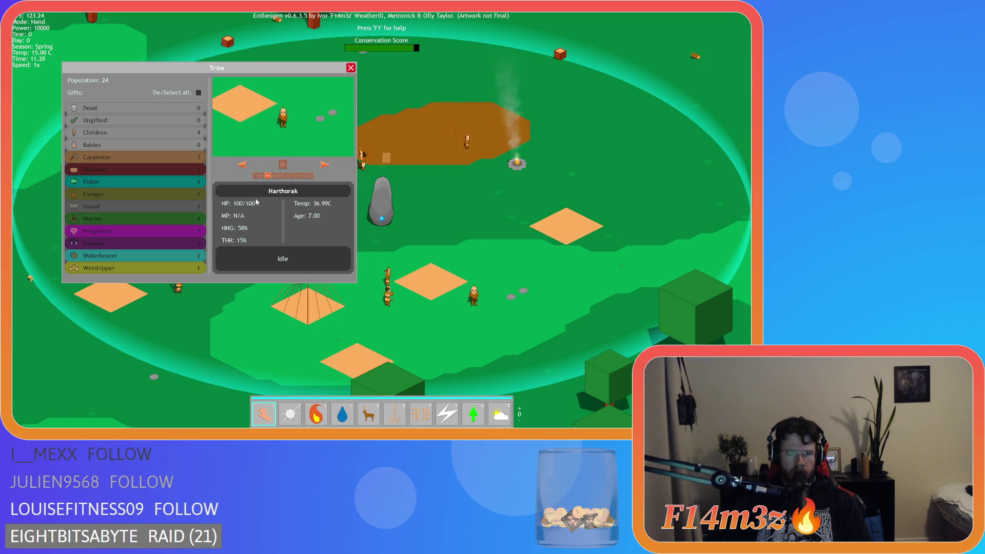
click(160, 232)
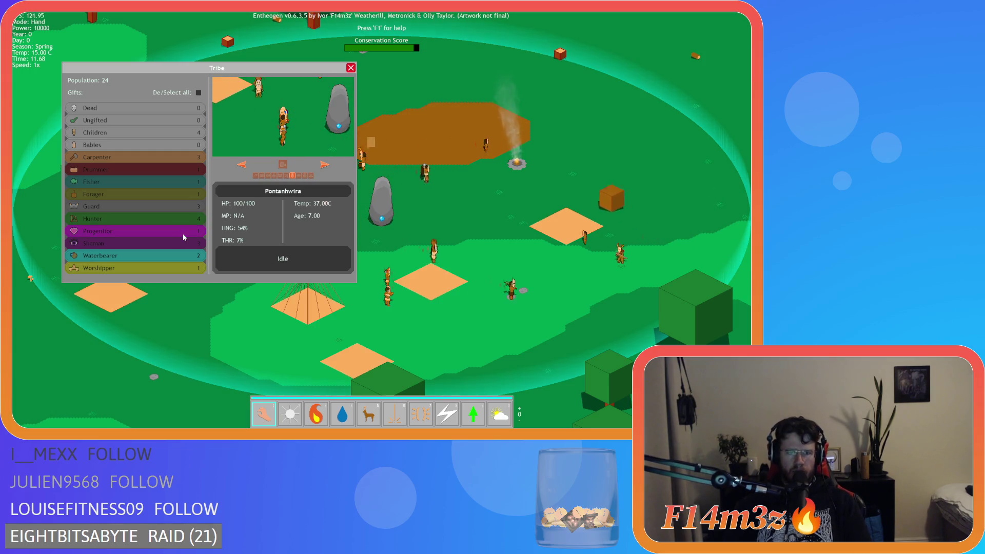
click(184, 237)
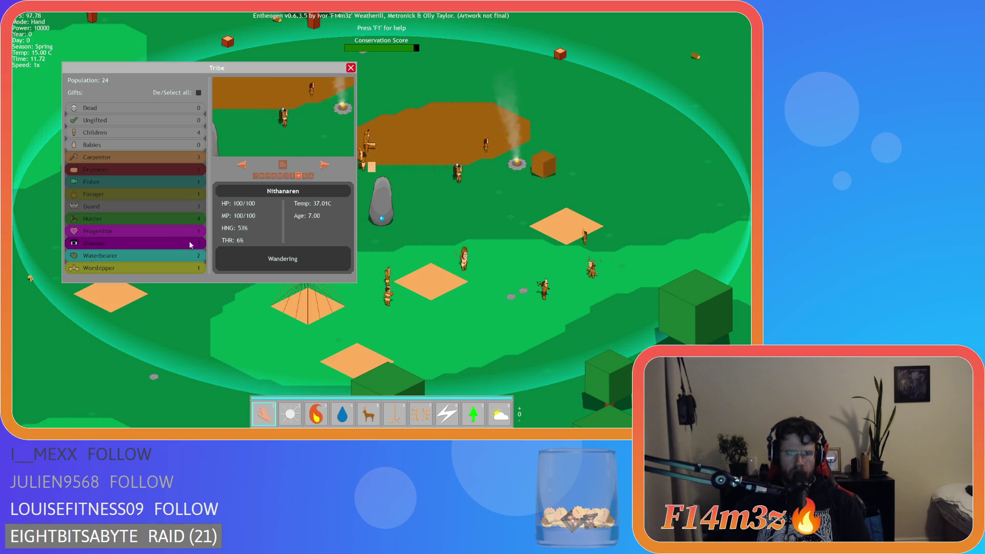
click(324, 165)
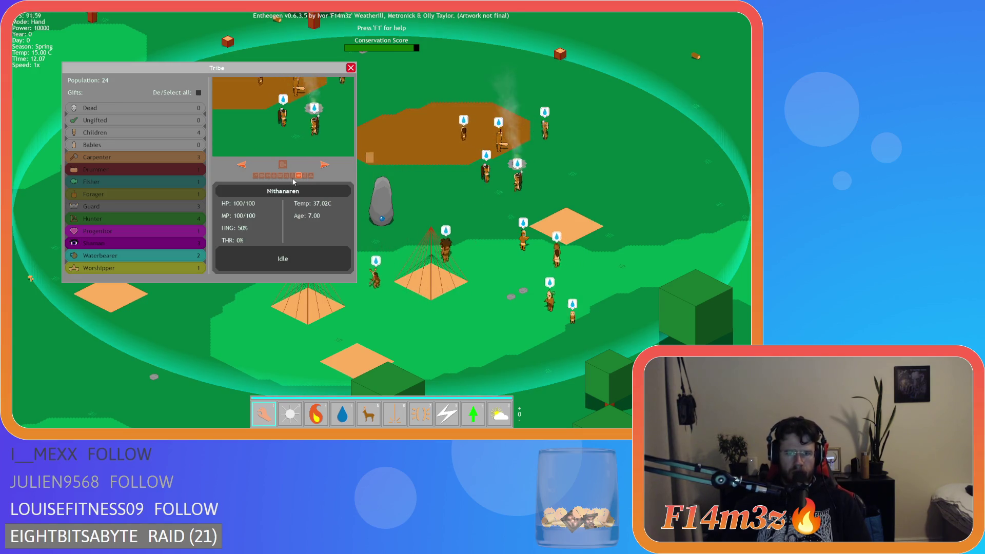
click(351, 67)
scroll(310, 131, down, 10)
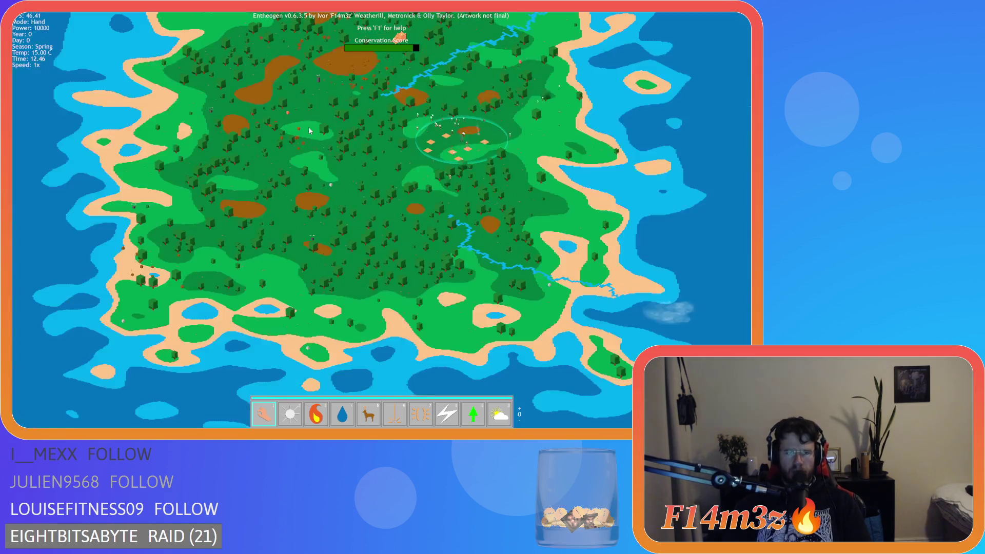
- Pan back over the village, raise game speed to 8x, and open the tribe overview
key(w)
scroll(310, 131, up, 10)
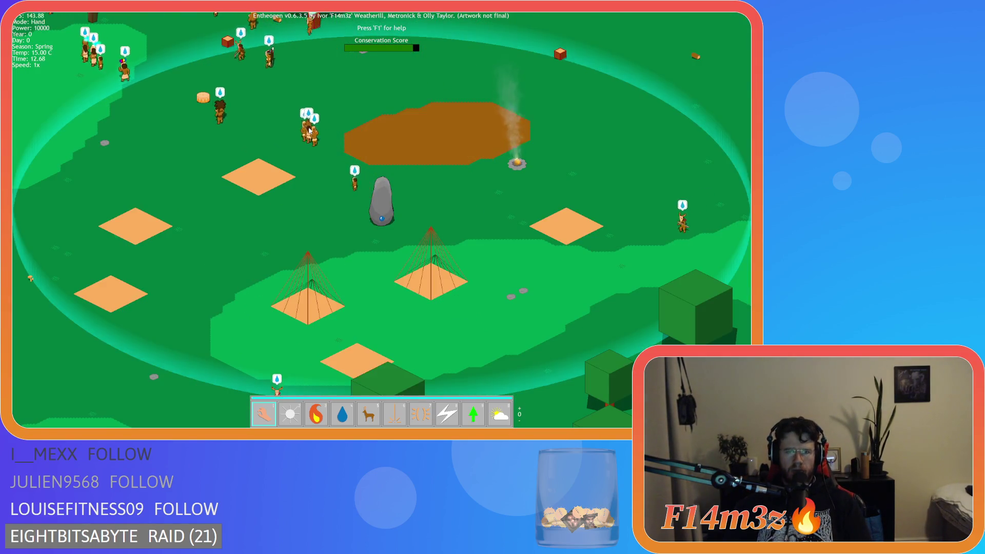
scroll(310, 130, down, 3)
key(w)
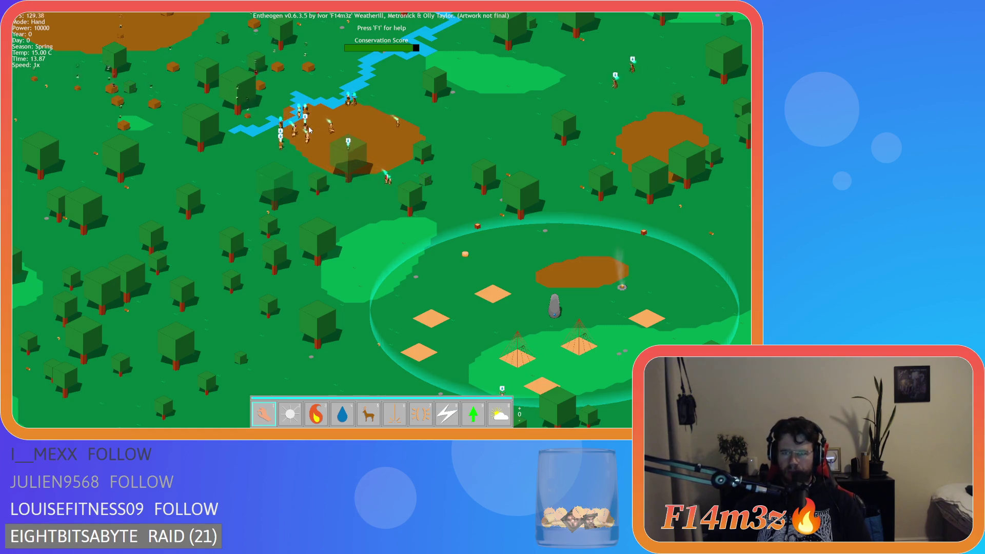
key(w)
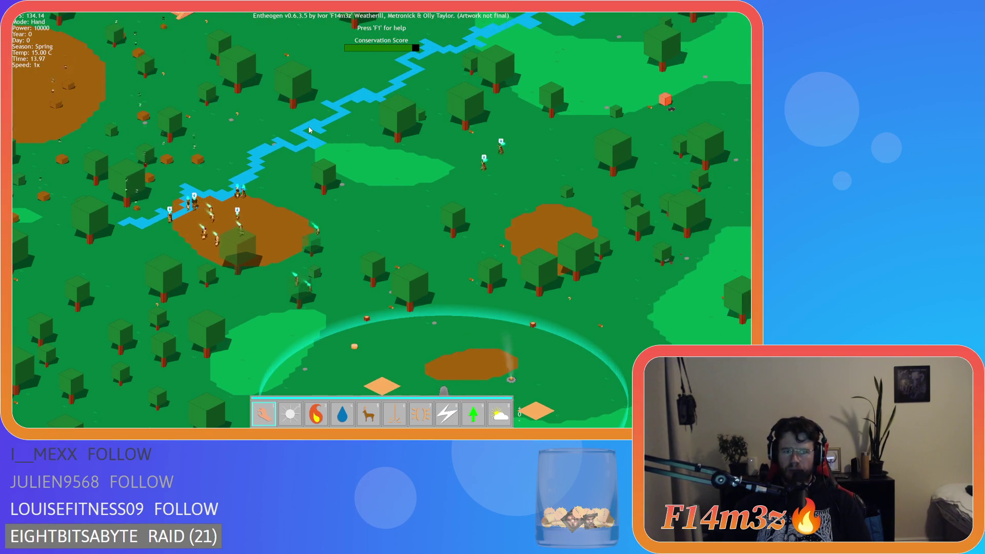
key(s)
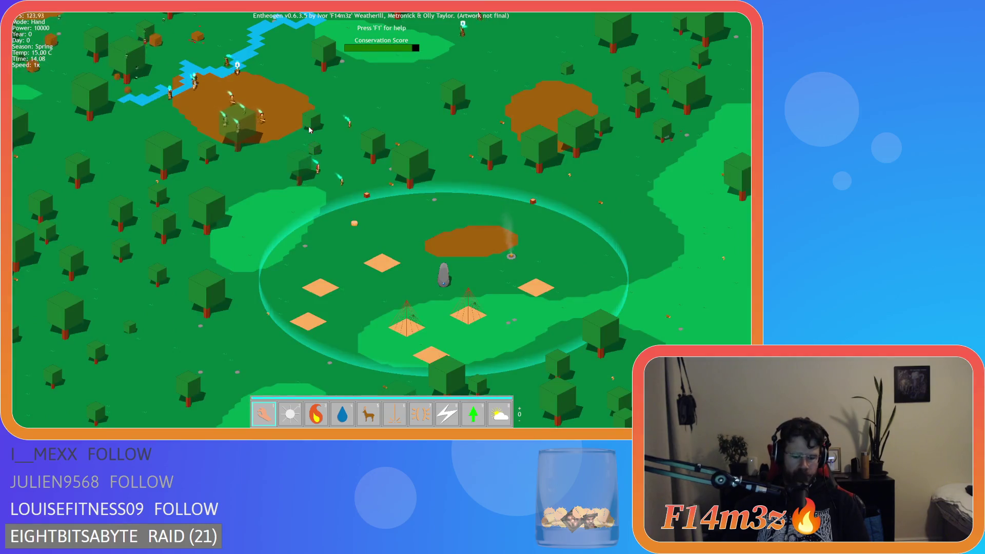
key(plus)
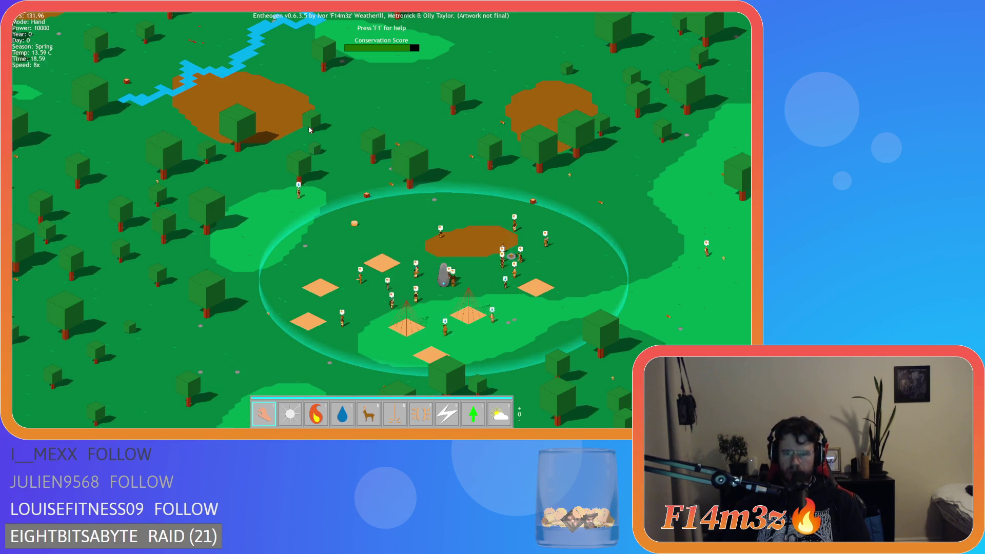
key(s)
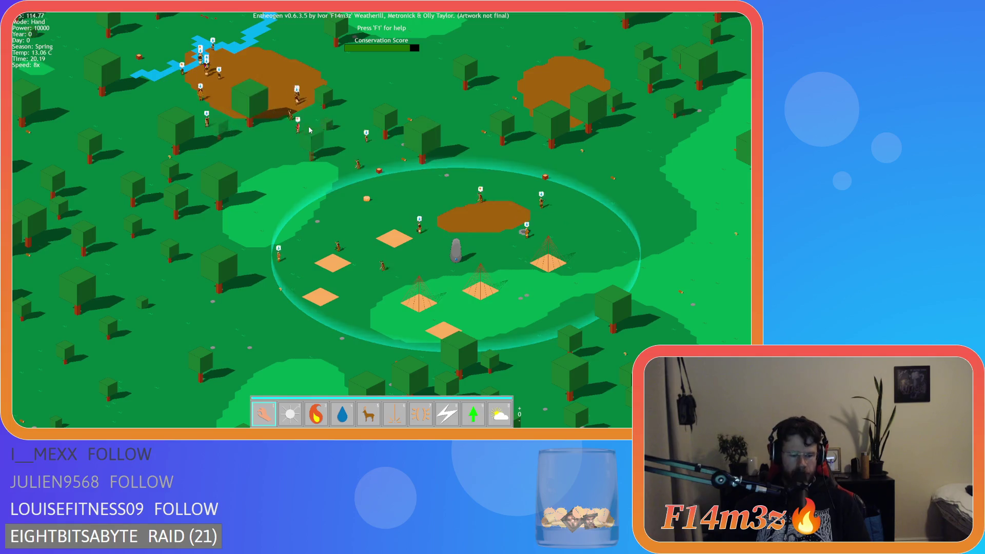
key(t)
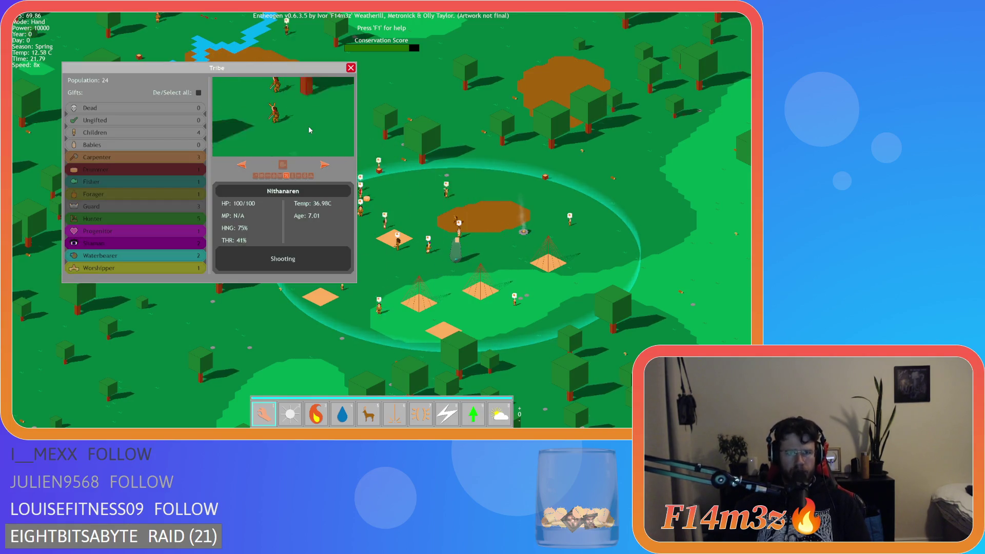
- Close the tribe overview, zoom into the village and pan around it as night passes
key(t)
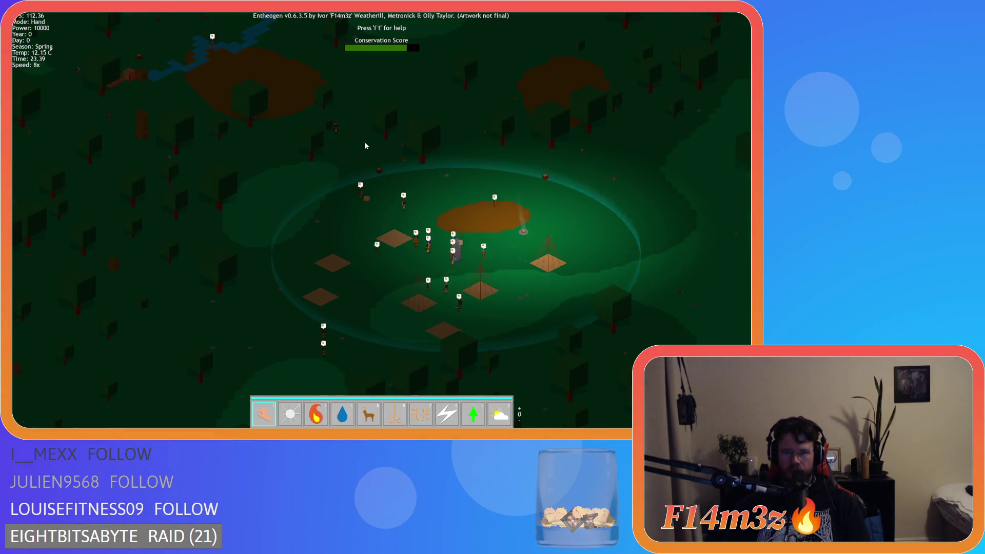
scroll(496, 290, up, 3)
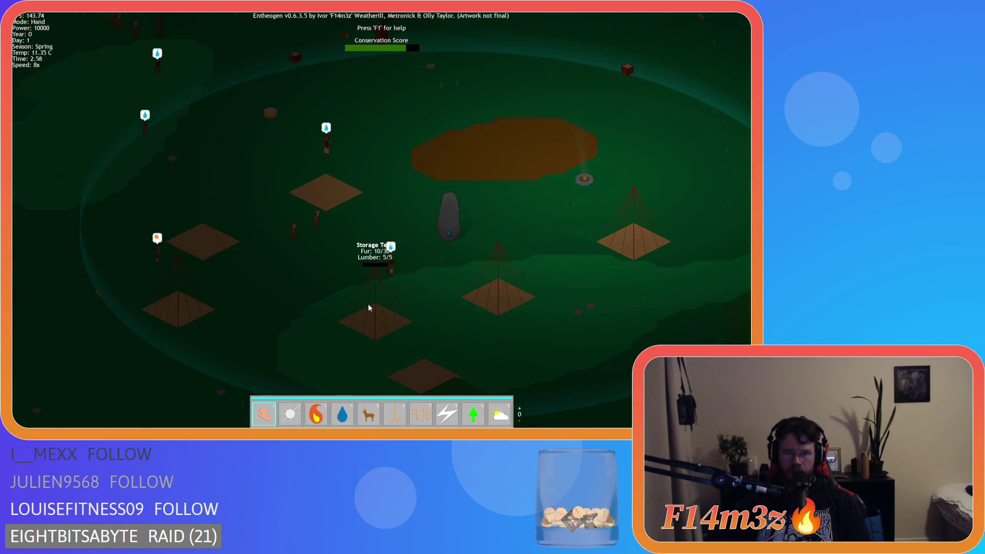
key(d)
key(s)
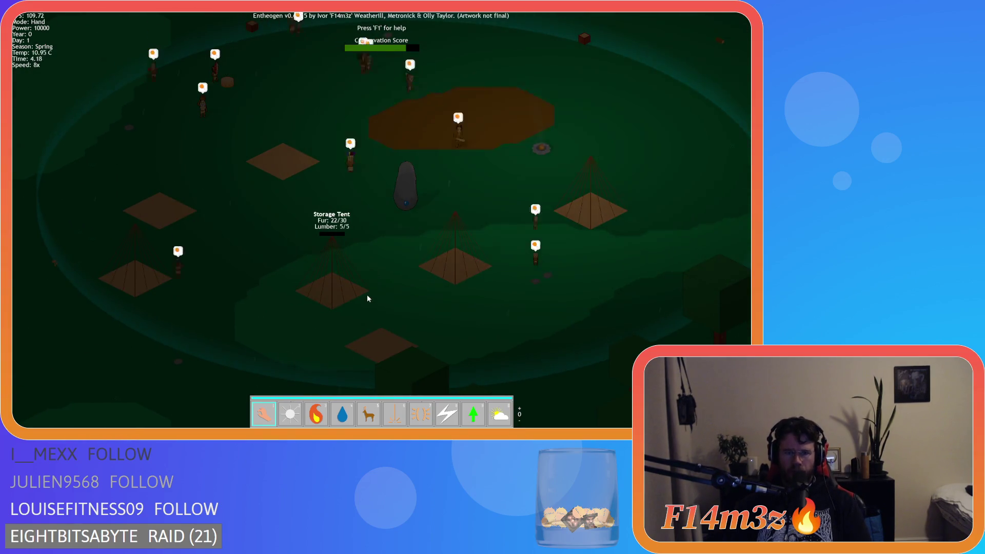
key(w)
key(d)
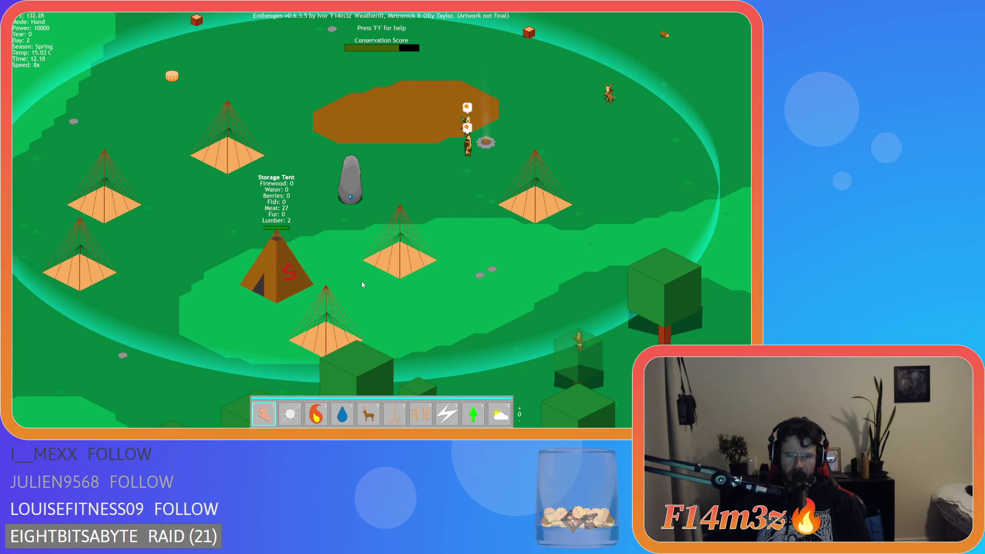
- Toggle villager labels and status bars, then open ob_human from Objects > Animal > Human
key(Tab)
key(Down)
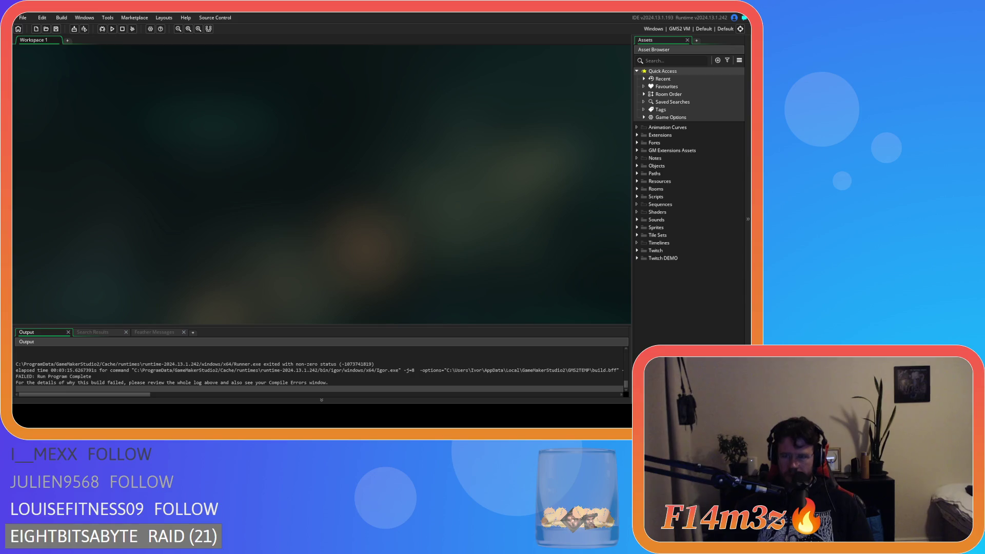
click(637, 166)
click(643, 173)
click(651, 181)
click(666, 189)
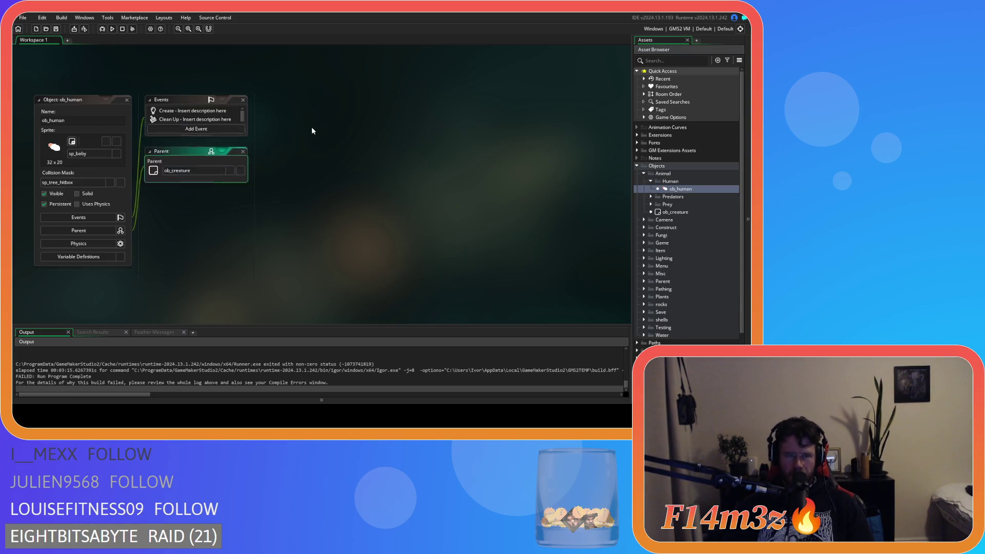
- Search ob_human's Create code for inventoryTotal and delete line 5624
click(328, 140)
text(inventory)
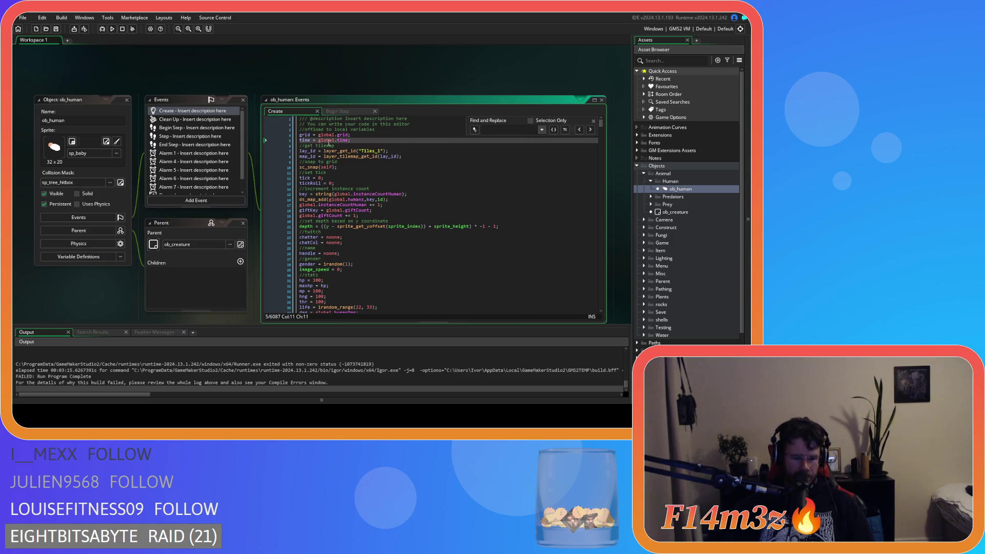
text(Total)
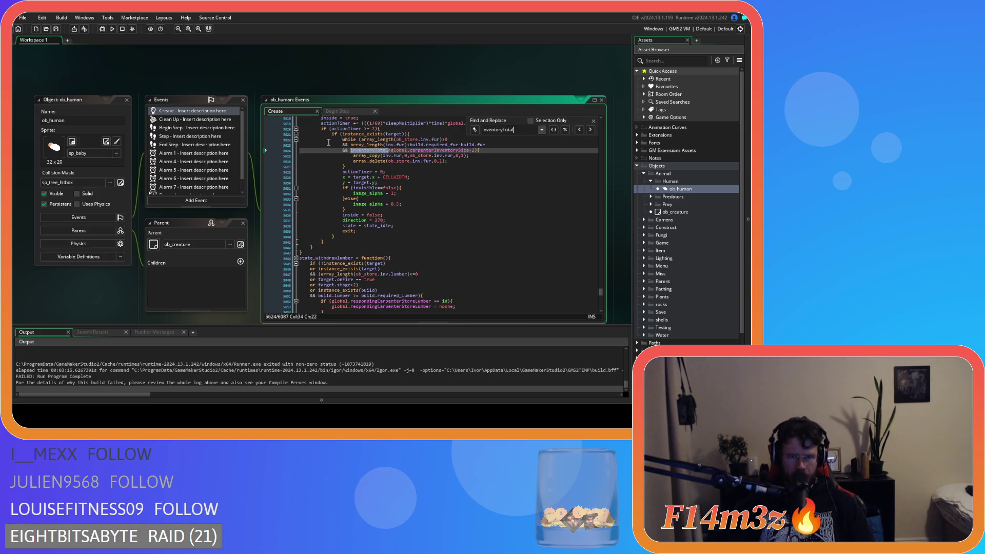
scroll(466, 169, up, 1)
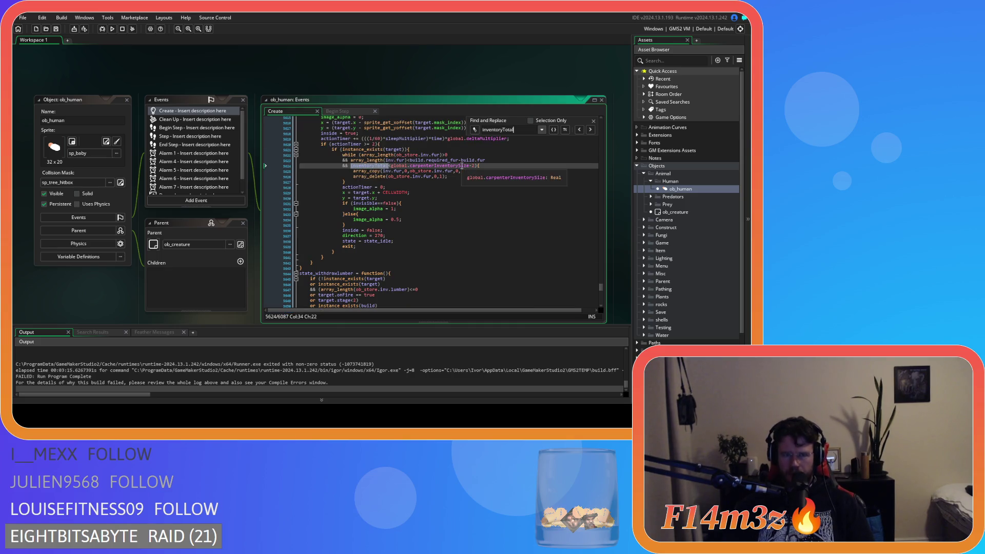
drag(476, 167, 252, 168)
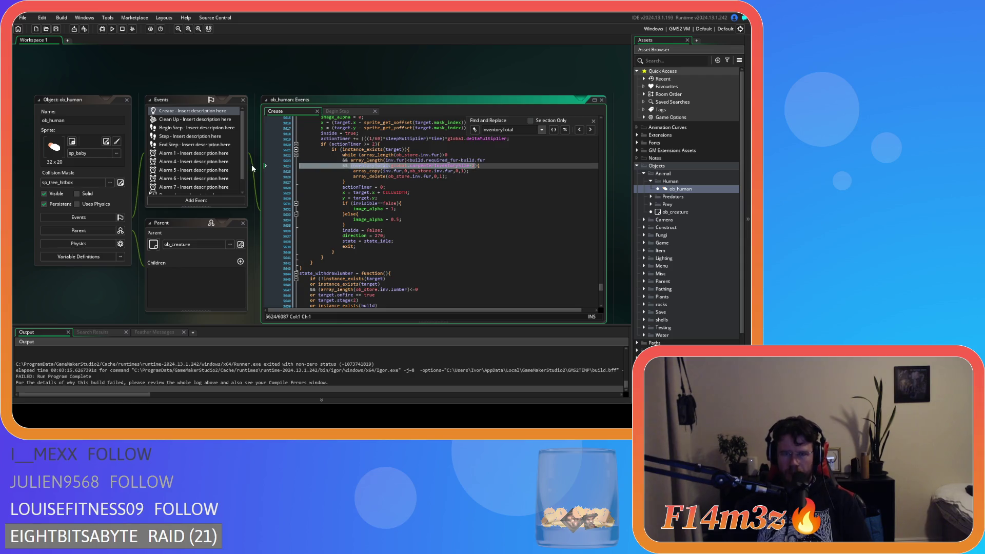
key(BackSpace)
key(BackSpace)
- Jump to the next inventoryTotal match and select it in the watering block
click(591, 130)
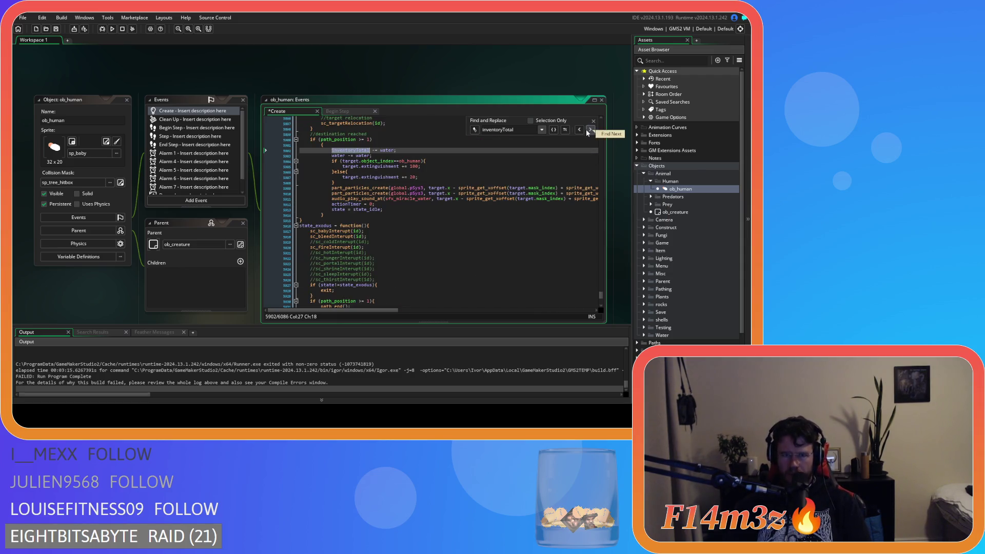
scroll(413, 153, up, 1)
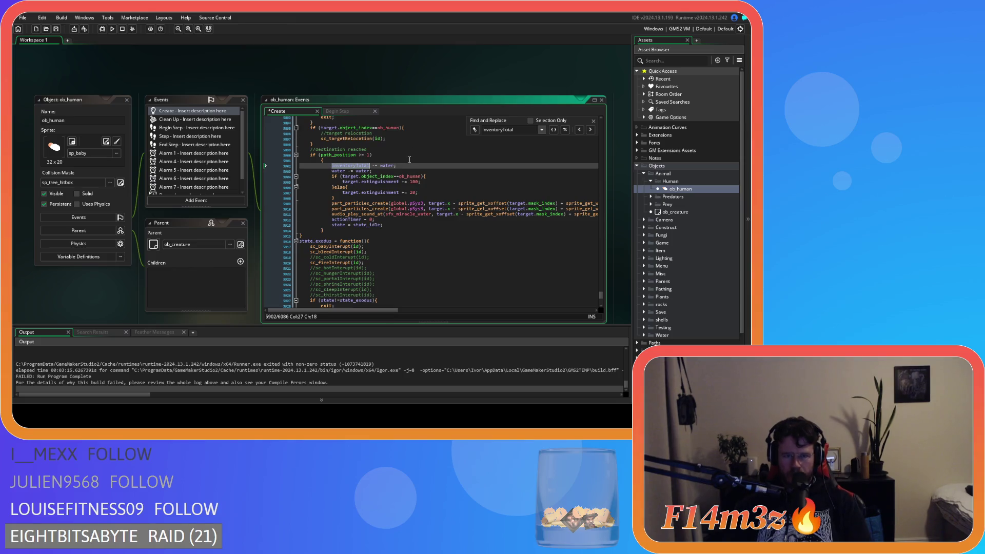
scroll(409, 168, up, 20)
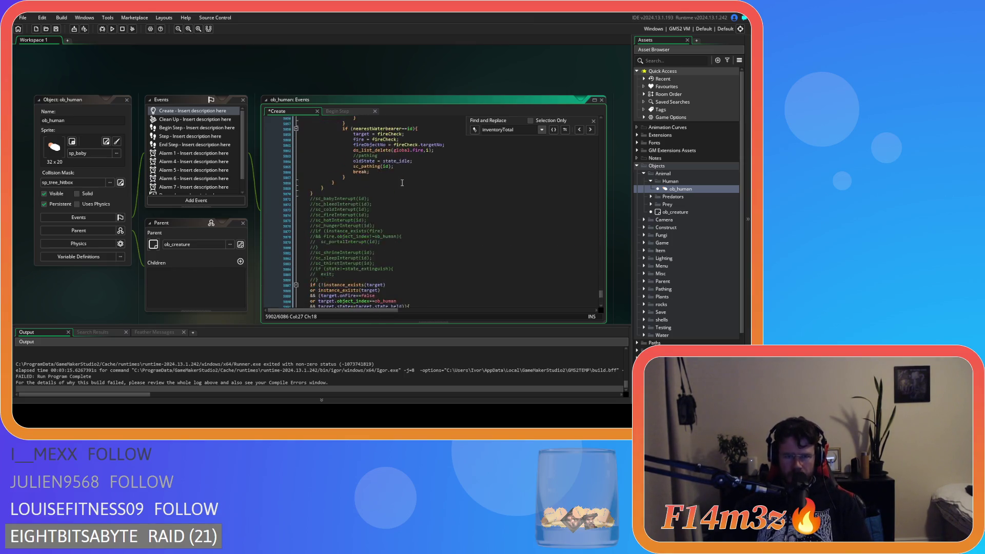
scroll(401, 188, down, 20)
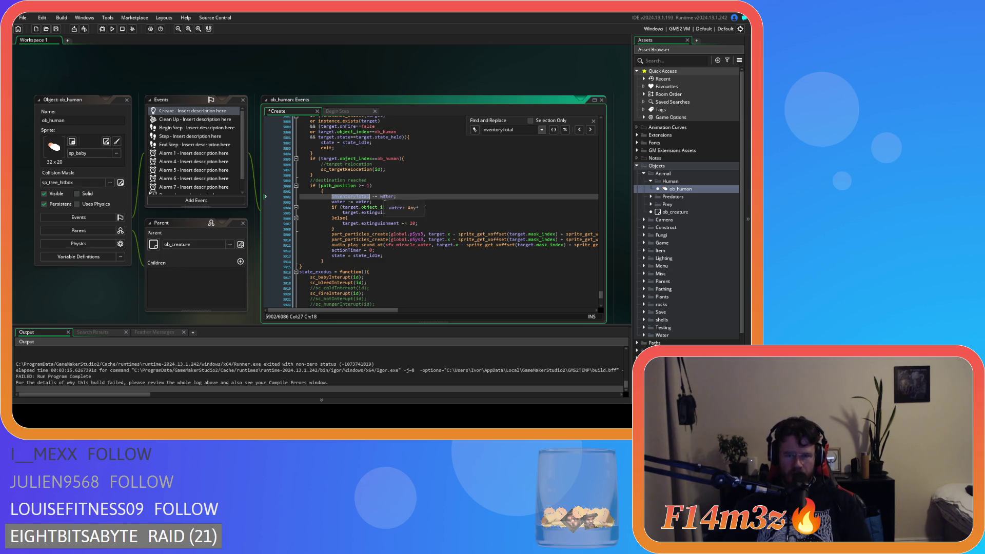
drag(332, 202, 334, 197)
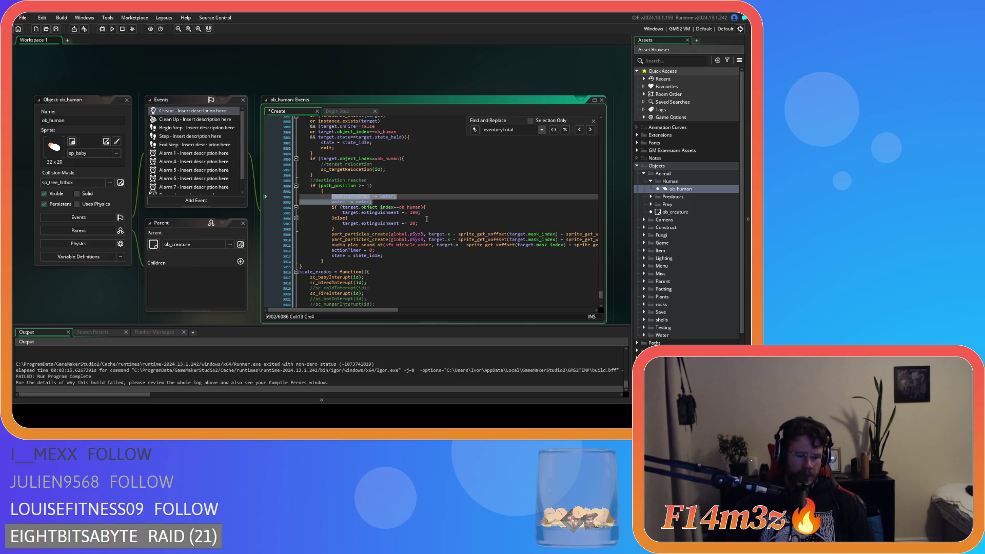
- Replace the inventoryTotal line with array_delete(inv.water,0,19), close the search and save
text(ds_list)
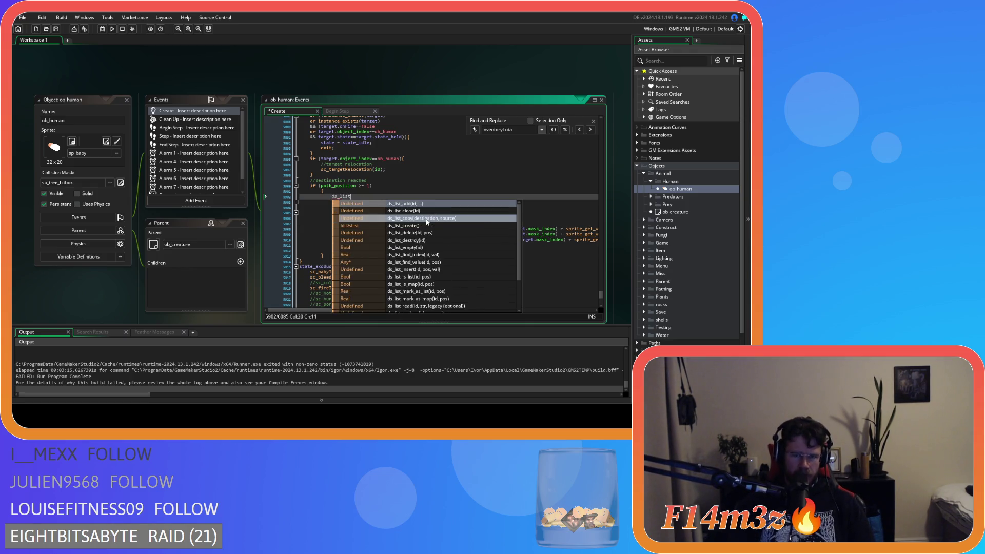
key(ctrl+z)
key(ctrl+z)
key(ctrl+z)
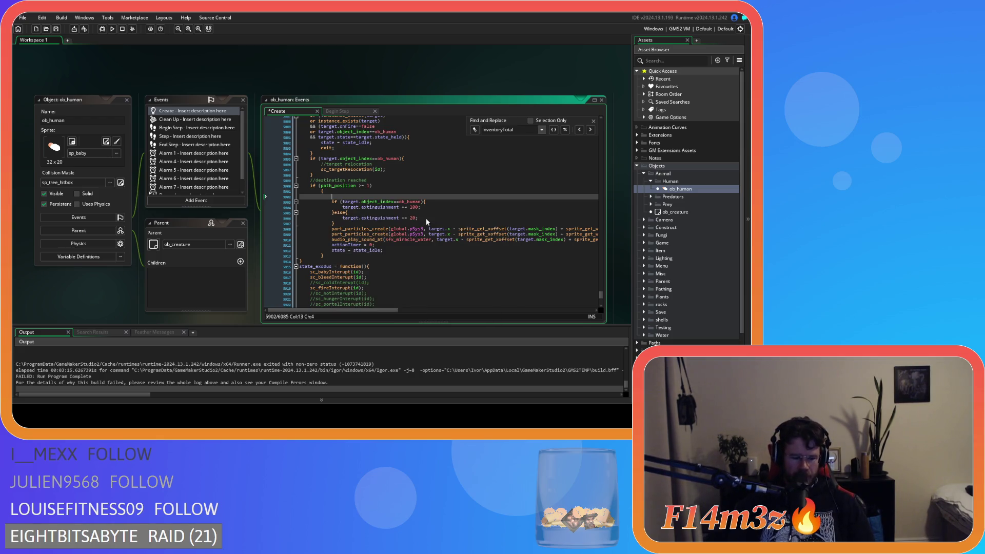
text(array_dele)
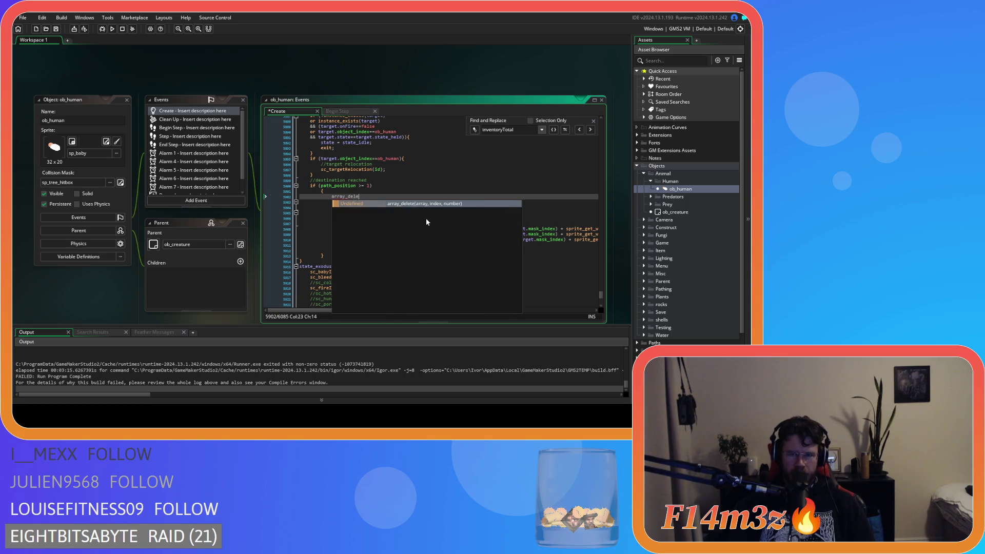
key(Return)
text(inv.waye))
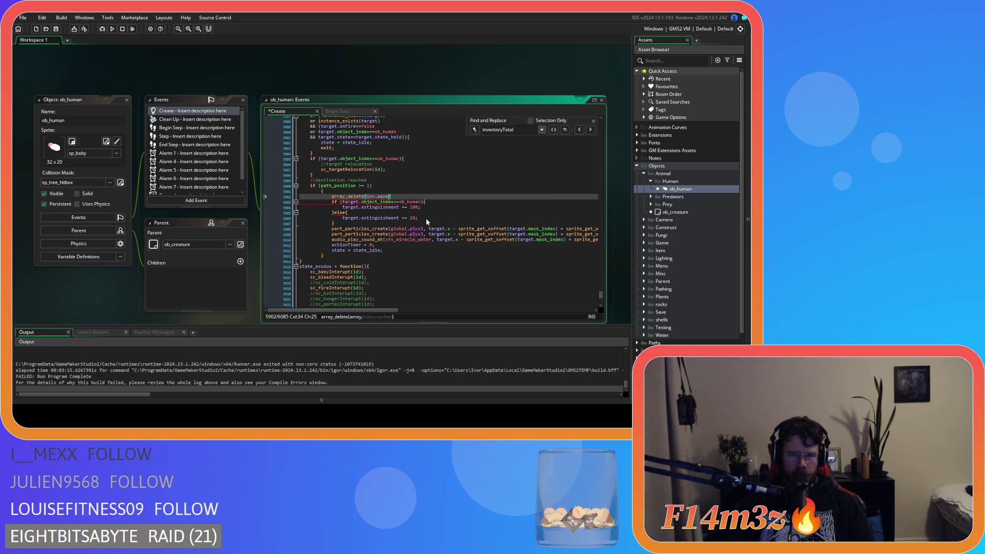
key(BackSpace)
text(ter)
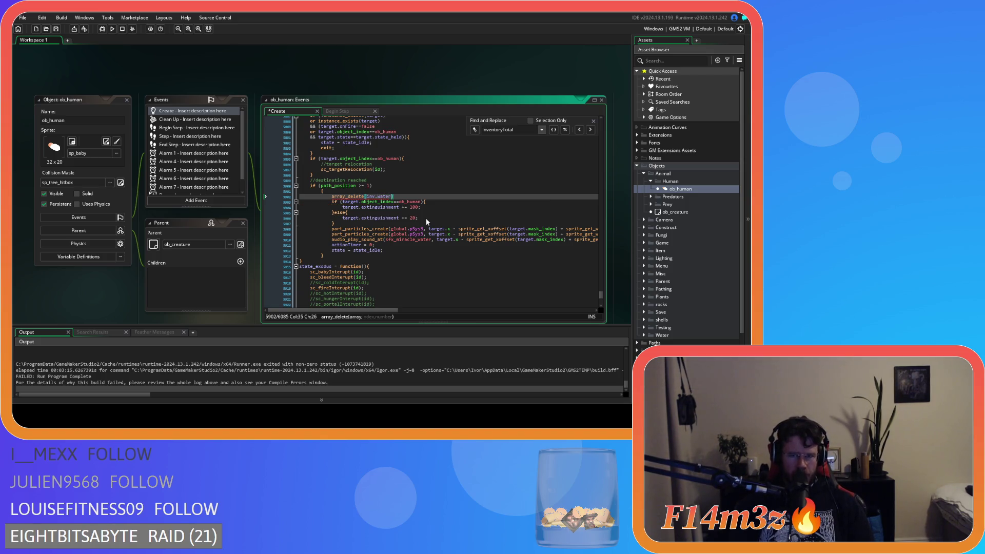
text(,0,19))
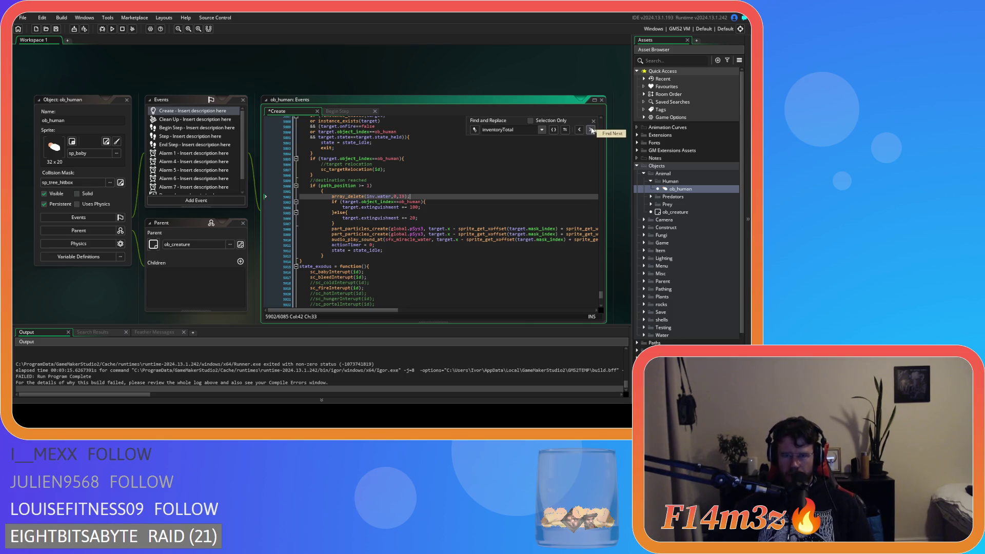
click(593, 121)
click(518, 168)
key(ctrl+s)
- Join the path_position if's brace onto its line and dedent the block one level
drag(323, 191, 279, 187)
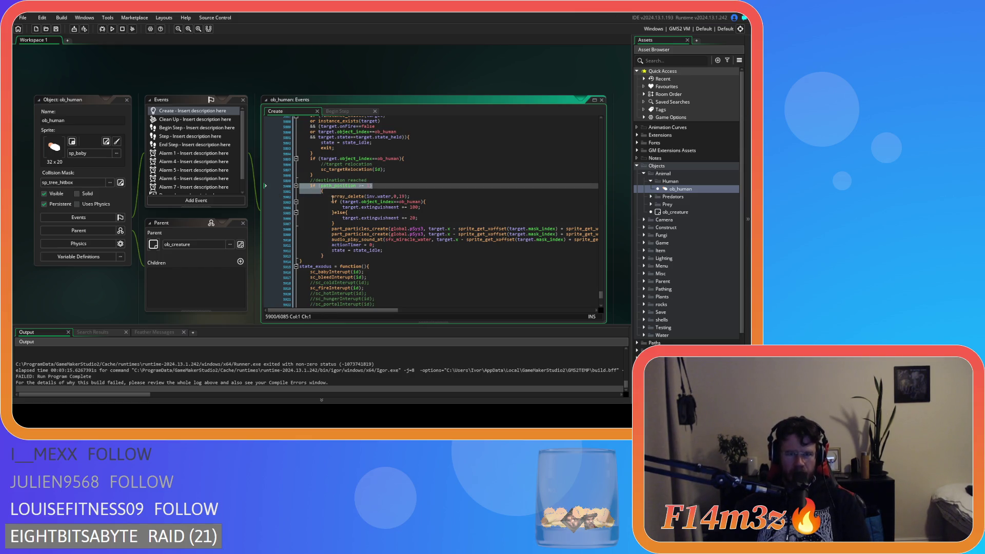
key(shift+Down)
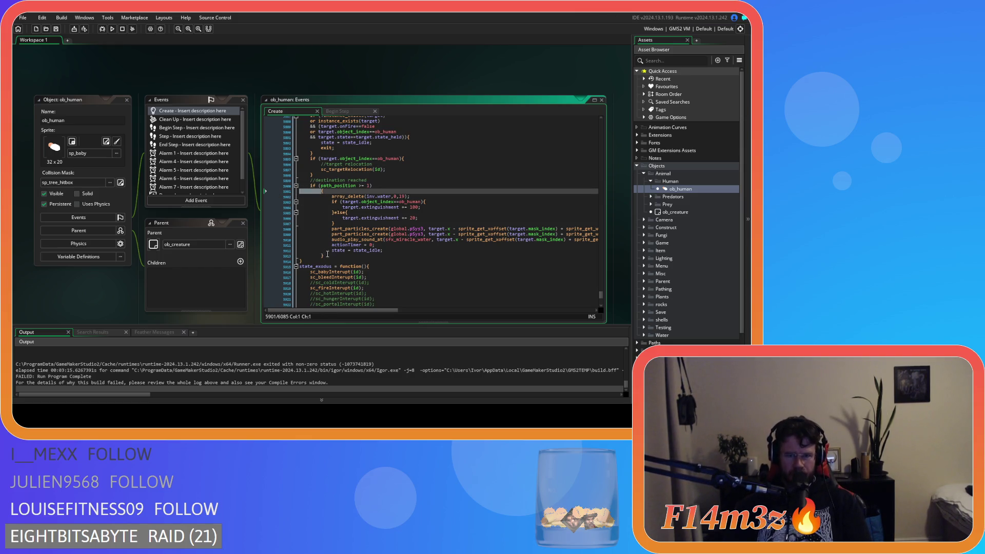
key(BackSpace)
mouse_move(327, 253)
mouse_down()
mouse_move(313, 241)
mouse_move(300, 191)
mouse_up()
key(shift+Tab)
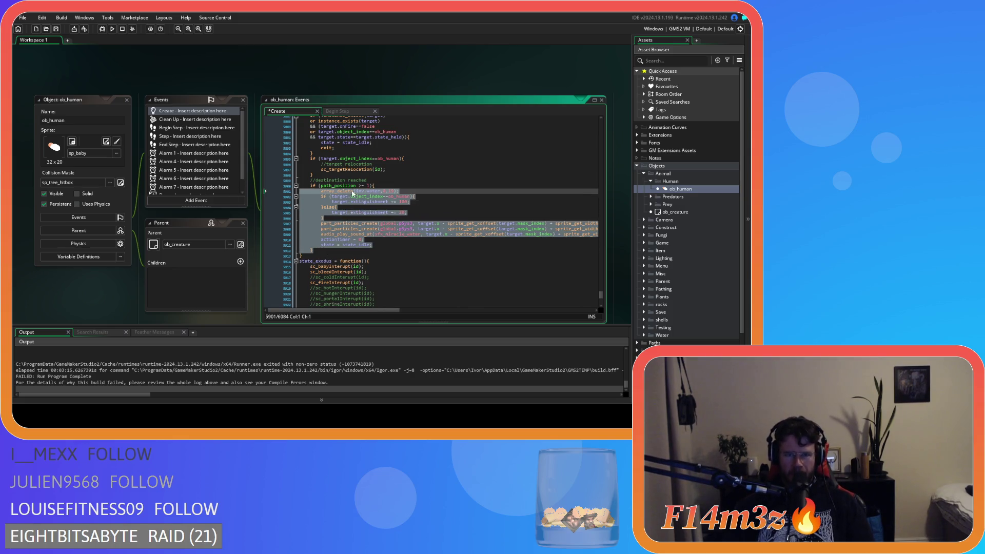
click(421, 192)
- Save, close all editor windows, collapse the Animal and Objects folders, and run with F5
key(ctrl+s)
right_click(178, 80)
mouse_move(205, 91)
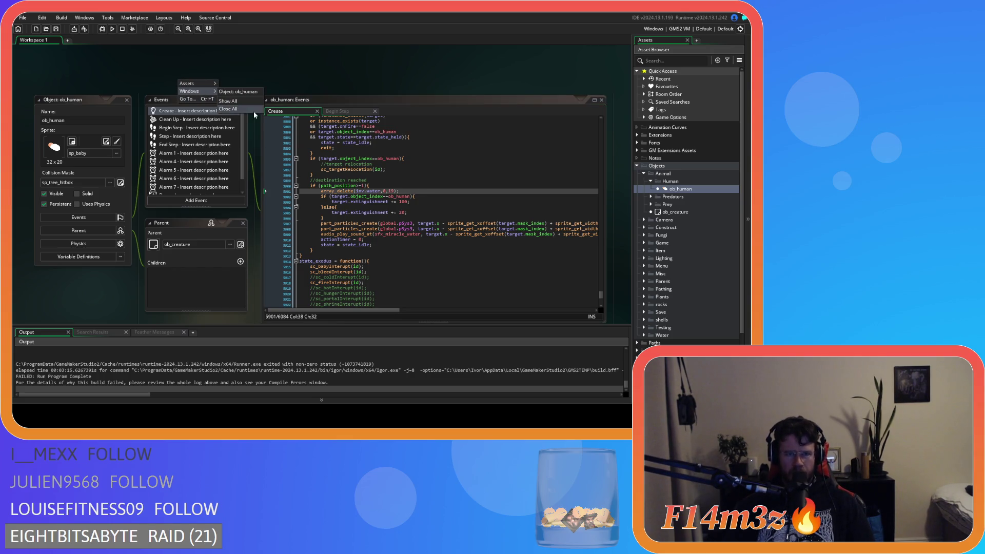
click(253, 111)
click(644, 174)
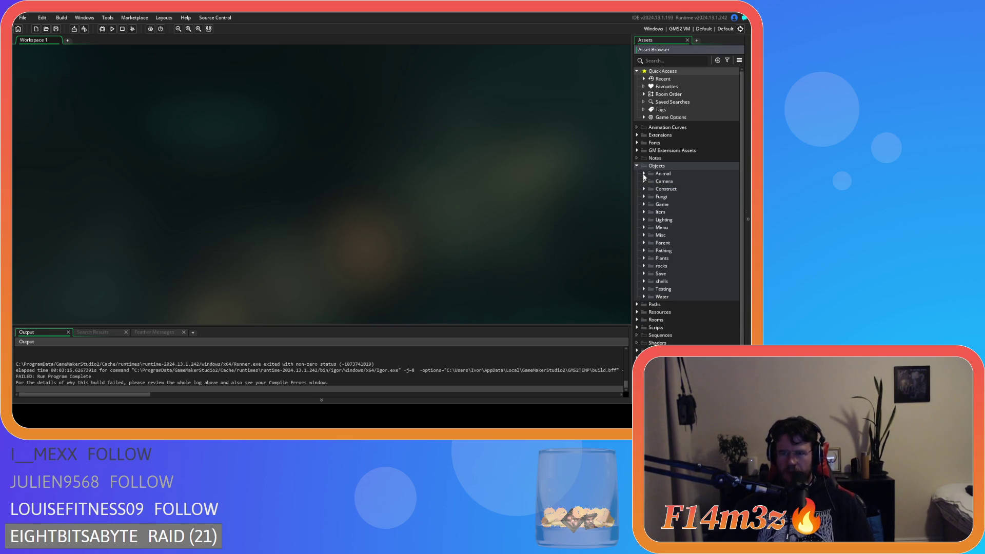
click(636, 166)
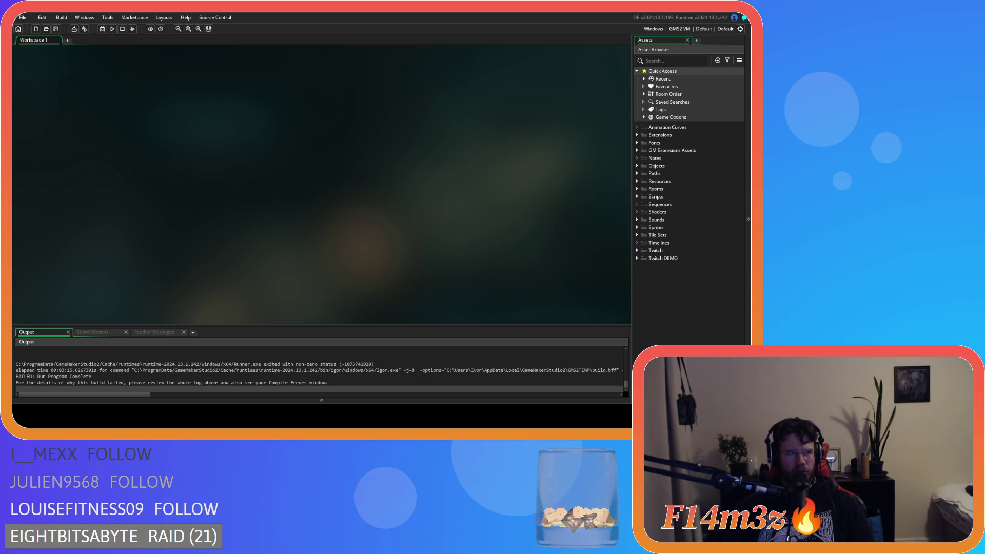
key(F5)
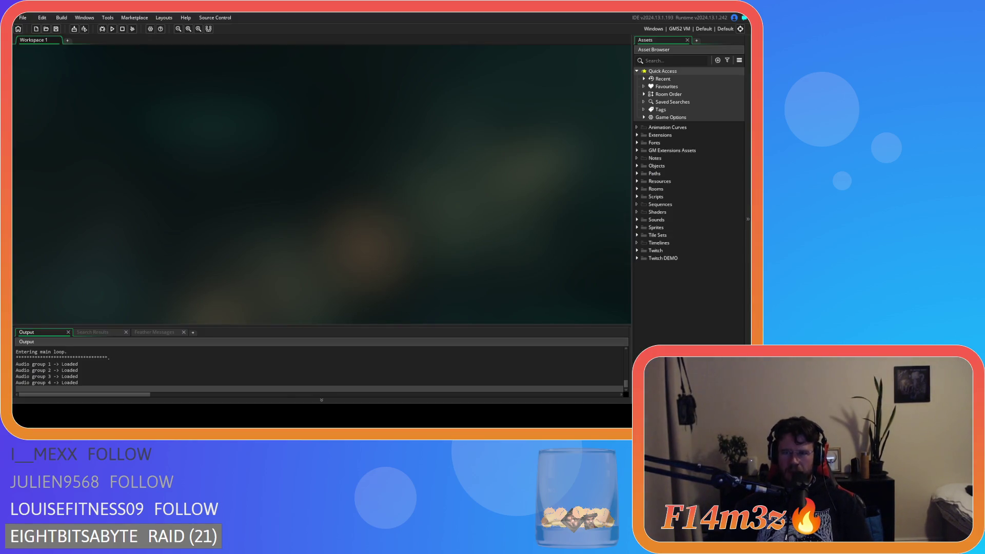
- Open ob_human's Begin Step event and jump to the decay function definition in sc_degradation
click(637, 166)
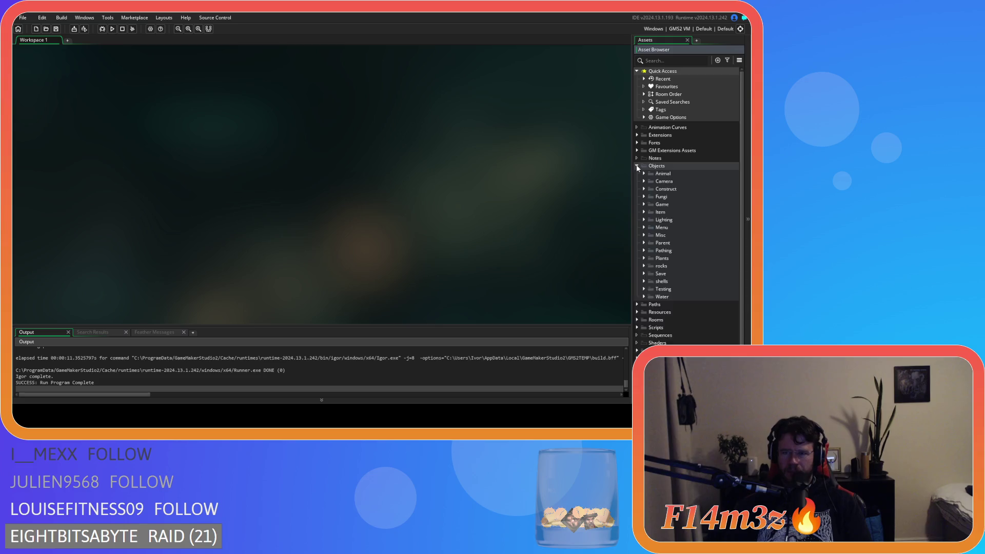
click(644, 174)
click(651, 181)
click(663, 188)
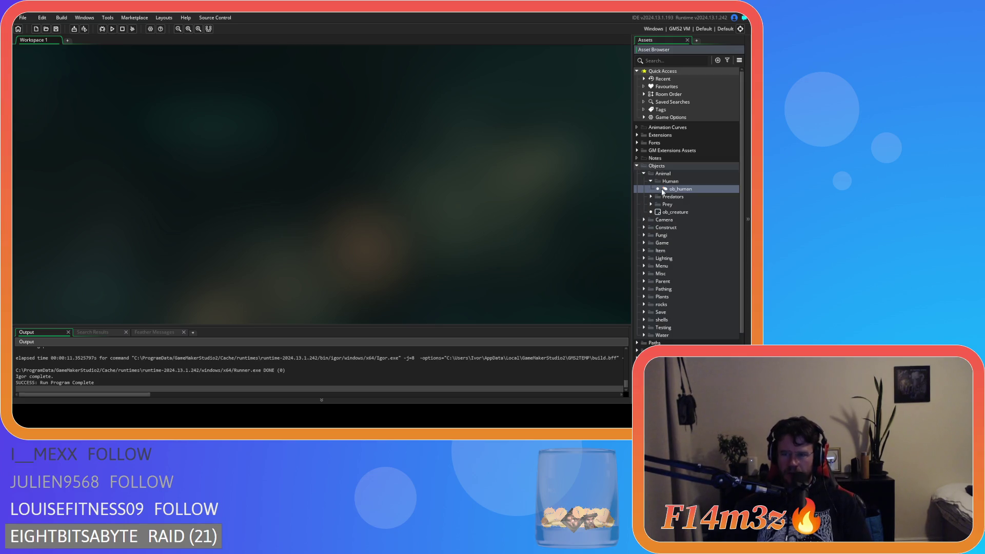
drag(501, 180, 501, 181)
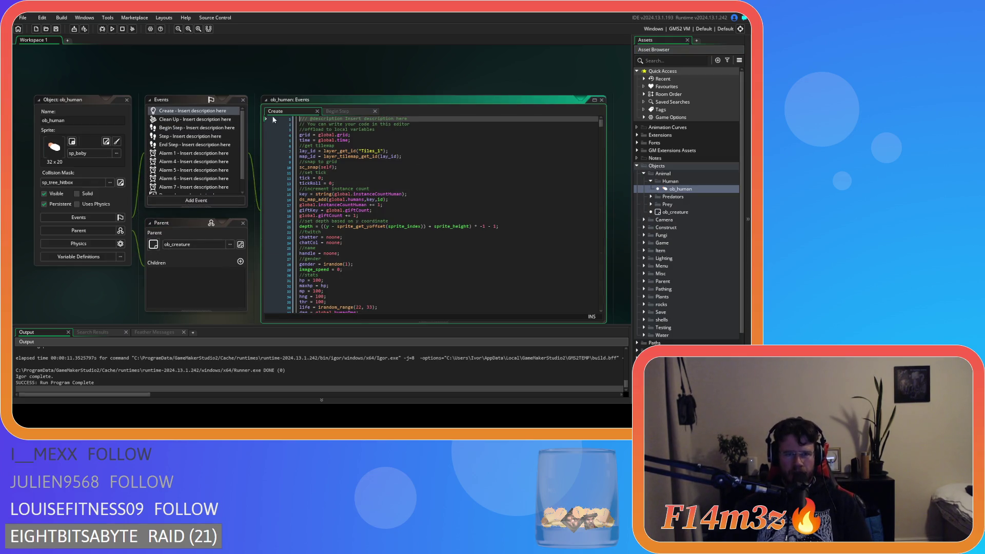
click(336, 111)
click(302, 129)
middle_click(302, 131)
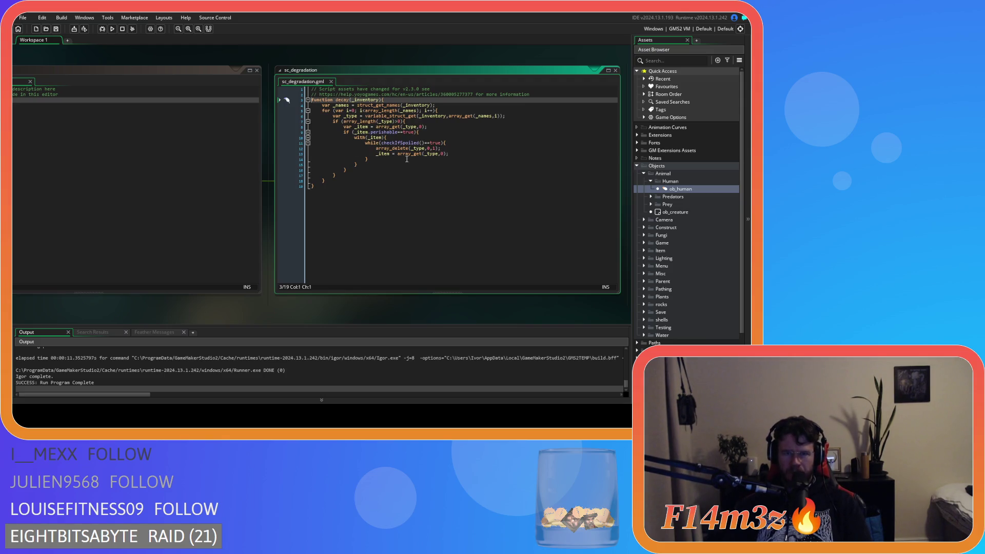
- Dismiss the array_get documentation and inspect decay's _inventory argument and the array_delete line
mouse_move(409, 154)
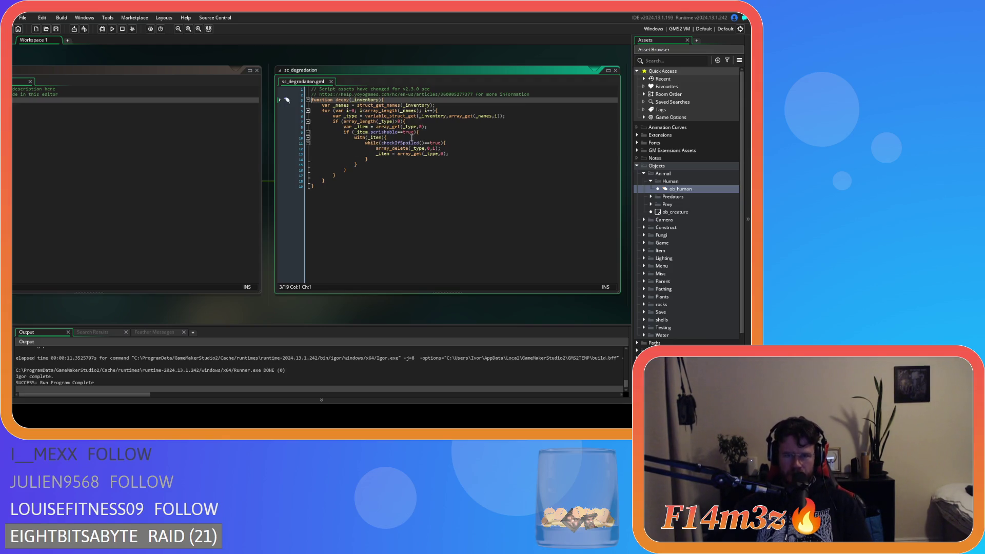
click(445, 105)
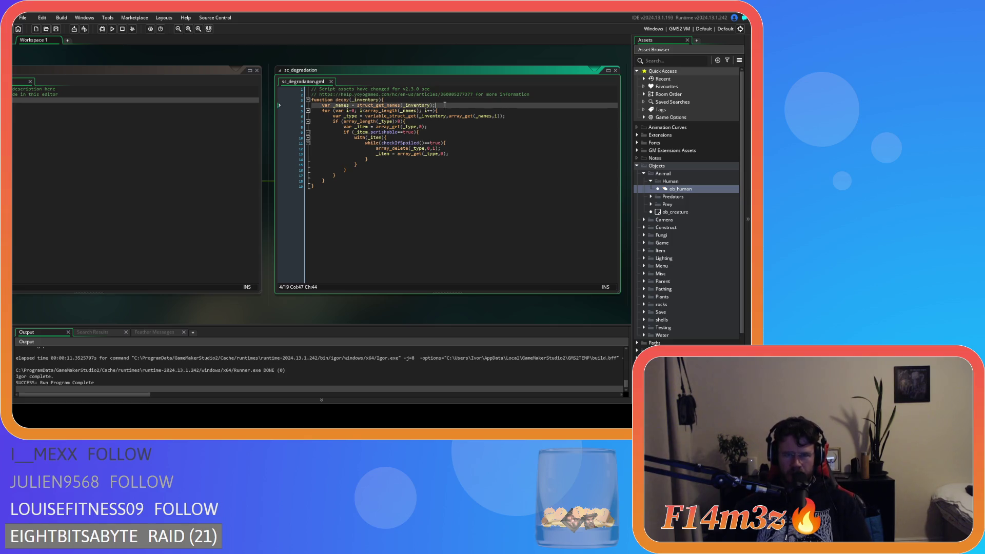
mouse_move(423, 114)
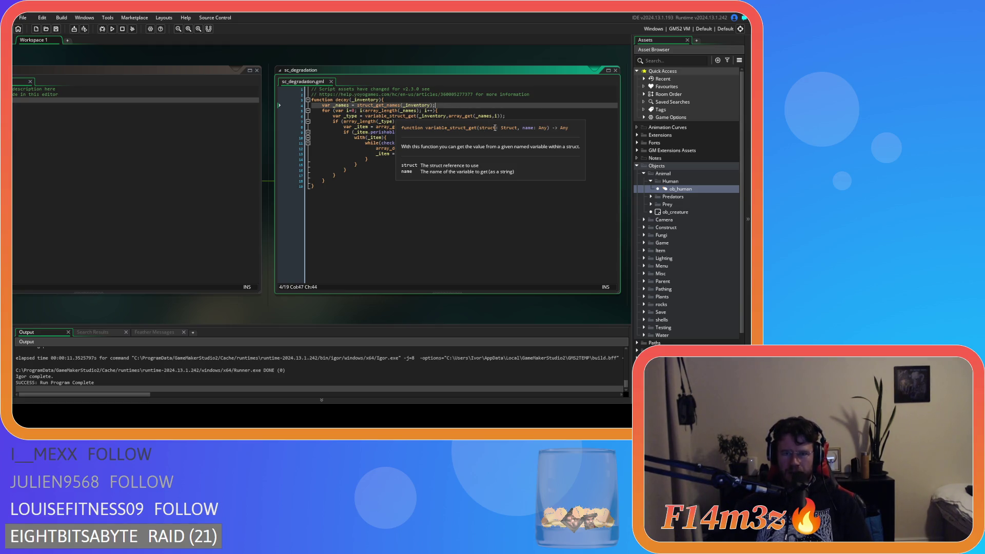
key(Down)
key(Down)
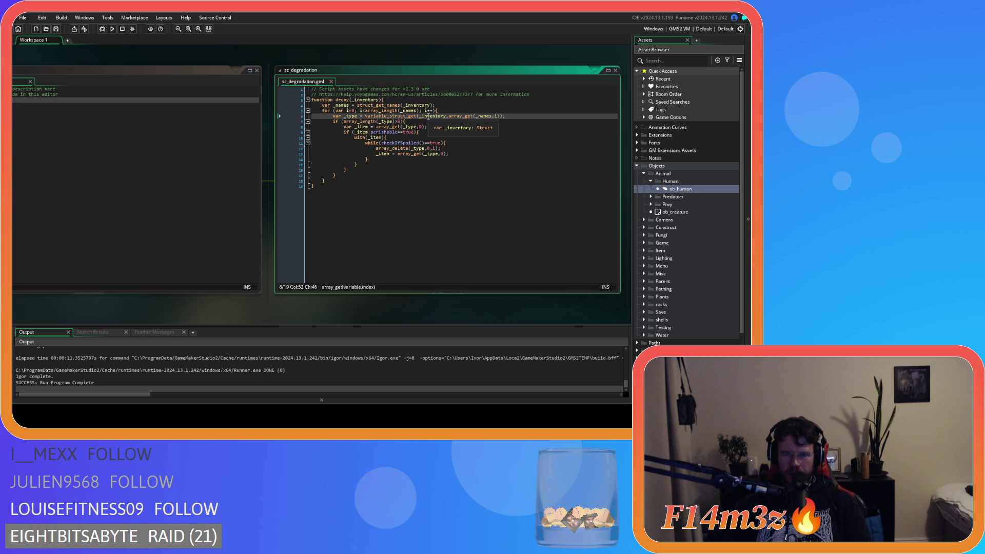
click(428, 116)
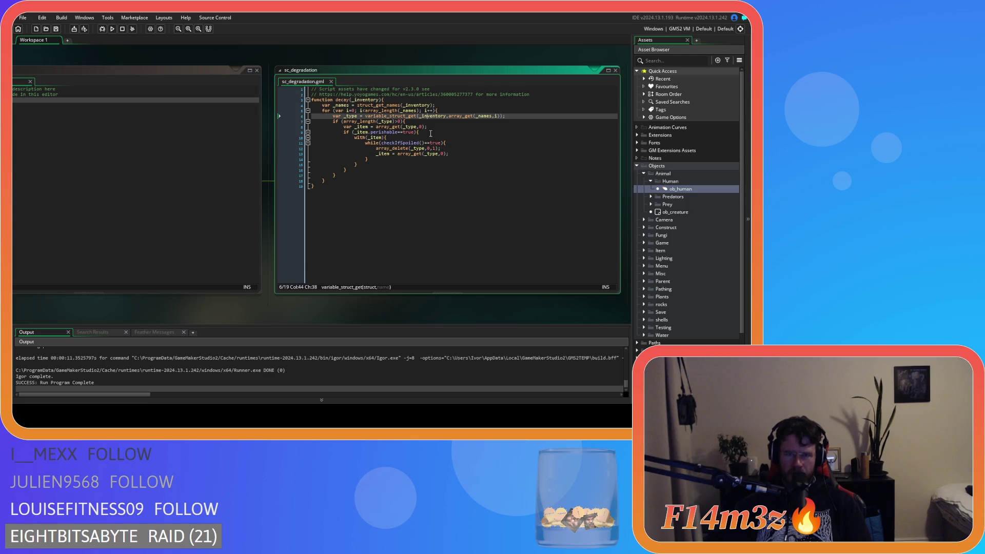
click(425, 149)
click(431, 150)
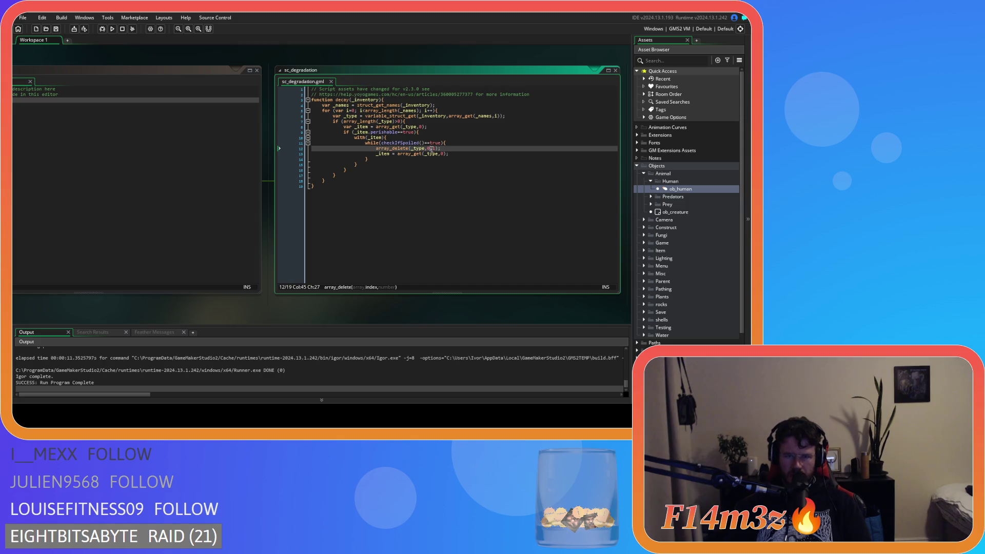
click(421, 149)
double_click(418, 148)
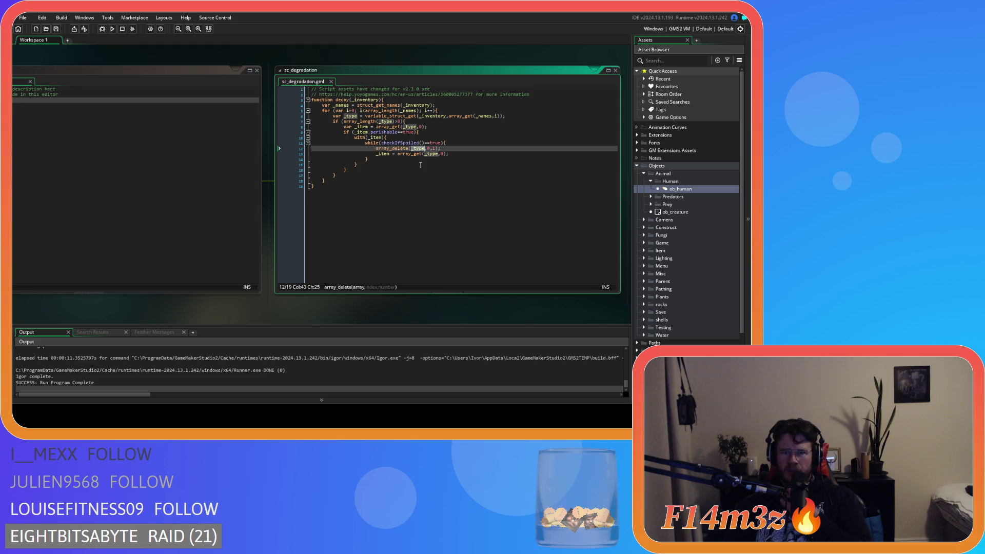
key(End)
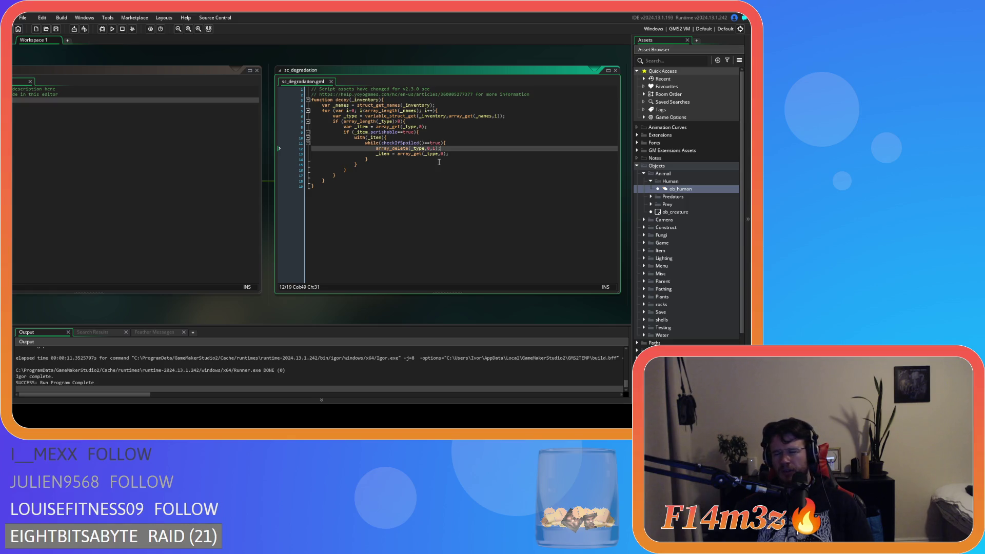
click(439, 164)
click(422, 175)
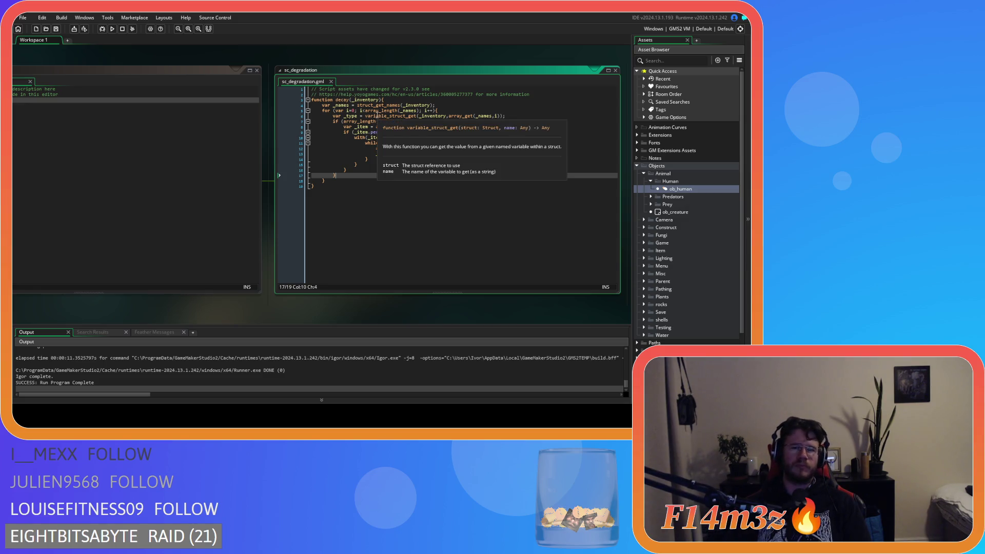
mouse_move(418, 105)
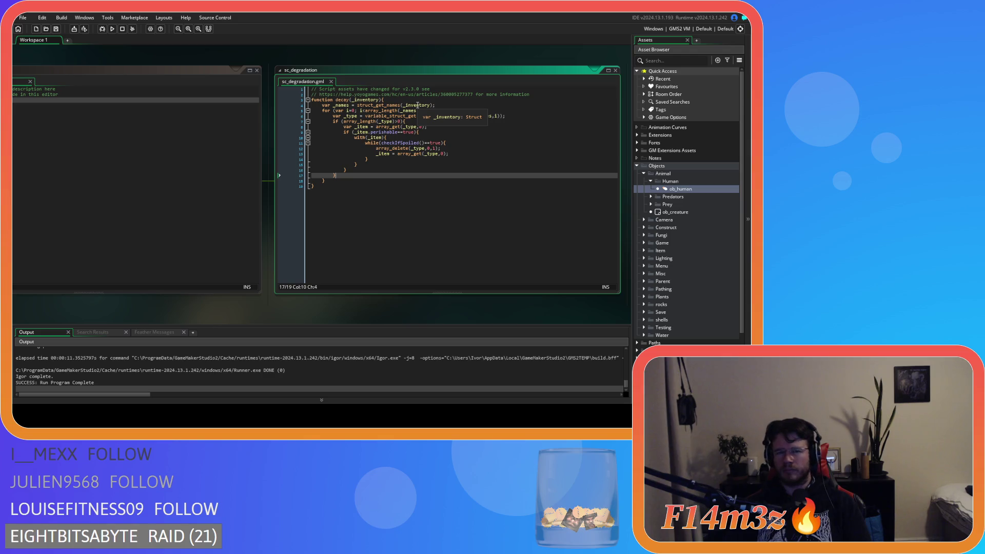
mouse_move(399, 118)
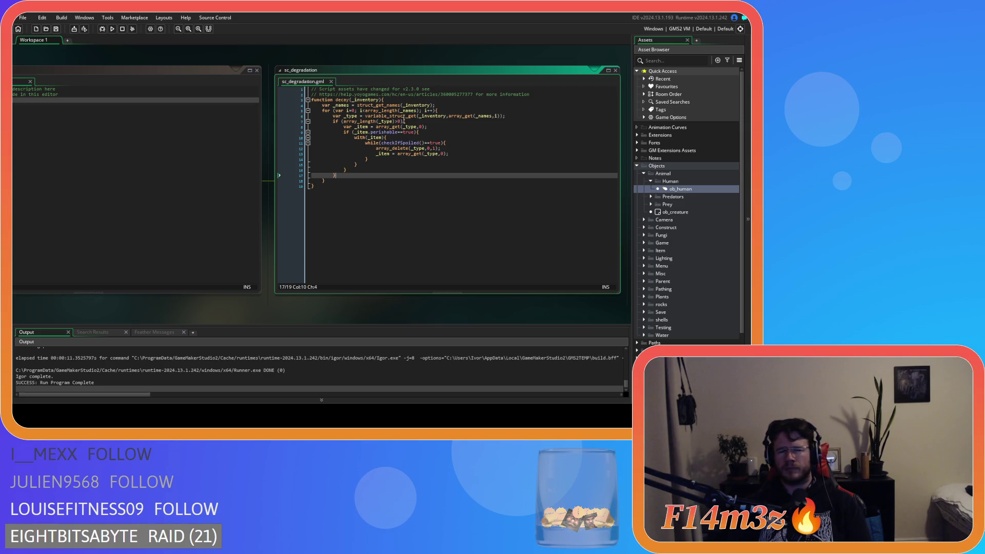
click(500, 146)
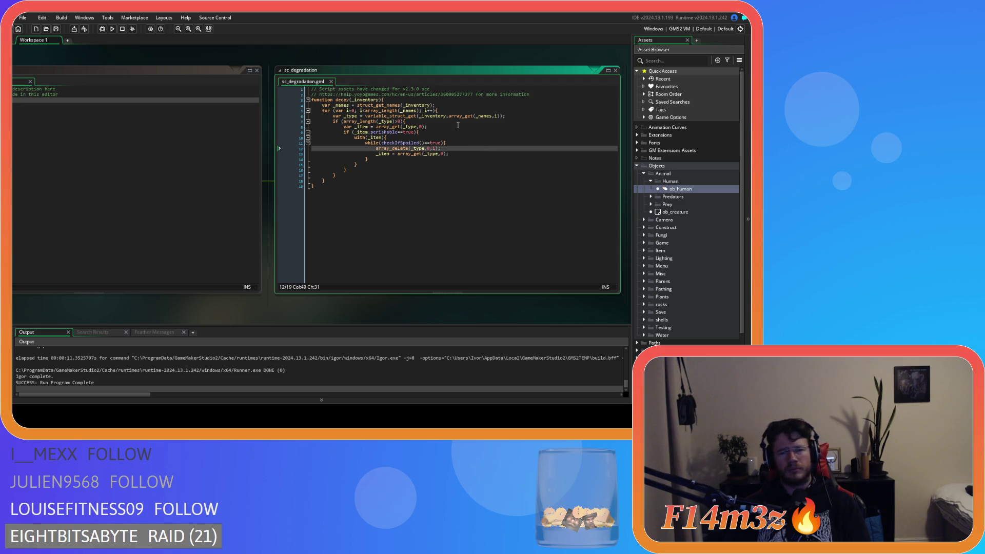
click(443, 110)
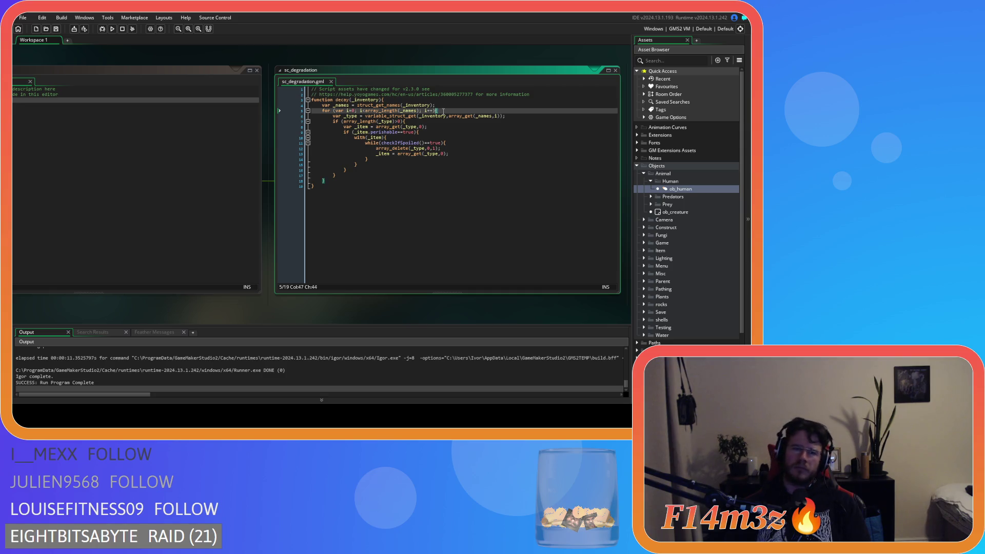
click(431, 116)
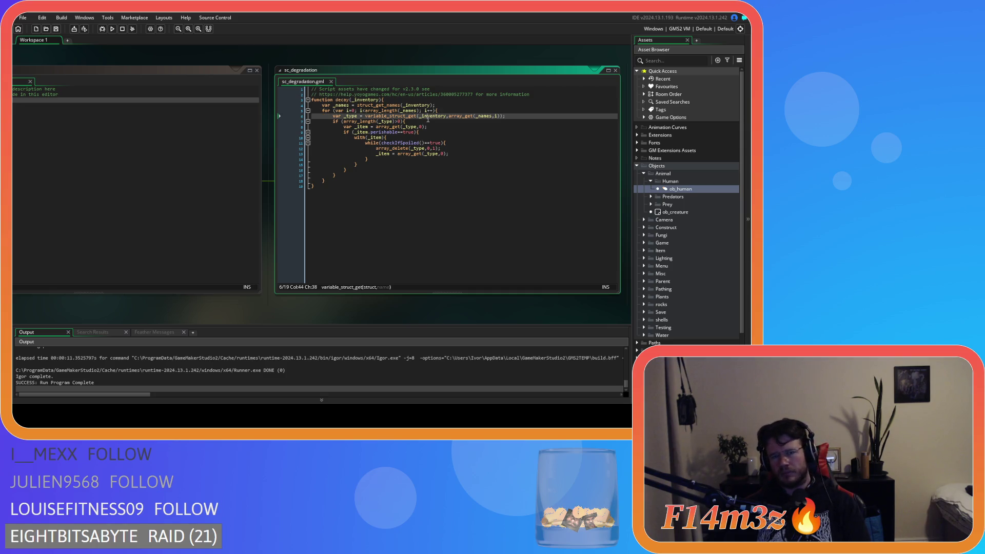
mouse_move(409, 115)
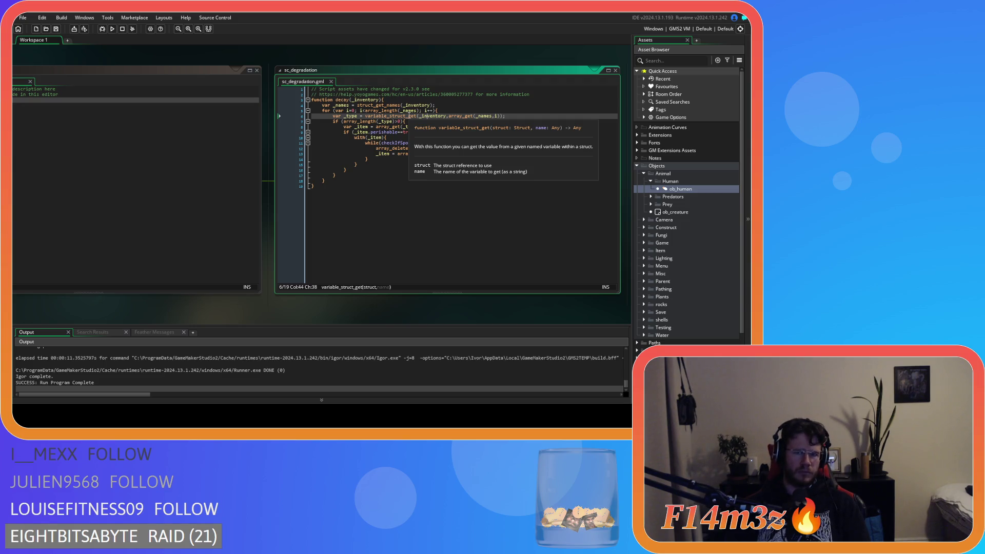
mouse_move(445, 119)
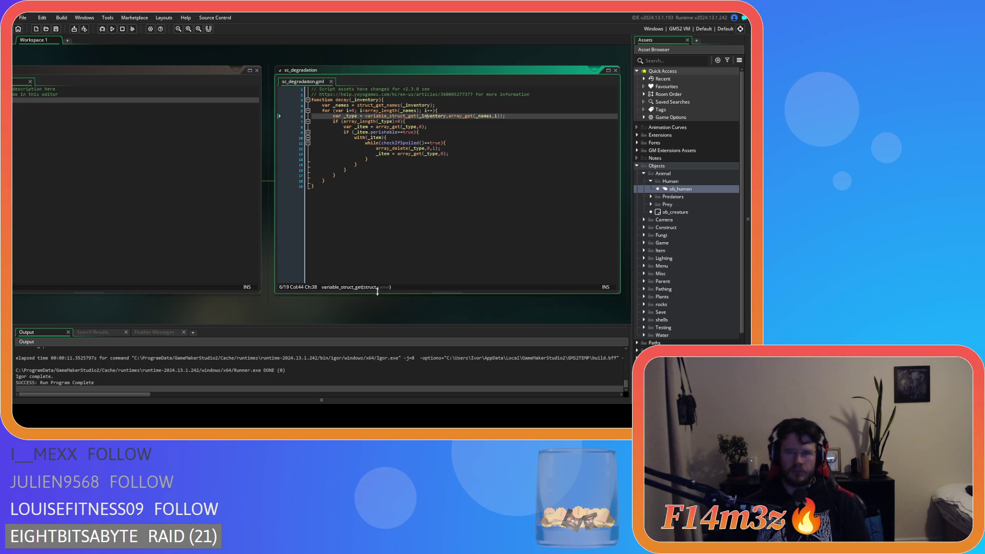
click(467, 117)
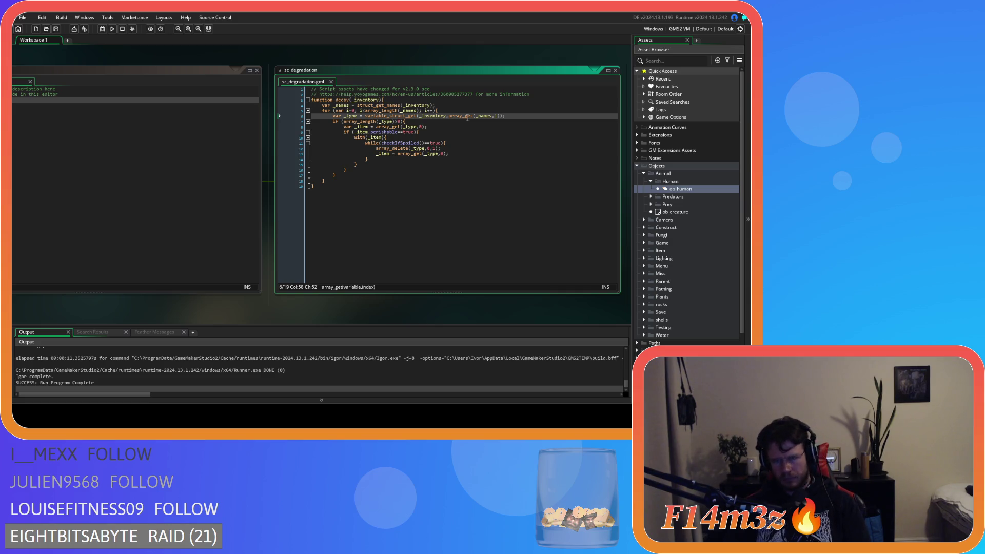
mouse_move(478, 116)
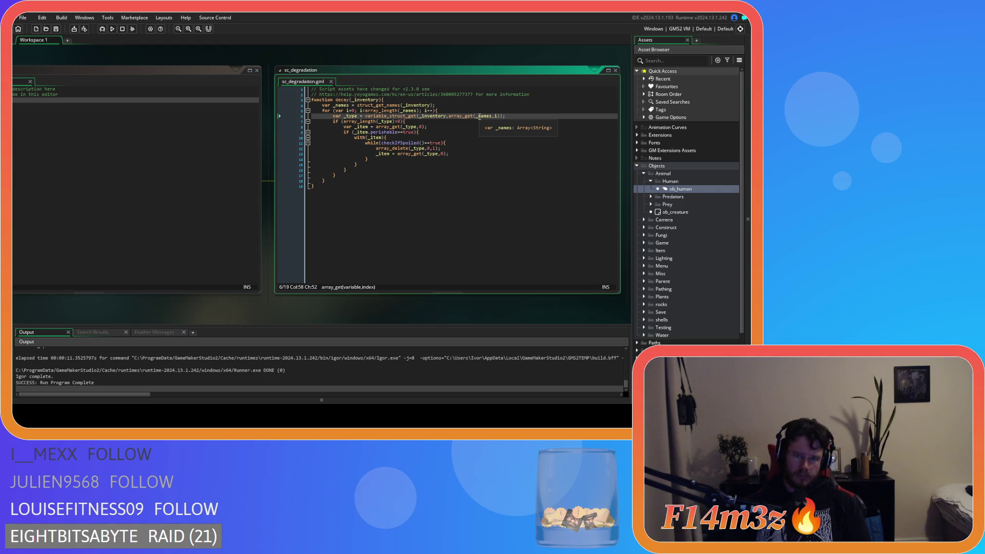
click(440, 122)
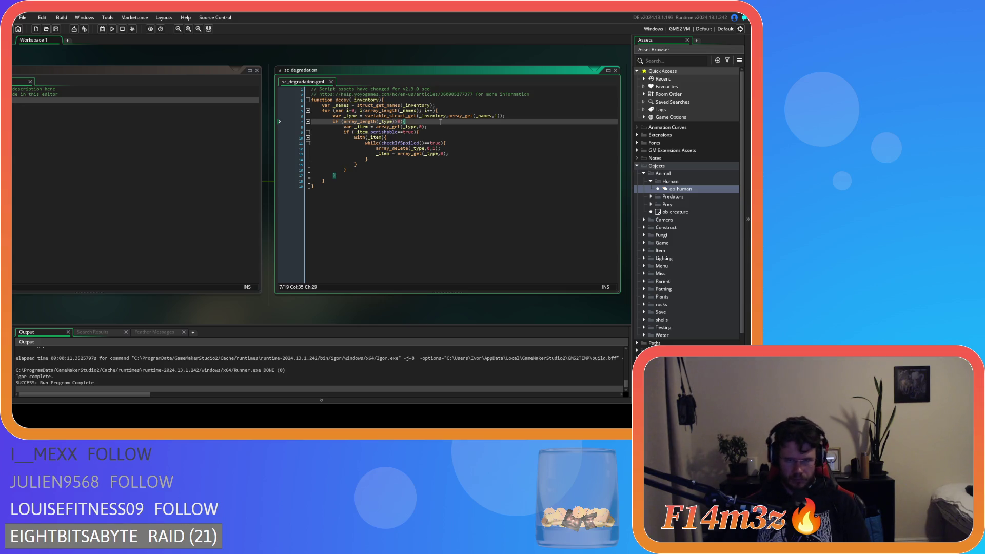
click(434, 129)
key(Left)
key(Left)
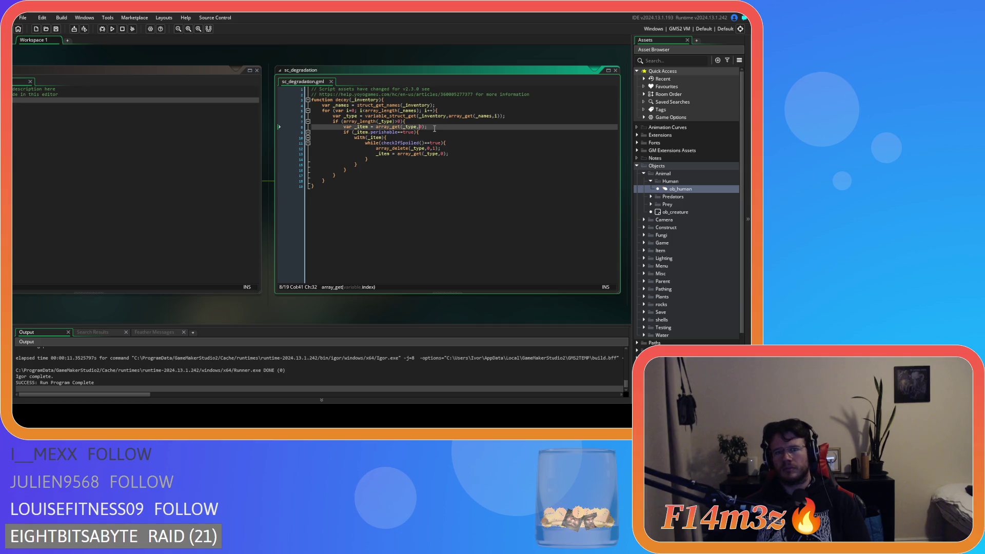
key(Left)
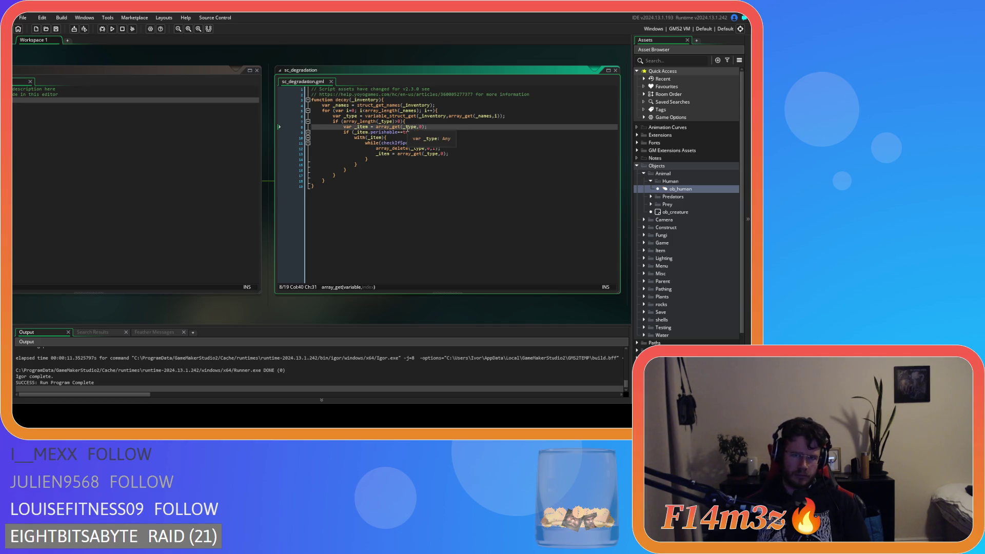
key(End)
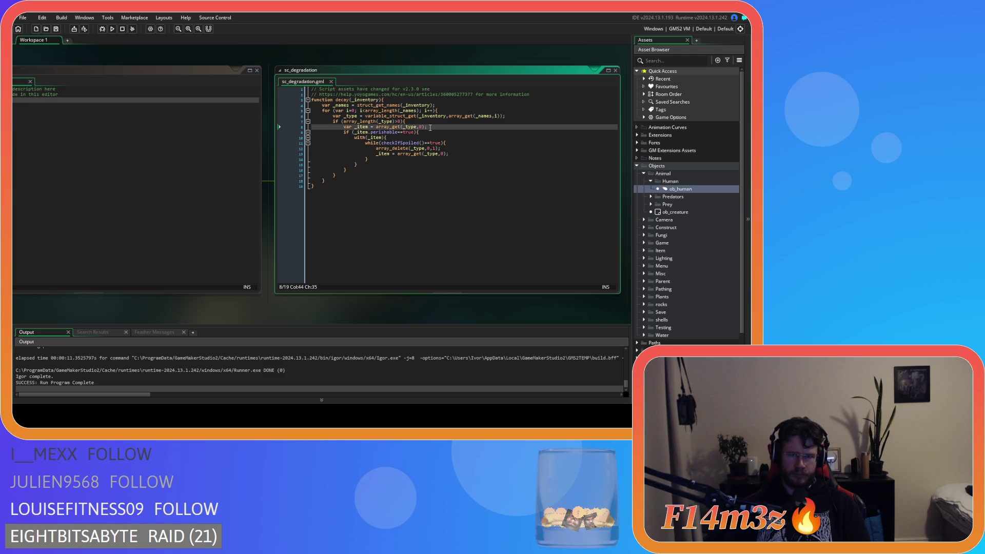
drag(423, 132, 363, 137)
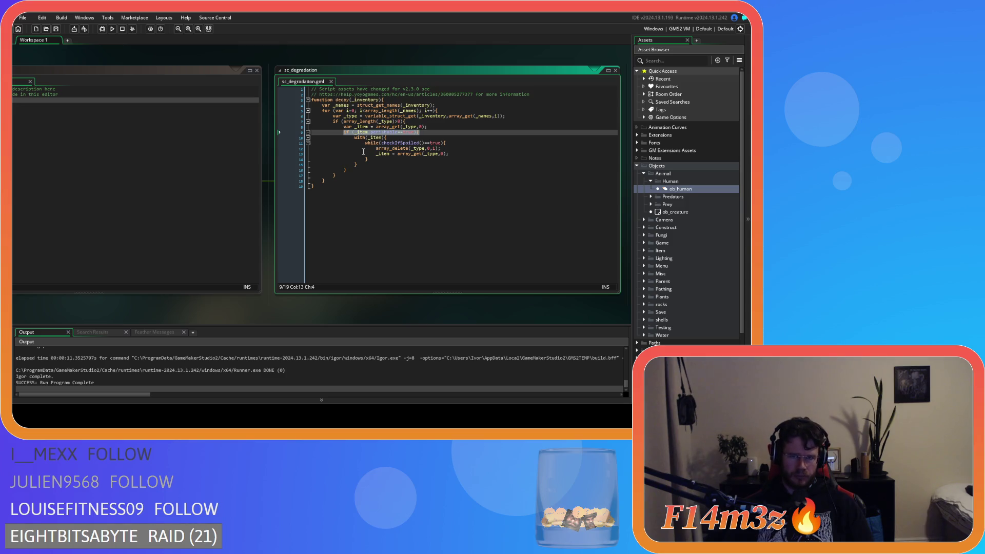
- Delete the outer perishable check line and its surplus closing brace
key(BackSpace)
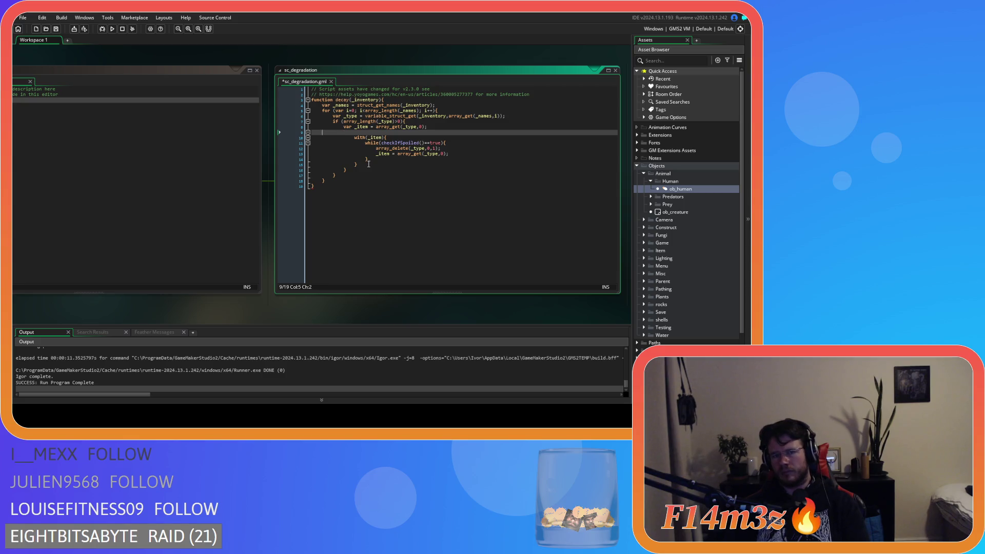
key(BackSpace)
key(BackSpace)
key(BackSpace)
drag(358, 160, 294, 158)
key(BackSpace)
key(BackSpace)
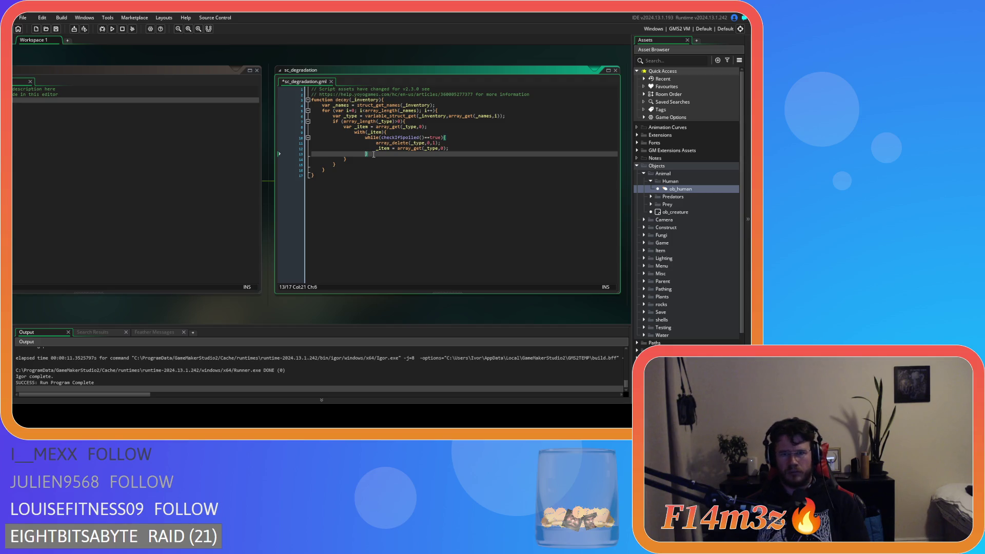
drag(368, 154, 350, 150)
key(ctrl+z)
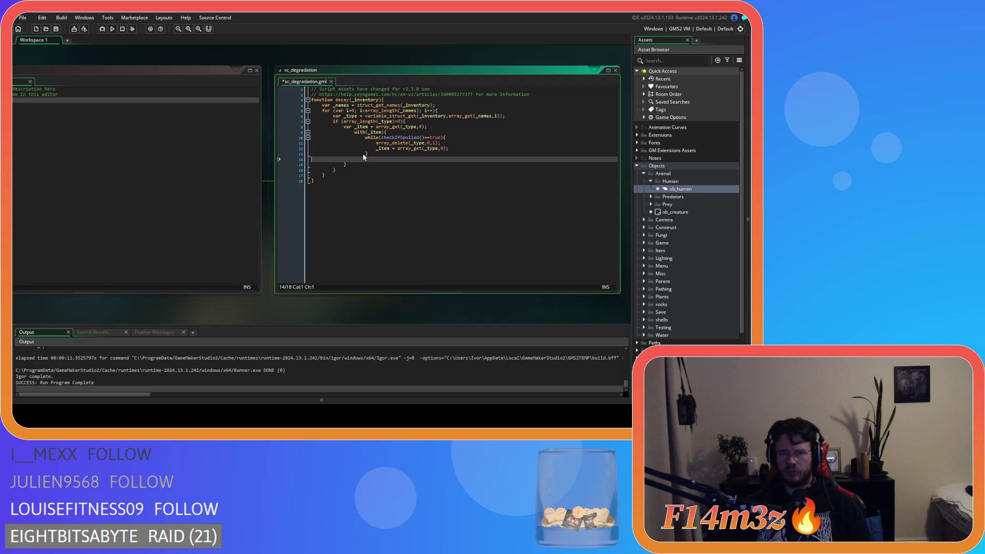
key(Right)
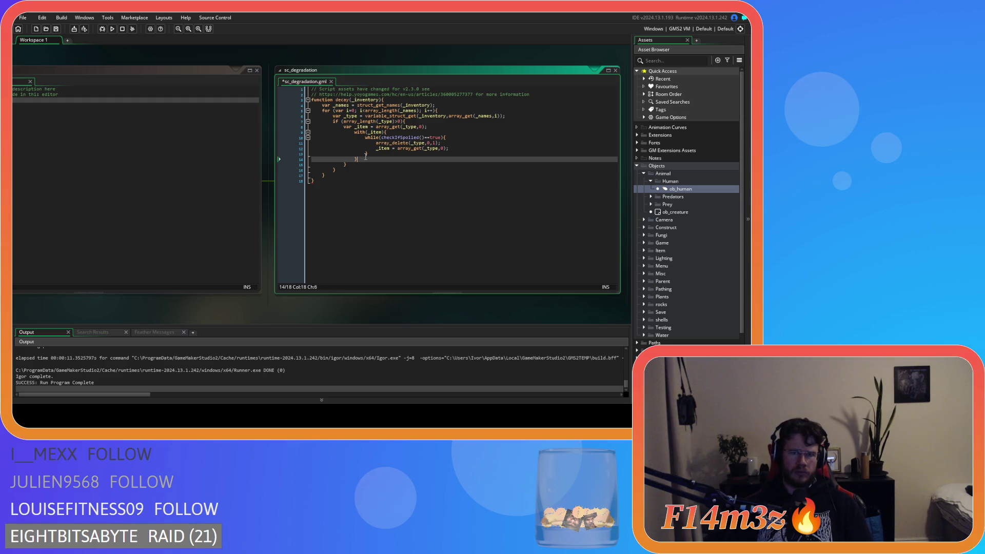
key(Down)
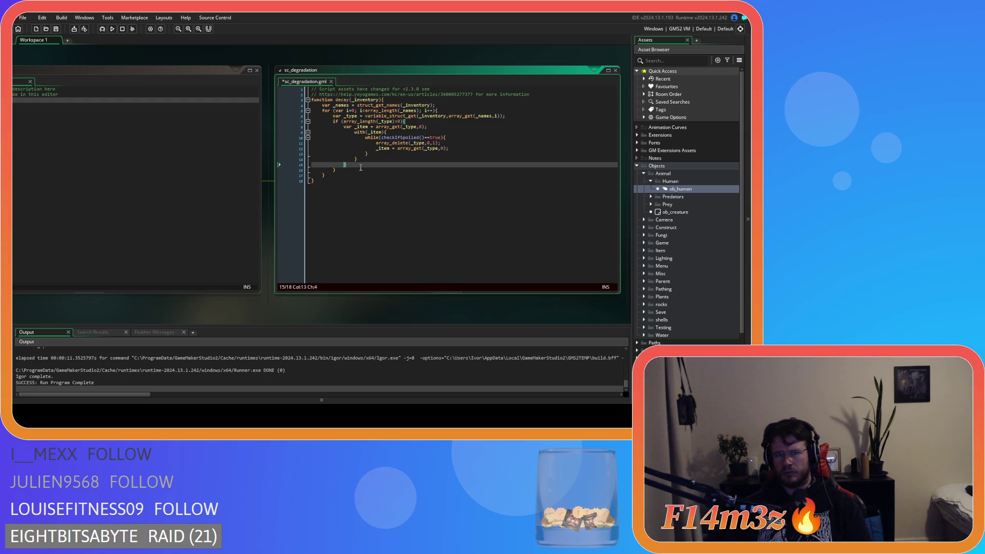
key(BackSpace)
key(BackSpace)
key(BackSpace)
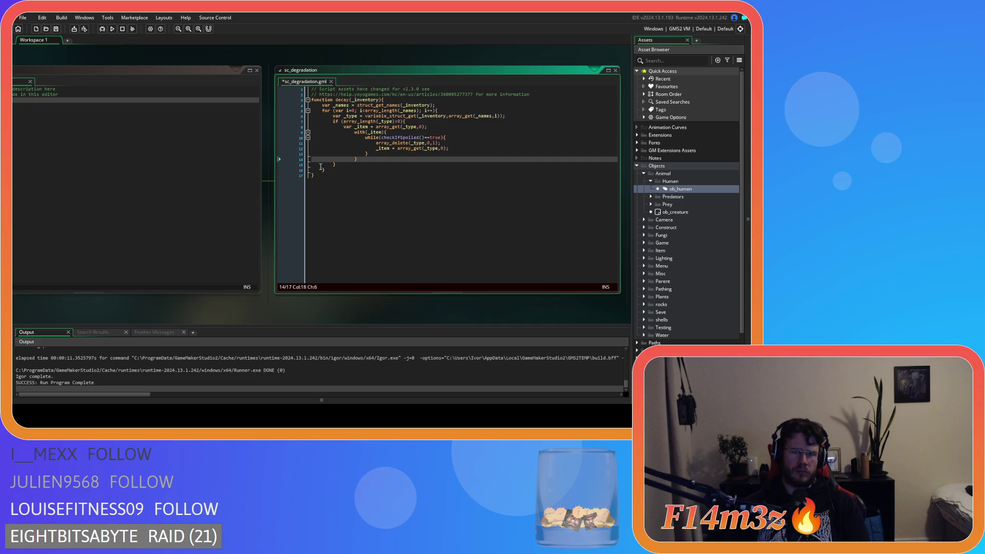
- Paste the perishable check under with(_item){ and indent the while loop beneath it
drag(363, 161, 330, 134)
click(386, 131)
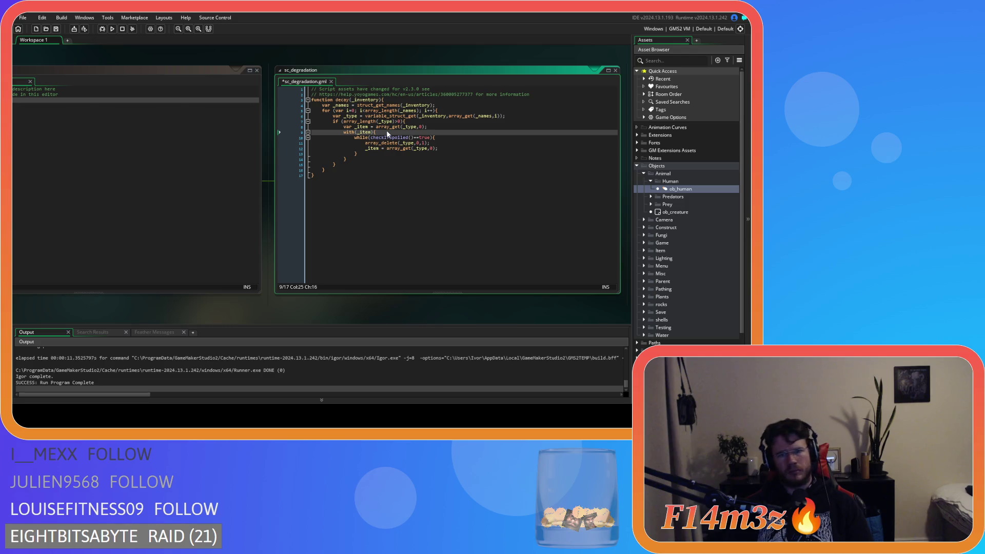
key(Return)
text(if (_item.perishable==true){)
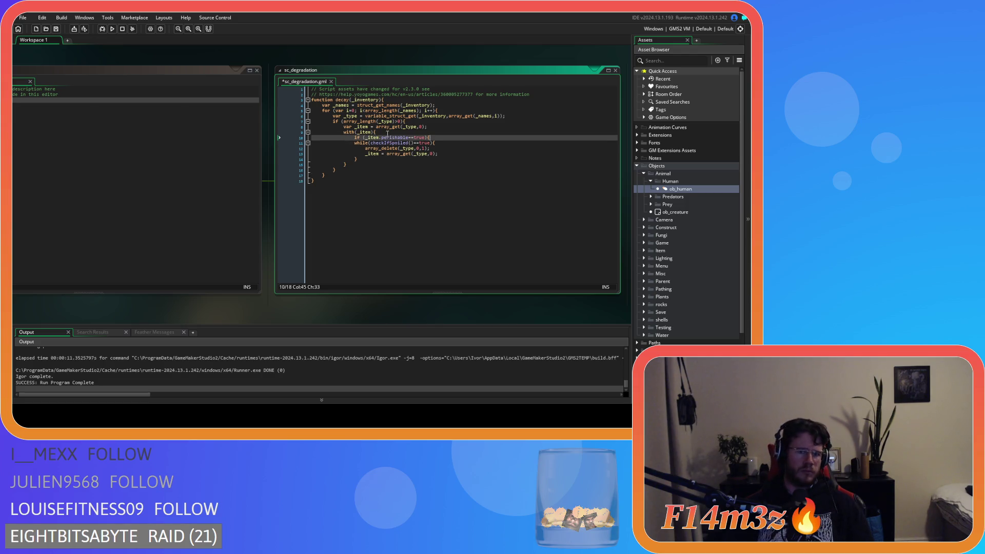
drag(364, 159, 353, 143)
key(Tab)
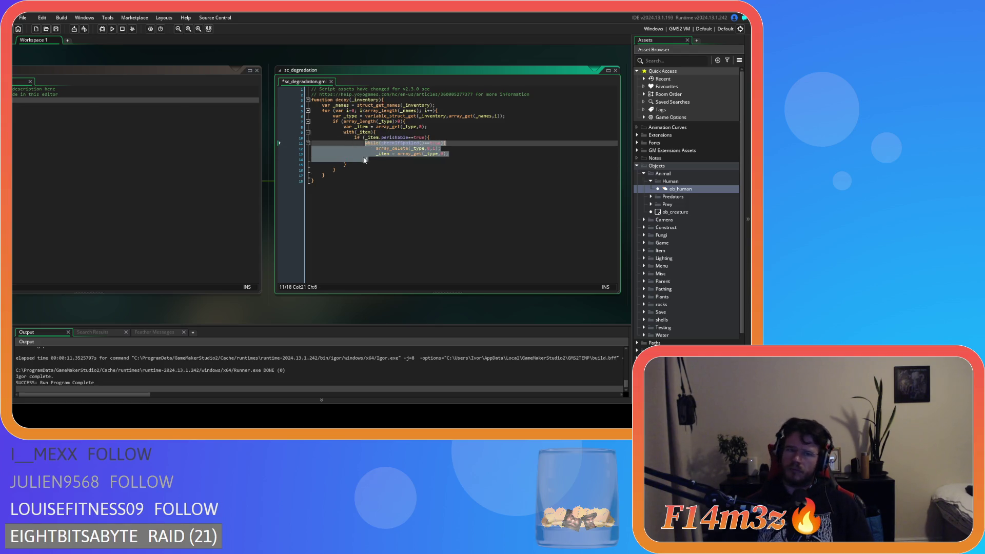
- Add a closing-brace line and change _item.perishable to perishable in the check
click(374, 161)
text(})
key(Return)
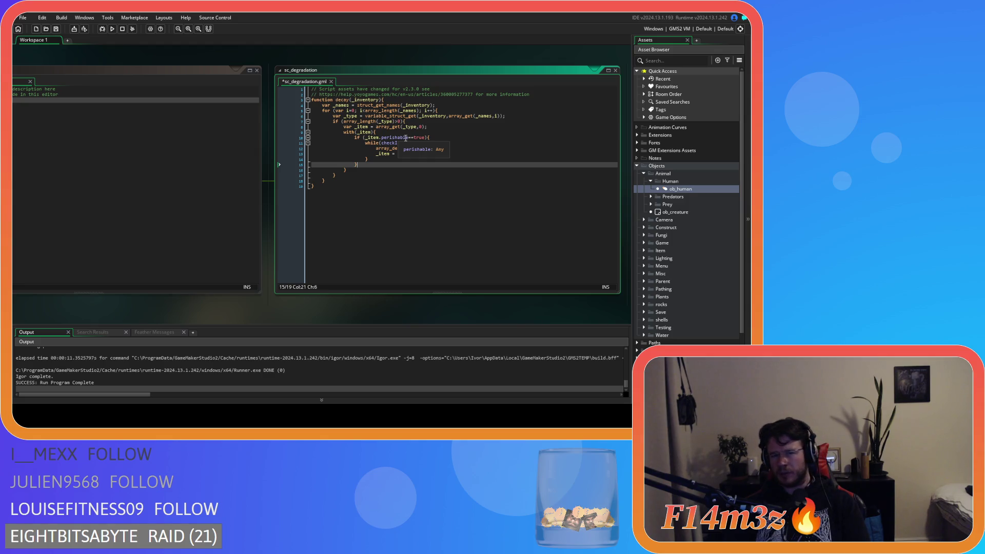
click(381, 137)
key(BackSpace)
key(BackSpace)
key(BackSpace)
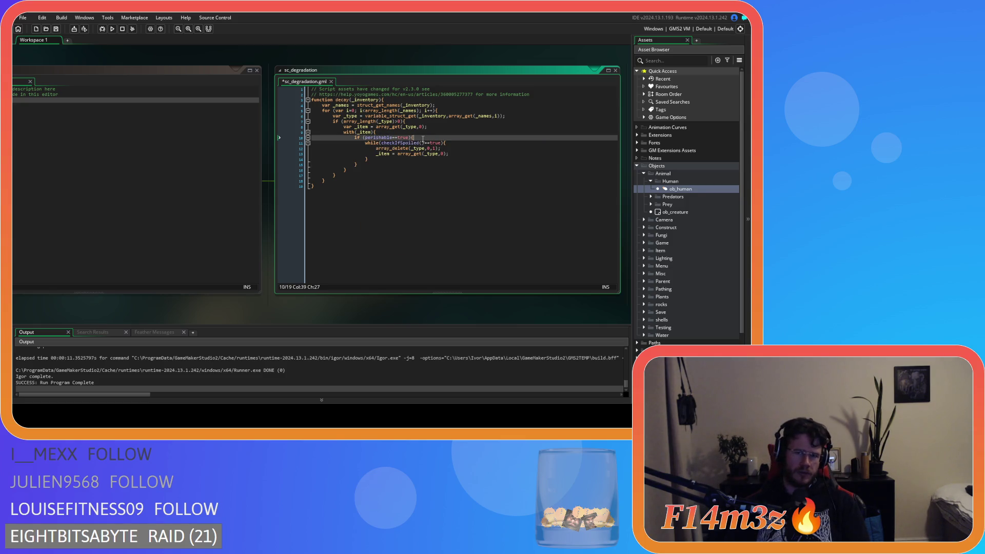
- Save sc_degradation and set a breakpoint on the line fetching _item
key(ctrl+s)
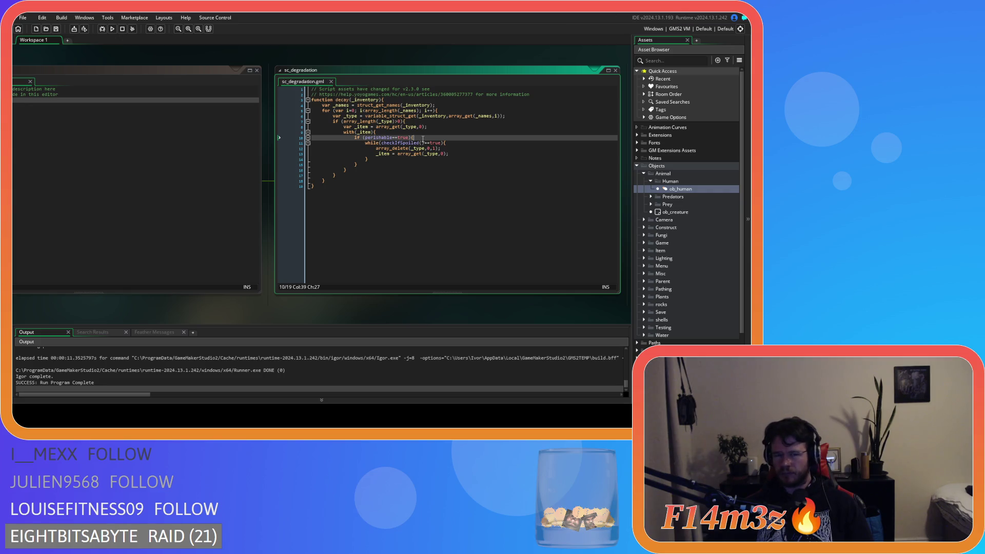
click(471, 145)
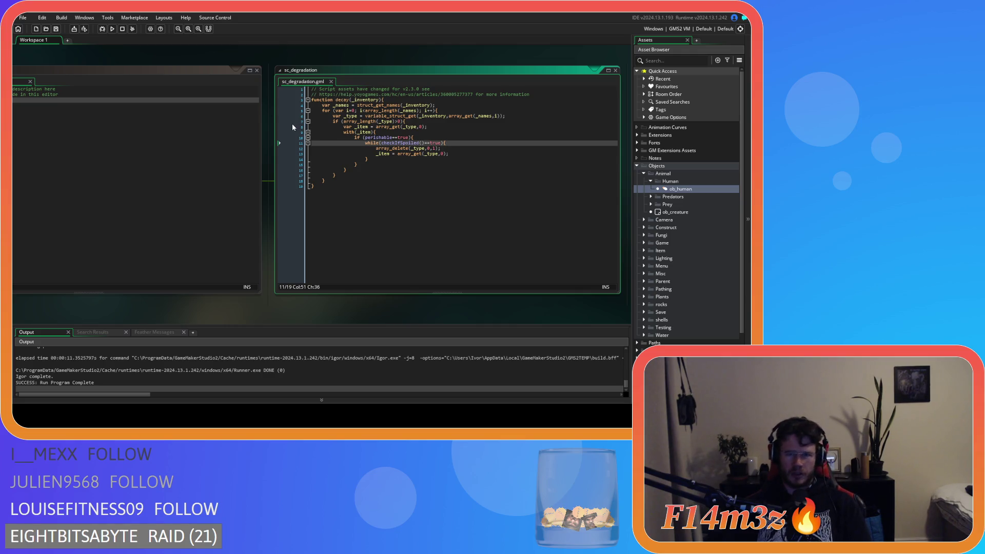
click(295, 127)
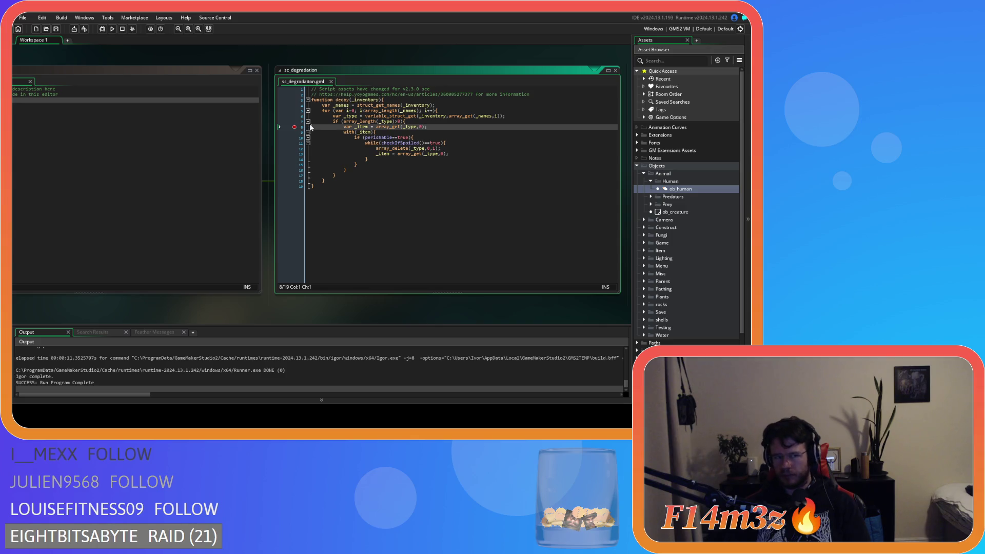
- Build and run Entheogen with F5, then load the game from the title menu
key(F5)
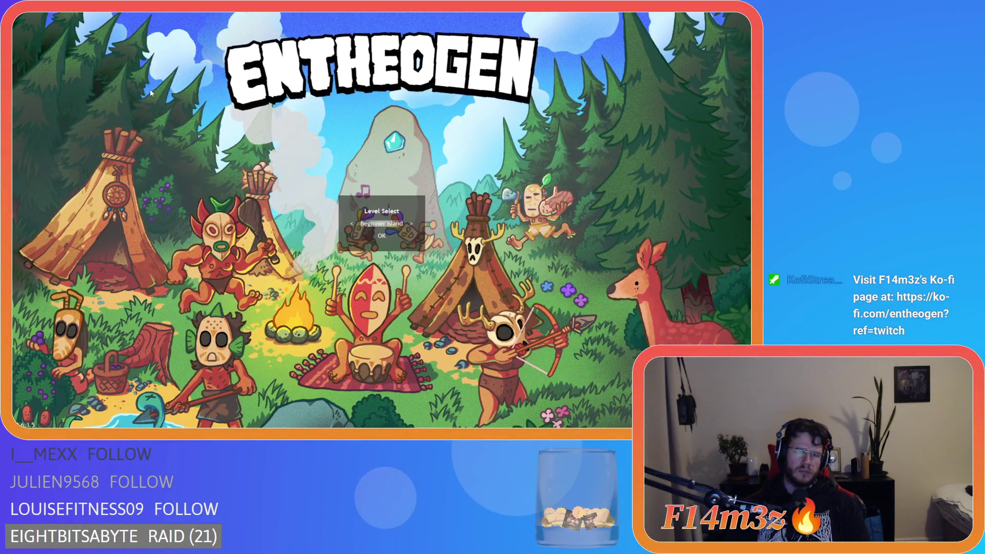
key(Return)
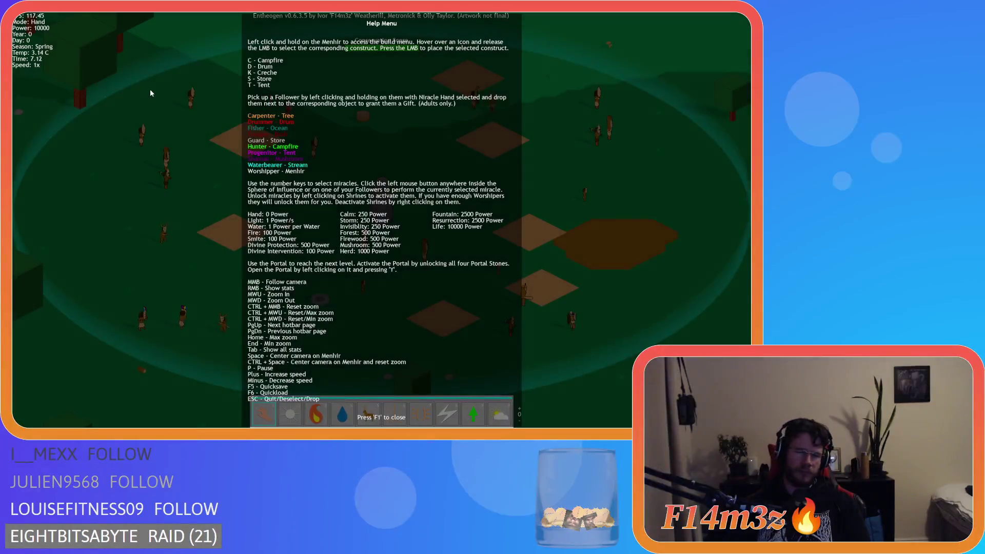
- Close the Help Menu overlay so the village runs on Day 0 of spring
key(F1)
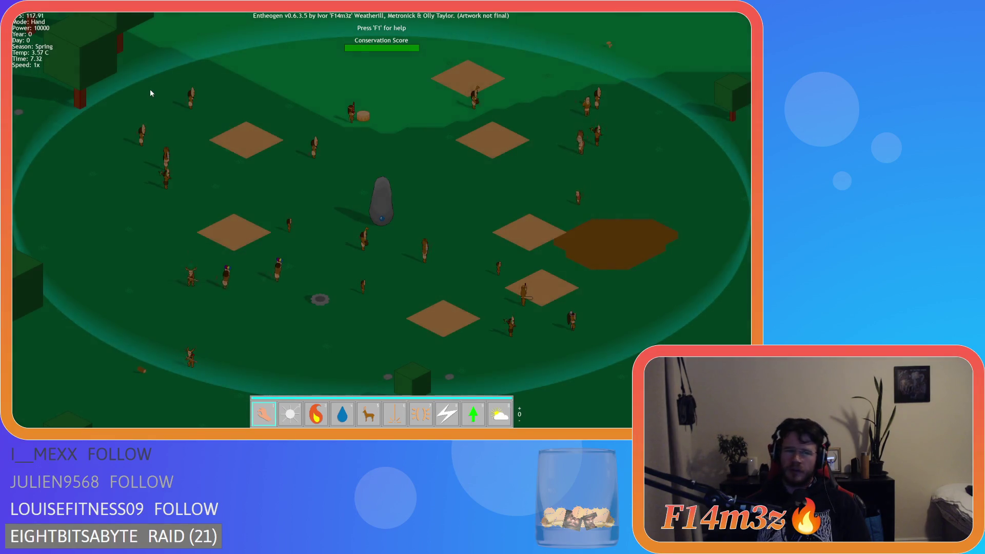
- Pan toward the forest below the village until the debugger breaks, then select decay's lines 8–13
key(s)
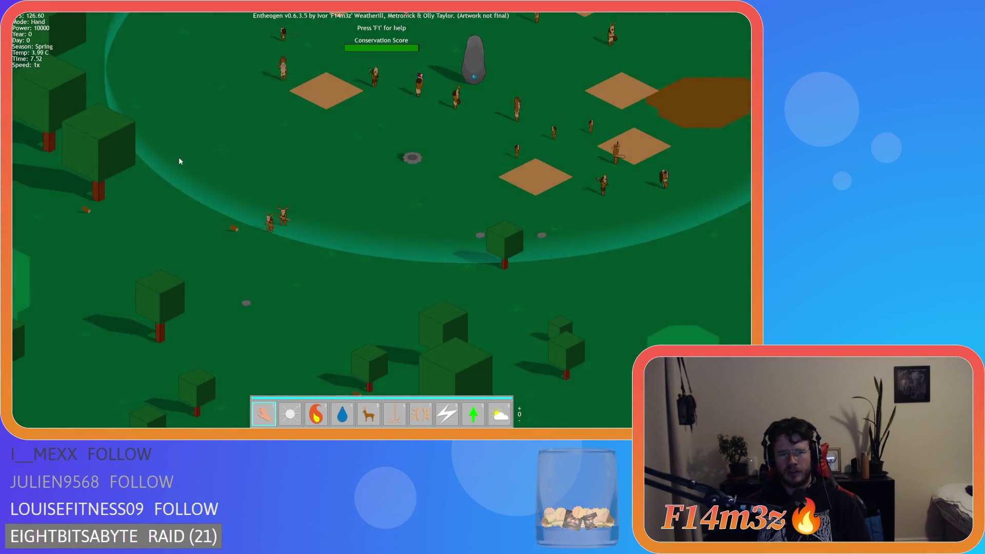
key(s)
key(s)
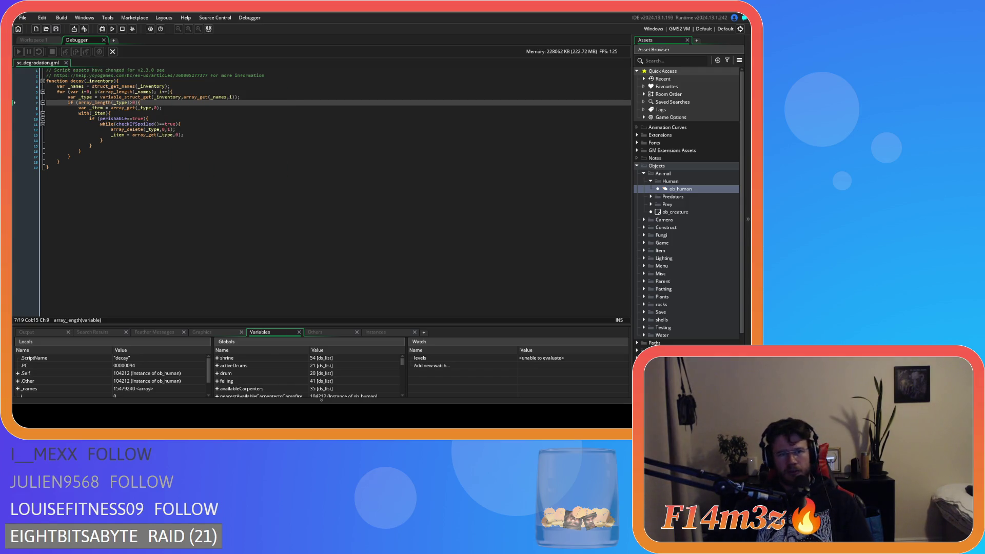
drag(104, 108, 113, 141)
- Set an F9 breakpoint on line 9's with(_item) and relaunch the game build from the toolbar
click(114, 118)
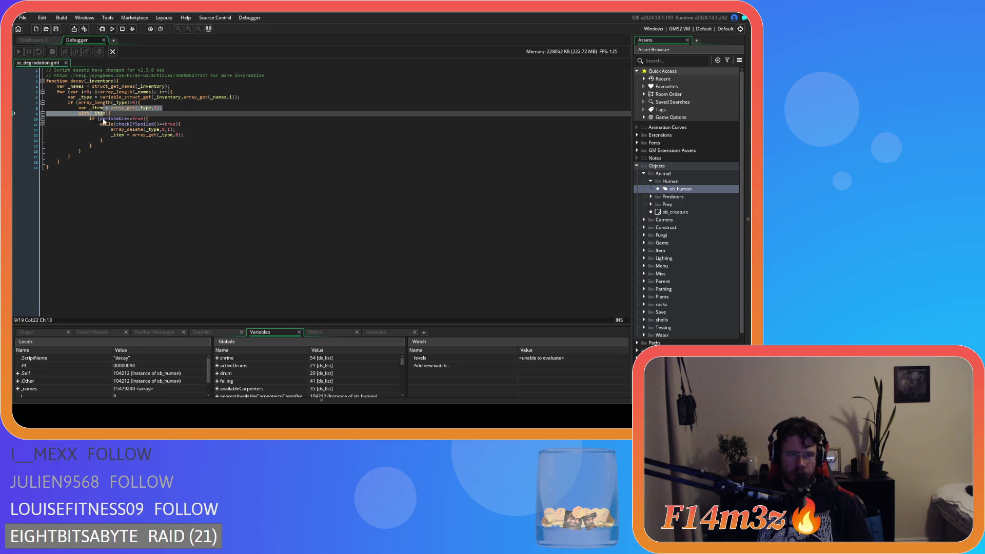
click(128, 102)
key(End)
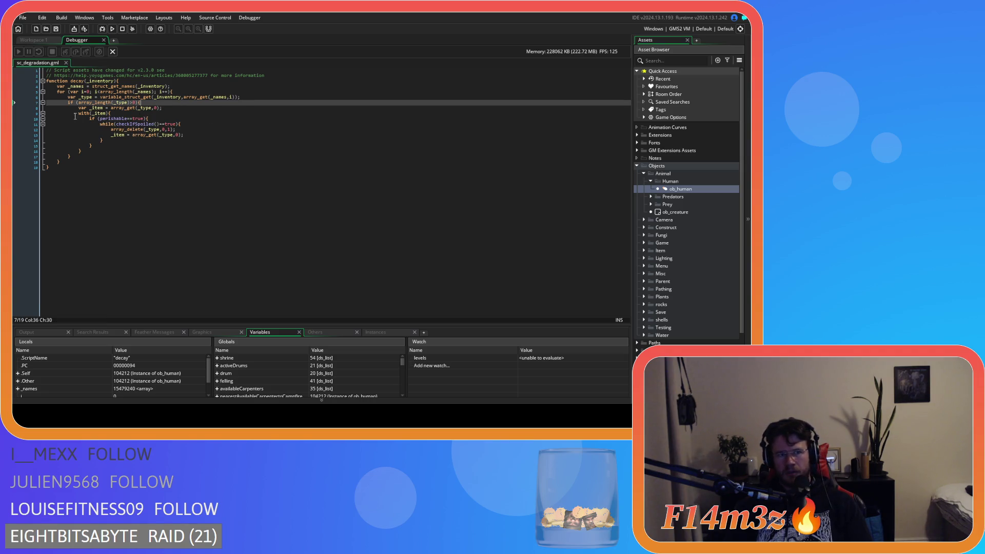
click(49, 113)
key(F9)
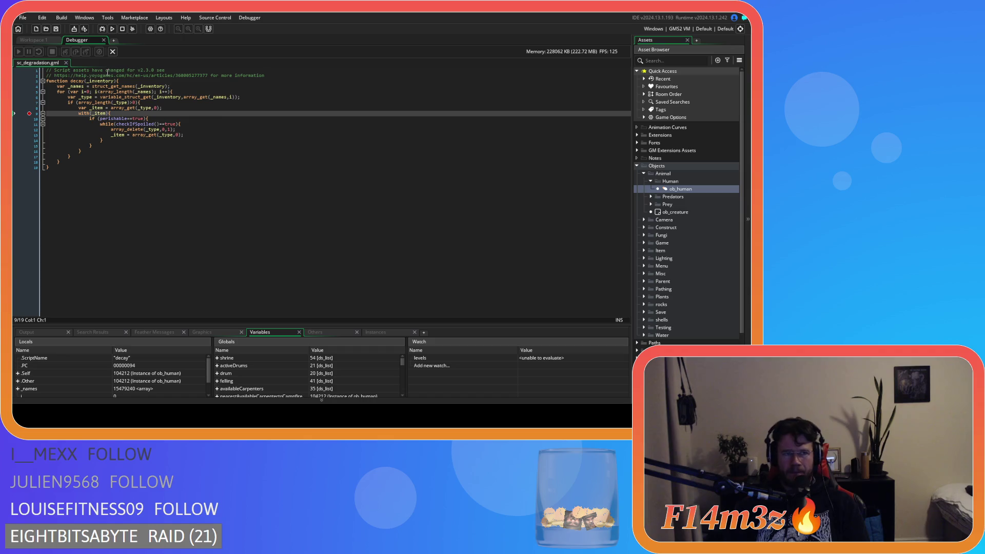
click(111, 108)
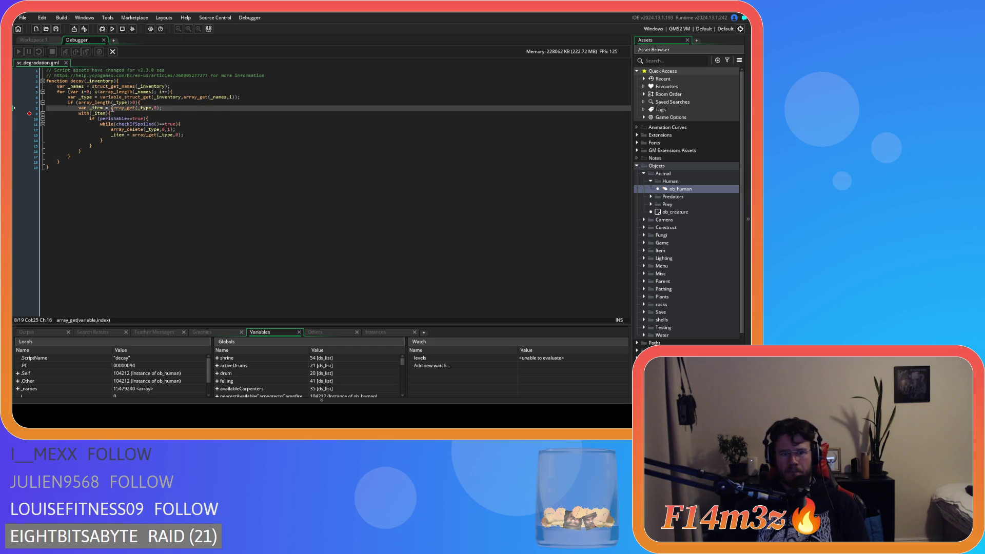
click(131, 28)
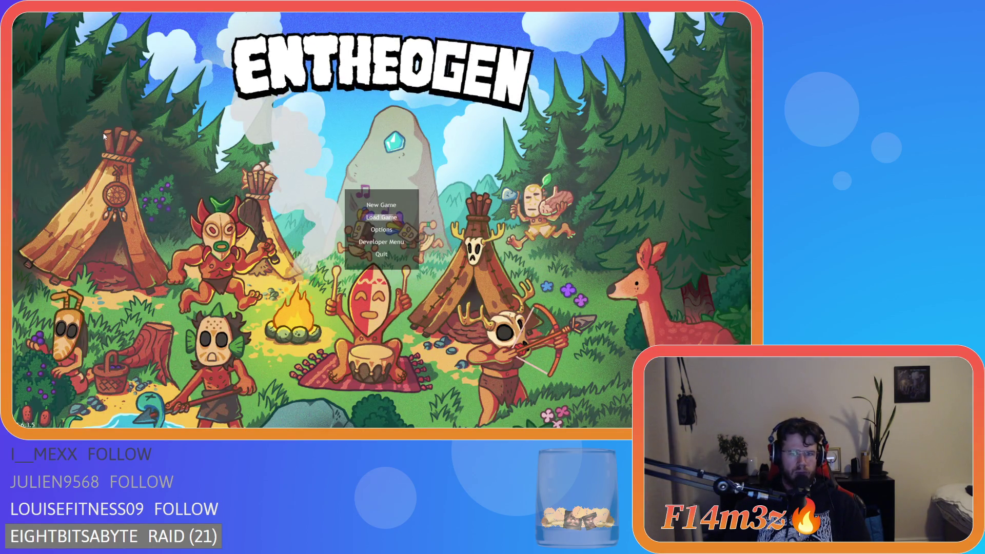
- Start a New Game from the title menu and close the help overview once loaded
key(Return)
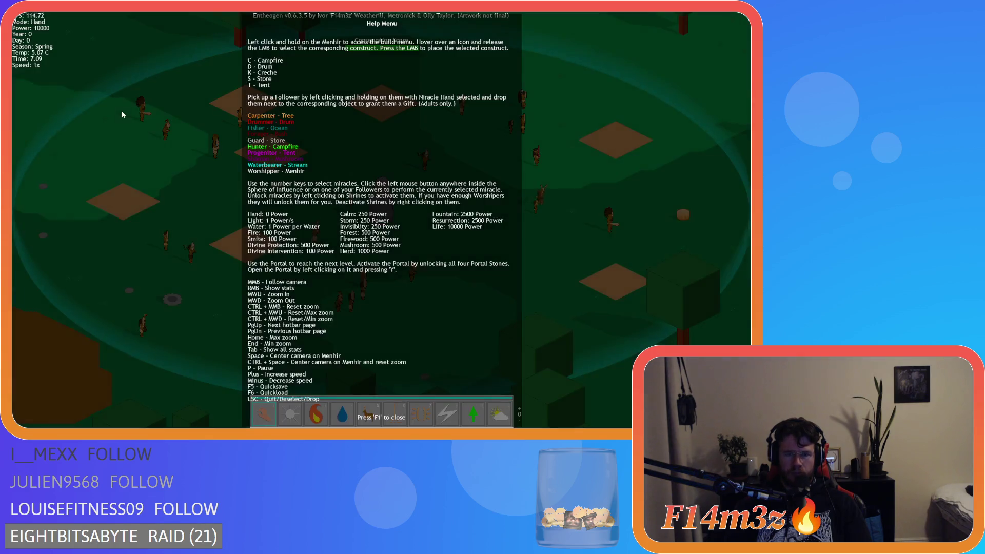
key(F1)
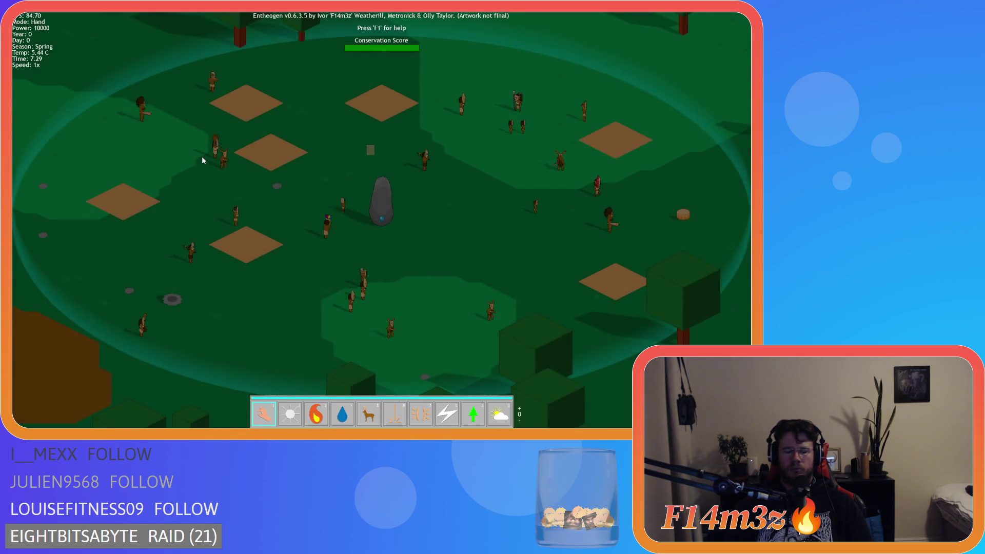
- Open and close a villager's Tribe overview, then zoom the map out and back in
click(202, 156)
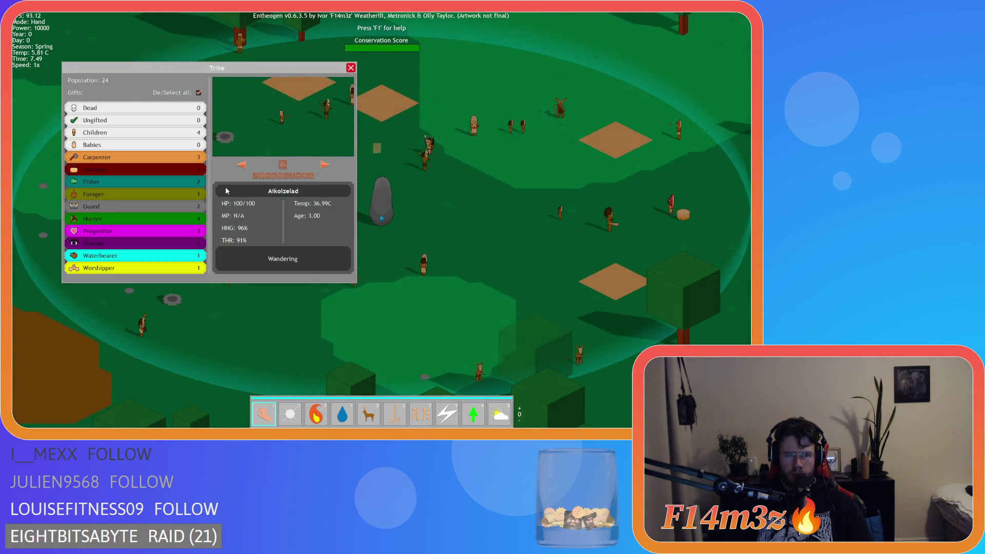
key(Escape)
scroll(267, 174, down, 5)
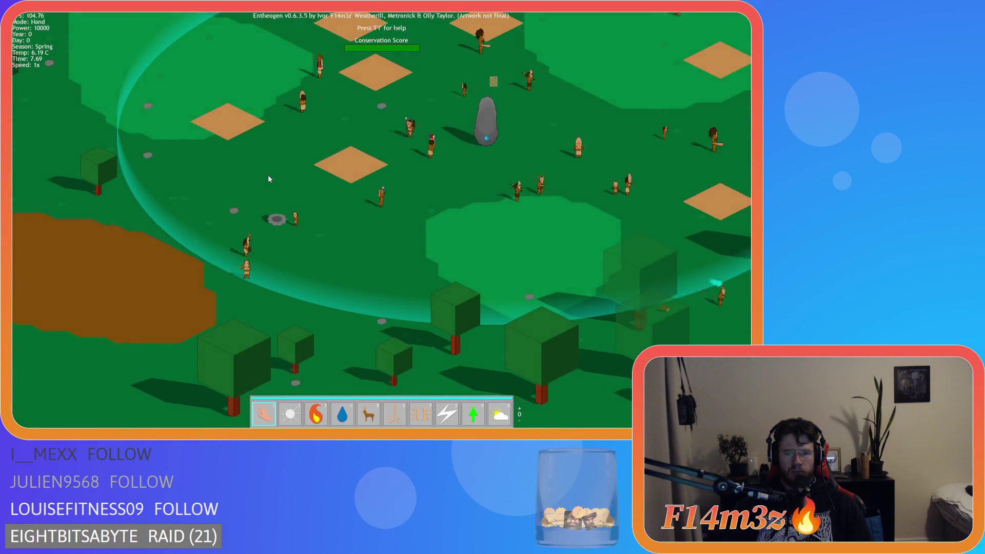
scroll(268, 177, up, 3)
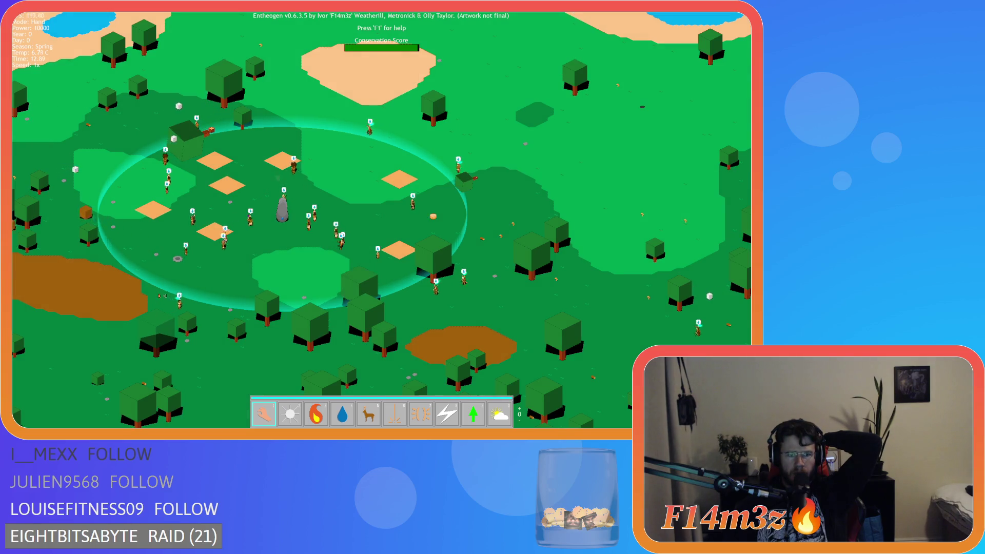
- Raise the simulation speed to 8x, then return it to 1x
scroll(286, 282, up, 2)
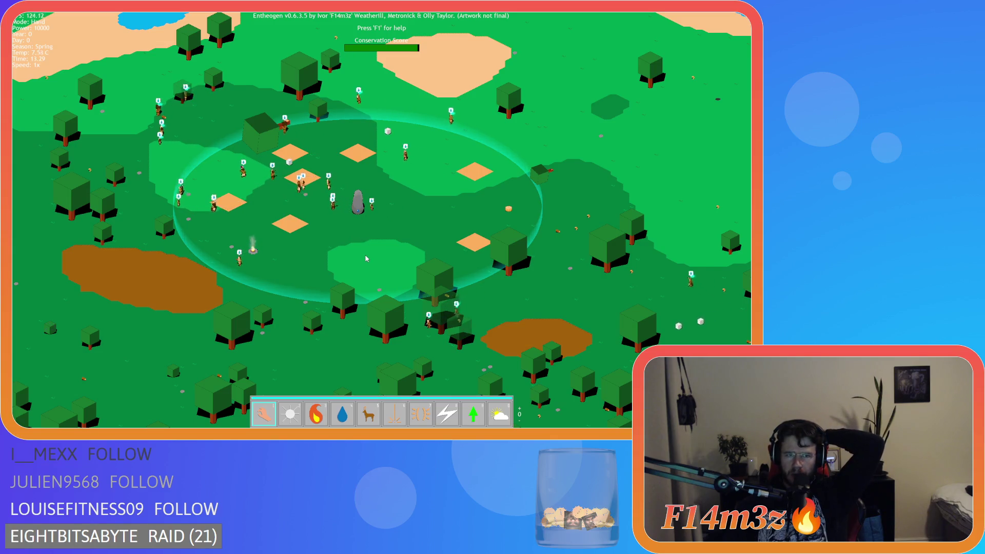
scroll(366, 258, up, 5)
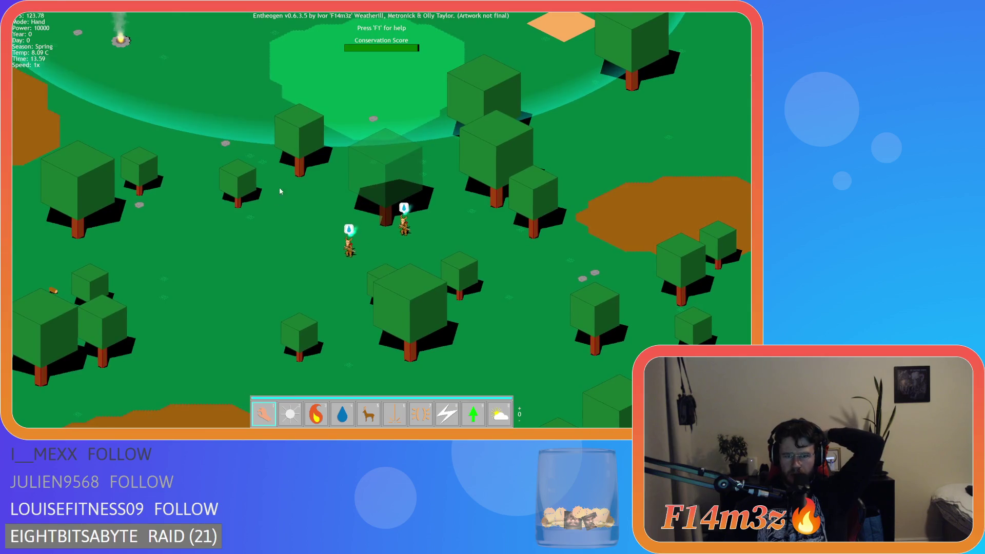
scroll(280, 191, down, 5)
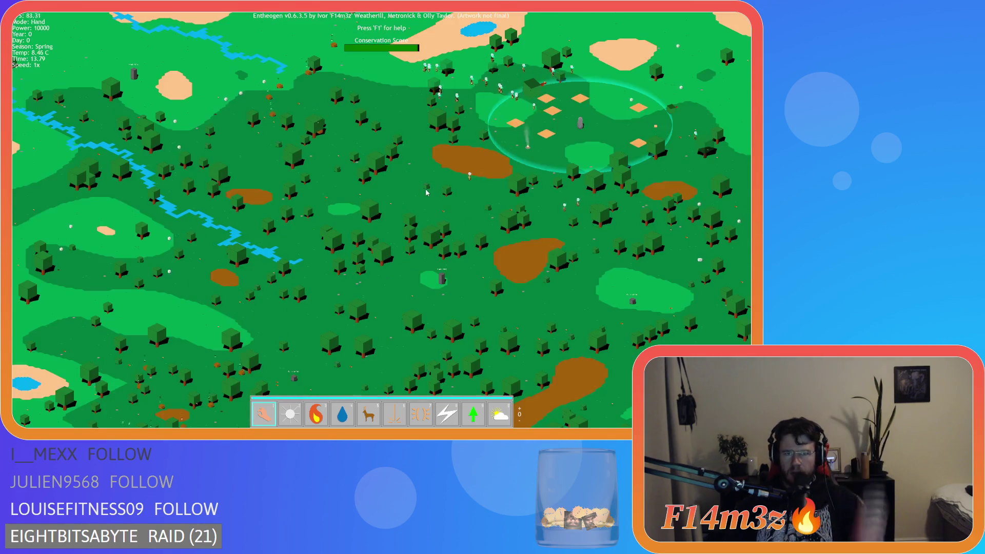
key(plus)
key(plus)
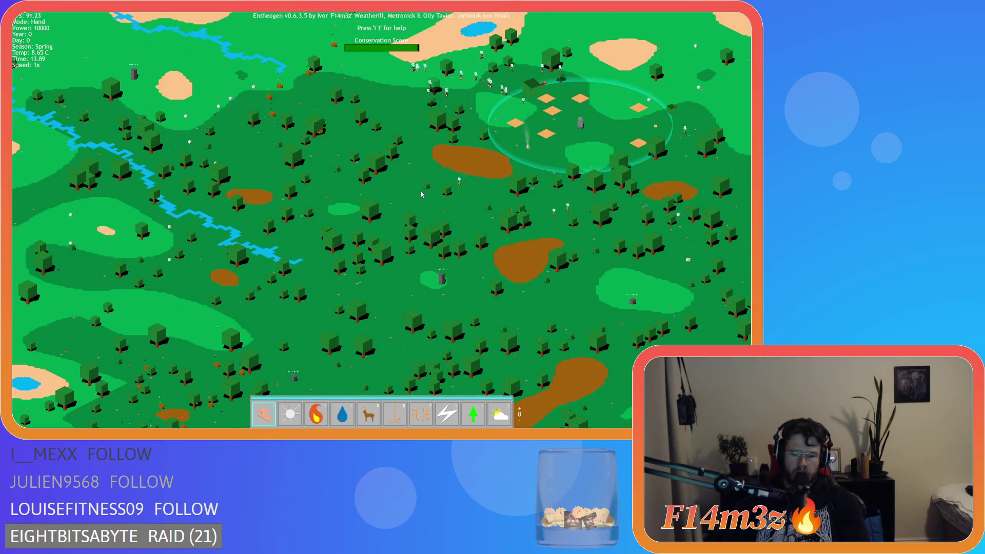
key(plus)
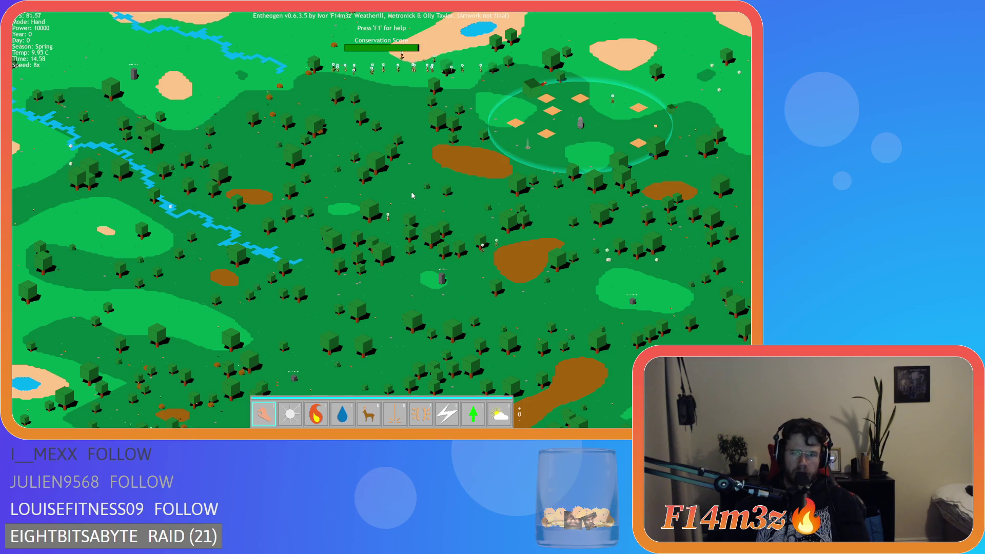
scroll(417, 262, up, 5)
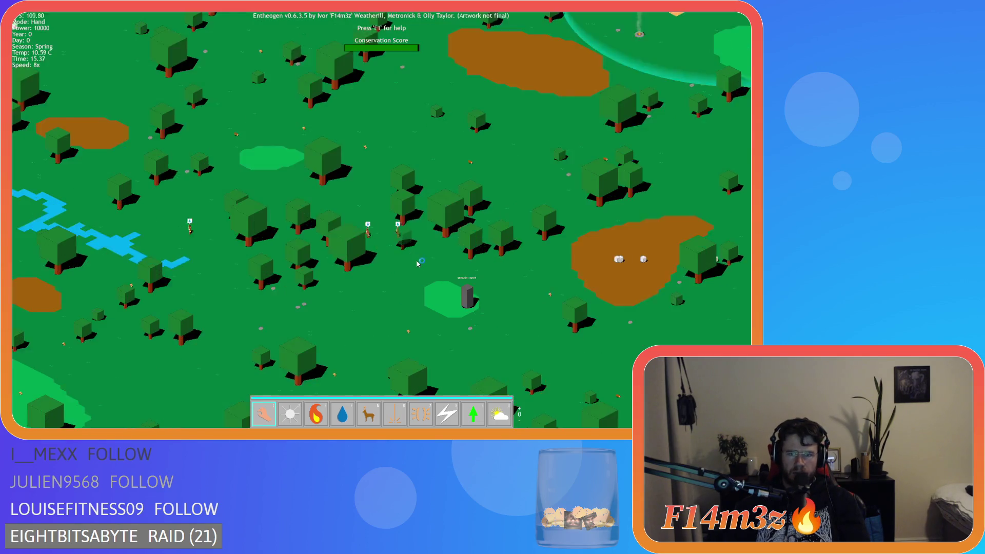
scroll(313, 257, up, 3)
key(minus)
key(minus)
key(minus)
key(Left)
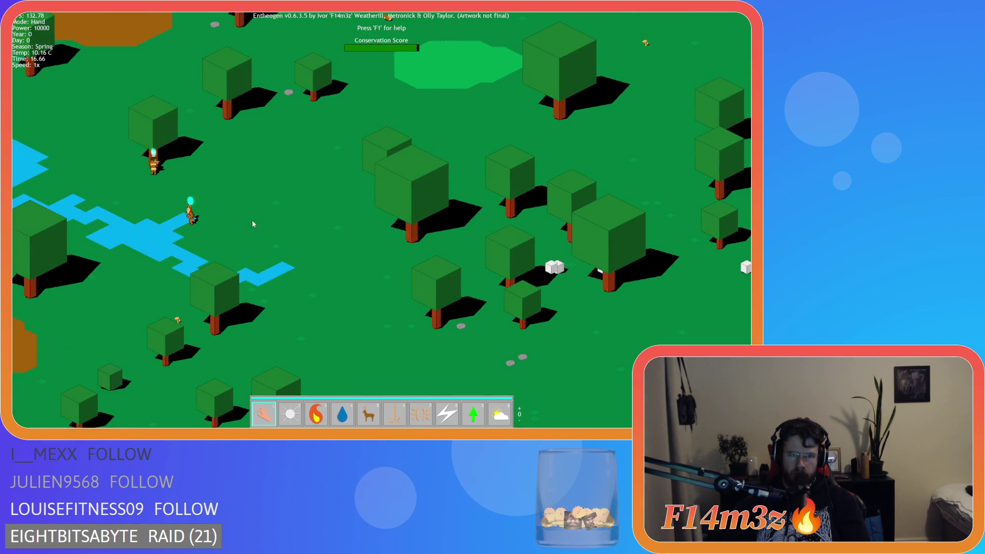
- Pan the map to follow villagers into the forest, then recentre on the village circle
mouse_move(253, 224)
mouse_down()
mouse_move(412, 211)
mouse_move(387, 211)
mouse_up()
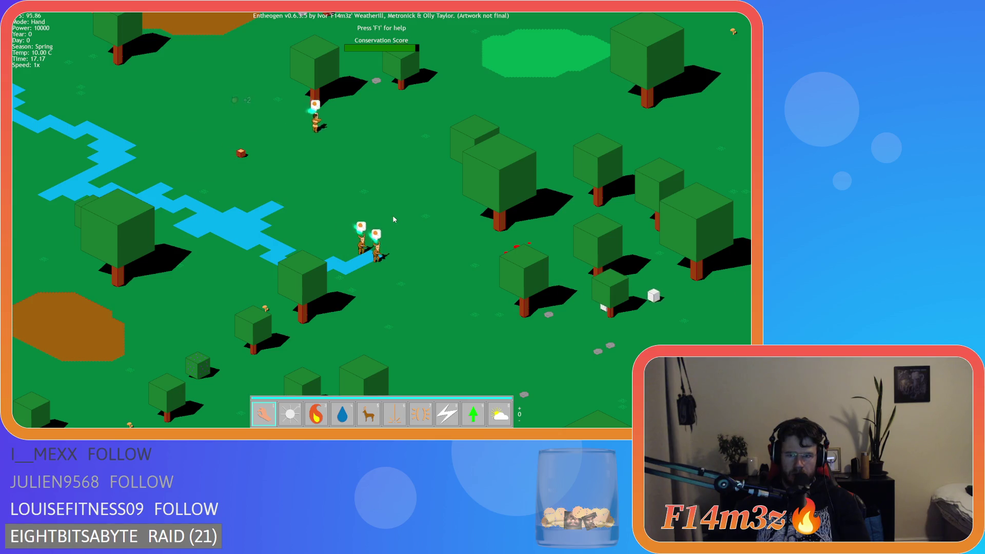
key(d)
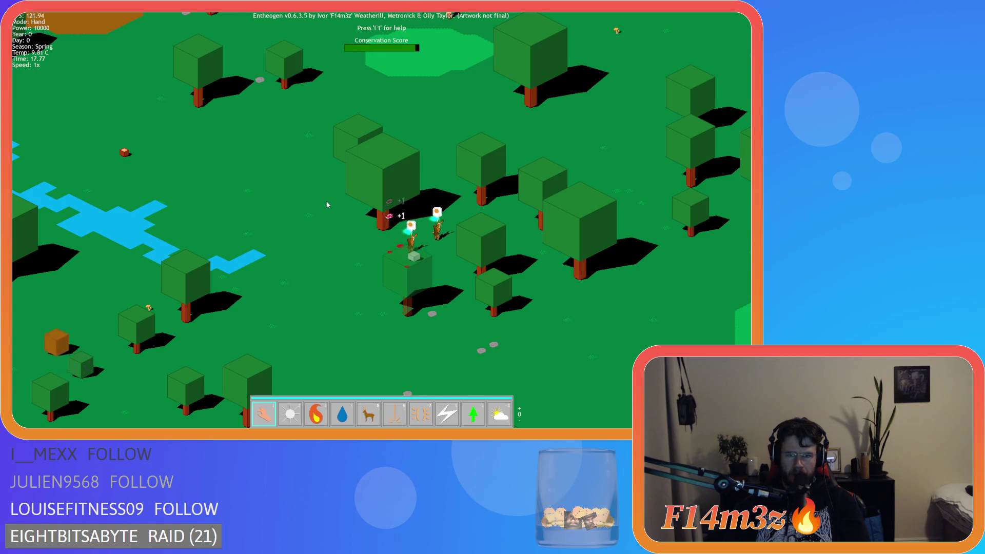
key(w)
key(d)
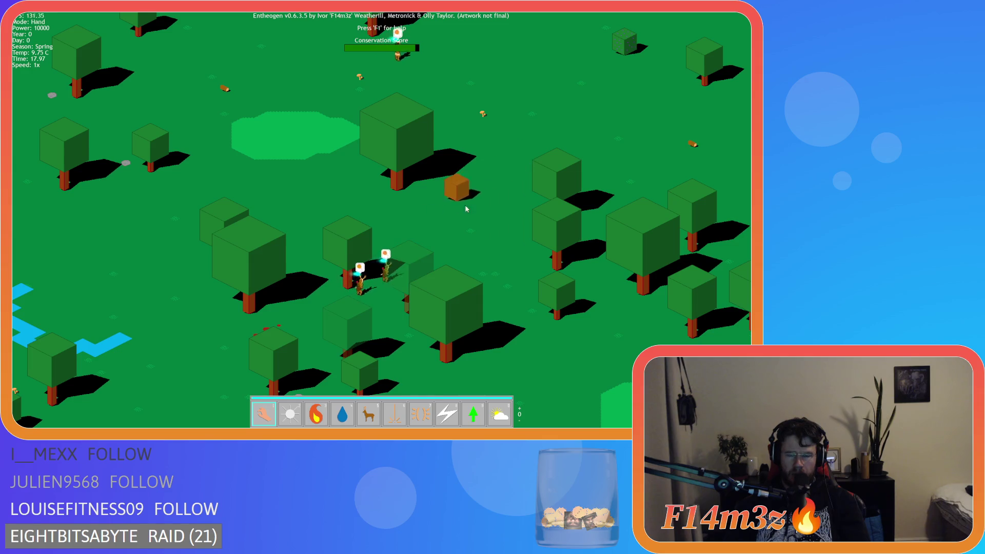
key(w)
key(d)
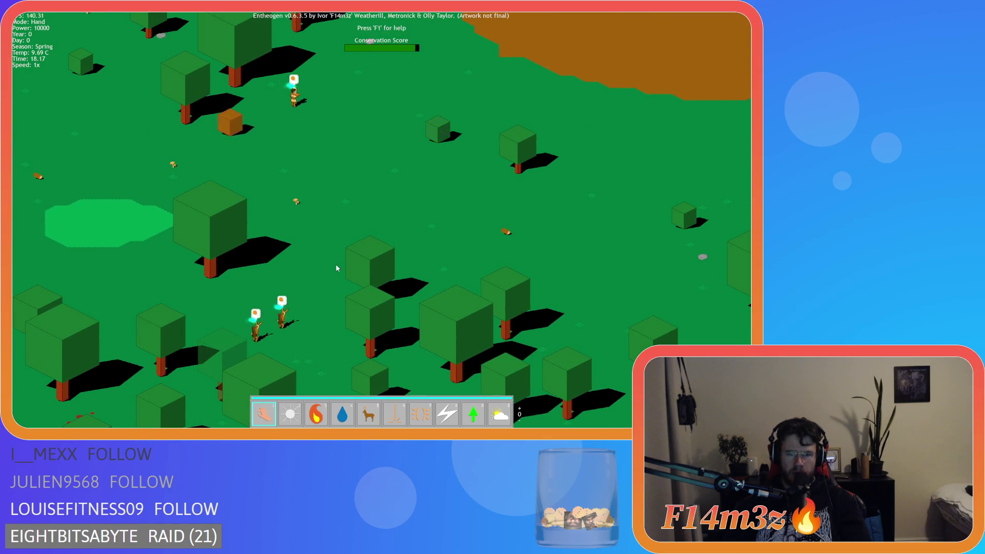
key(w)
key(d)
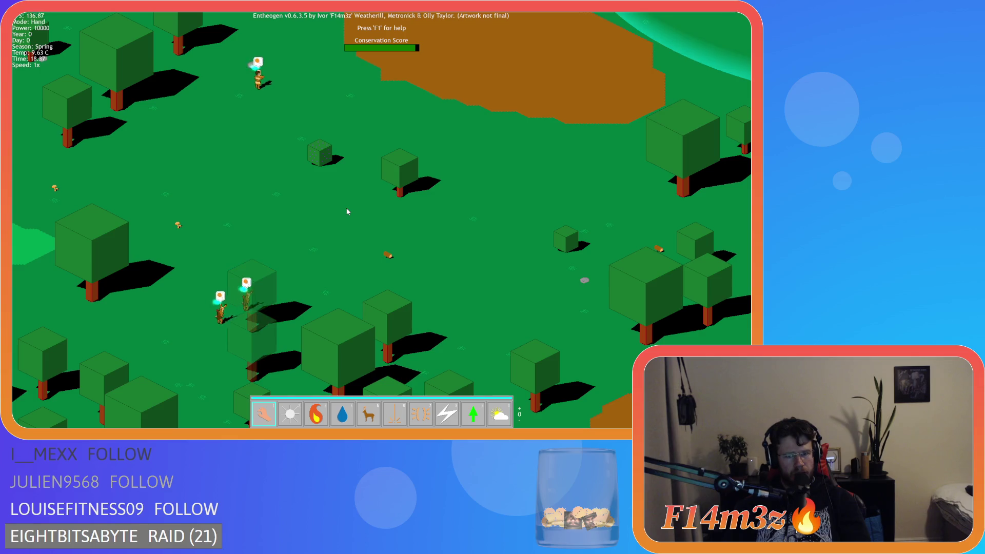
key(d)
key(w)
scroll(372, 202, down, 4)
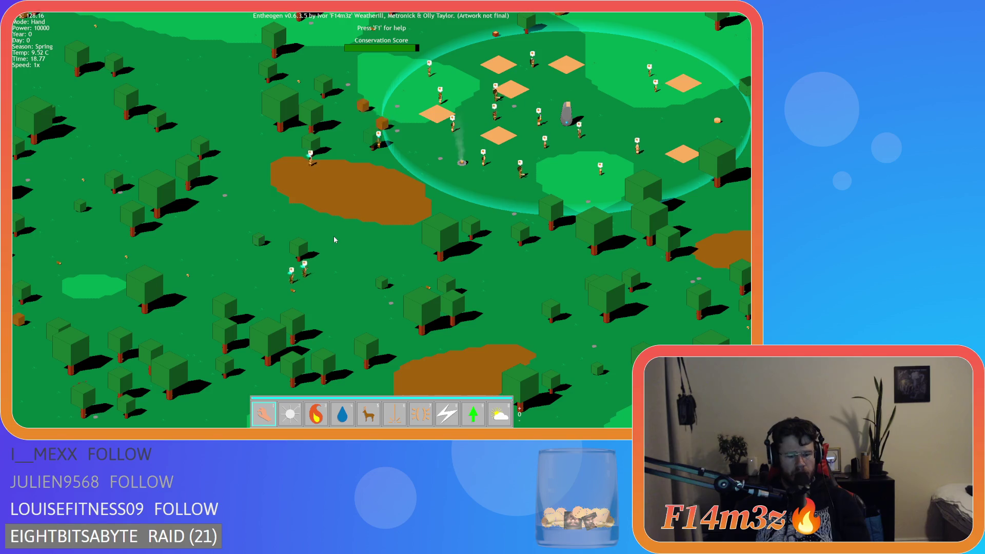
key(d)
key(w)
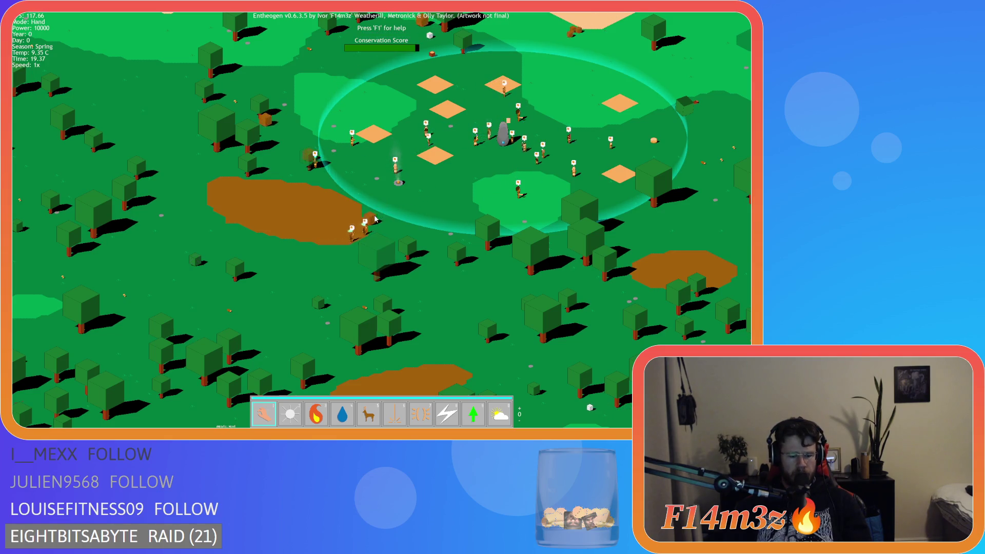
scroll(373, 219, up, 2)
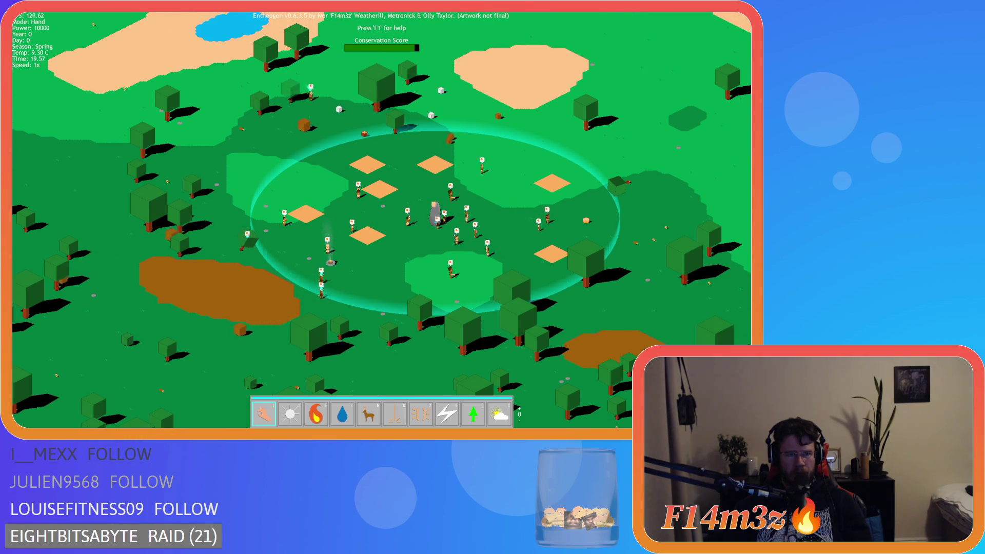
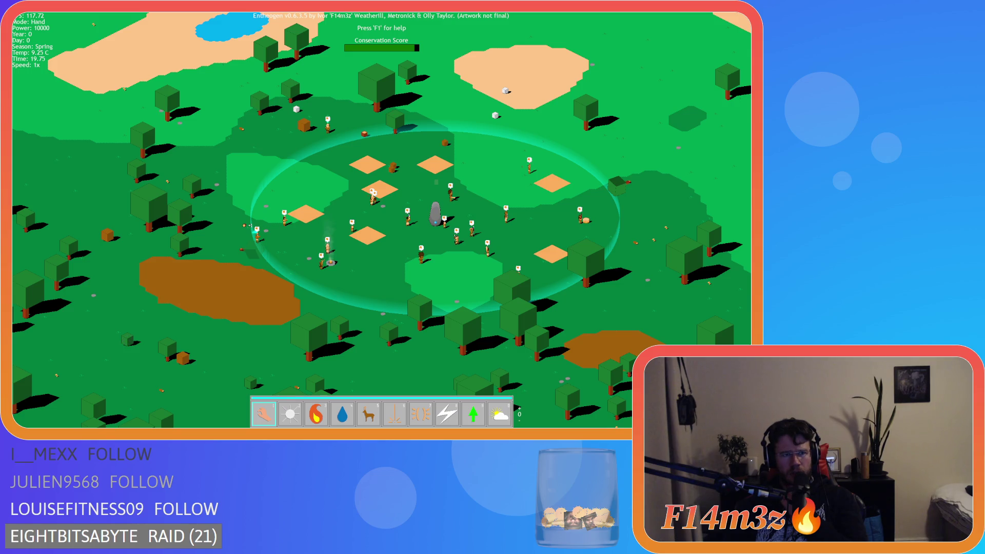
- Pan across the terrain, then quit the Entheogen test run and close its game window
mouse_move(195, 295)
mouse_down()
mouse_move(225, 291)
mouse_move(235, 278)
mouse_up()
key(Left)
key(Down)
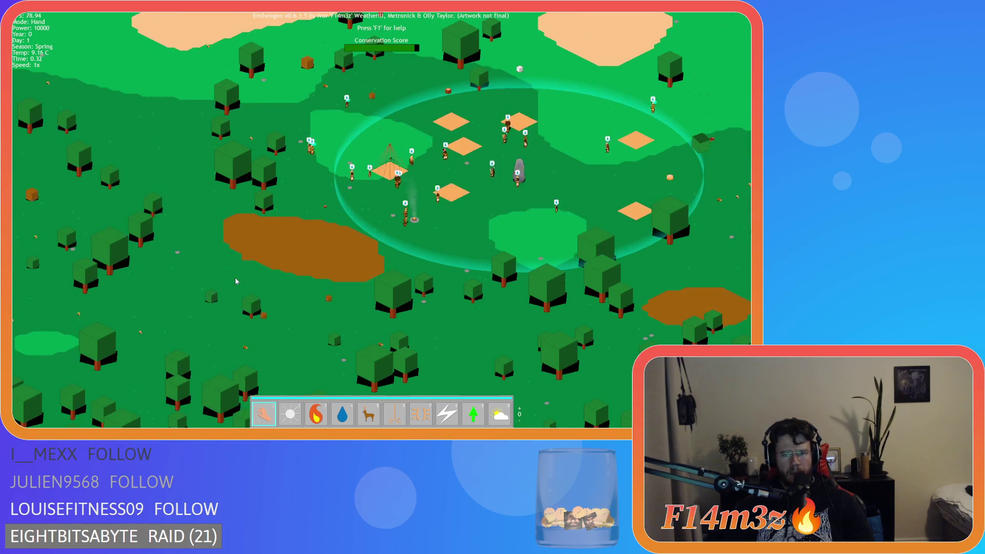
key(Escape)
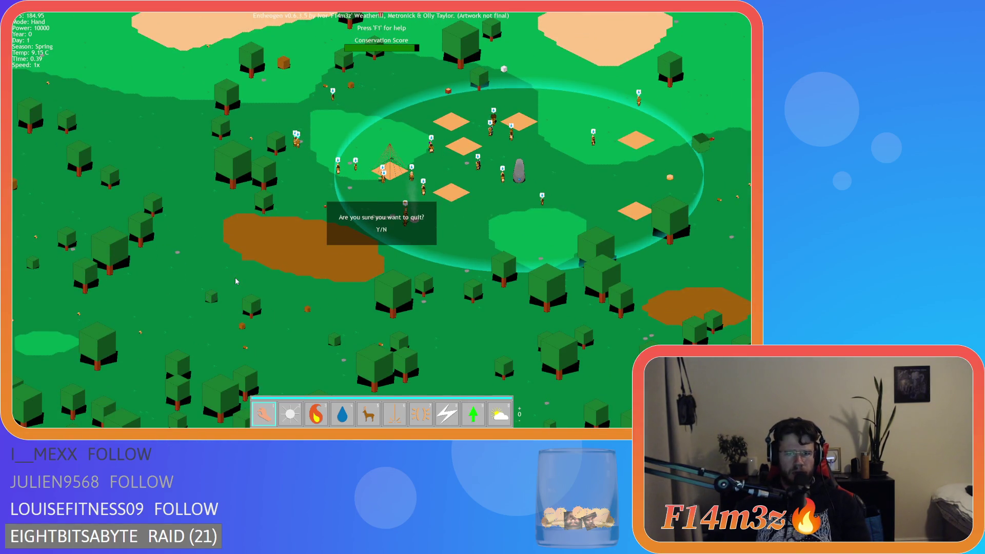
key(Return)
key(alt+F4)
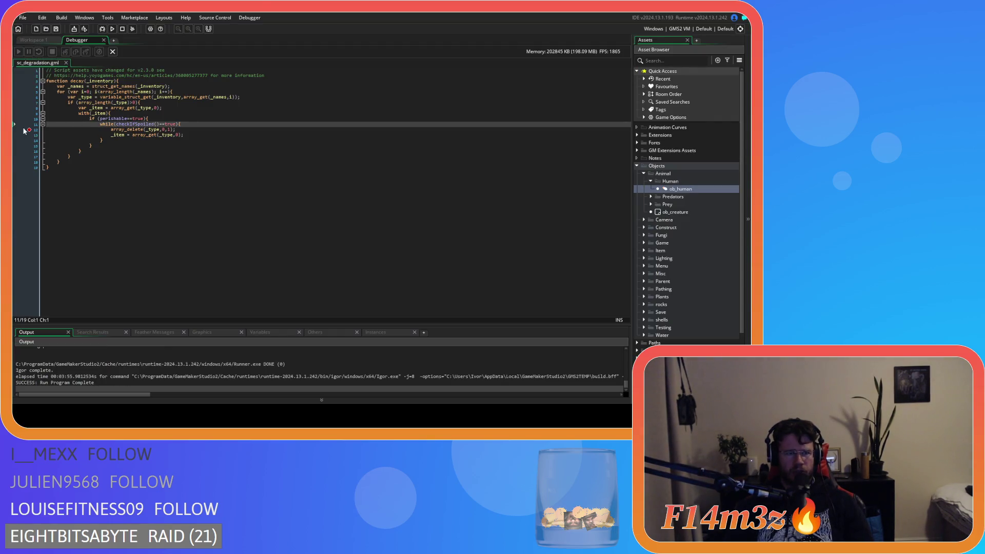
- Leave the Debugger and clear the open editor windows from Workspace 1
click(36, 128)
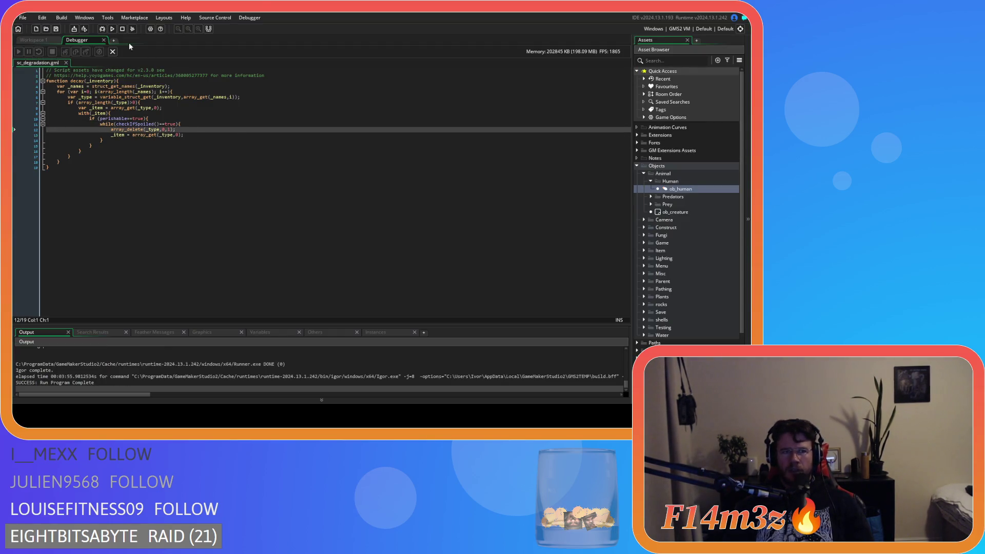
click(103, 40)
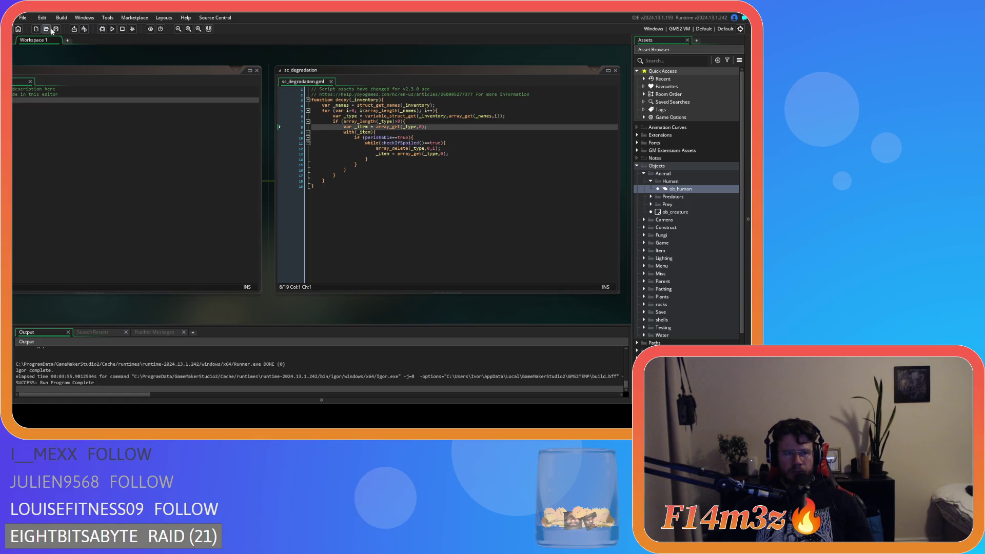
drag(308, 82, 331, 83)
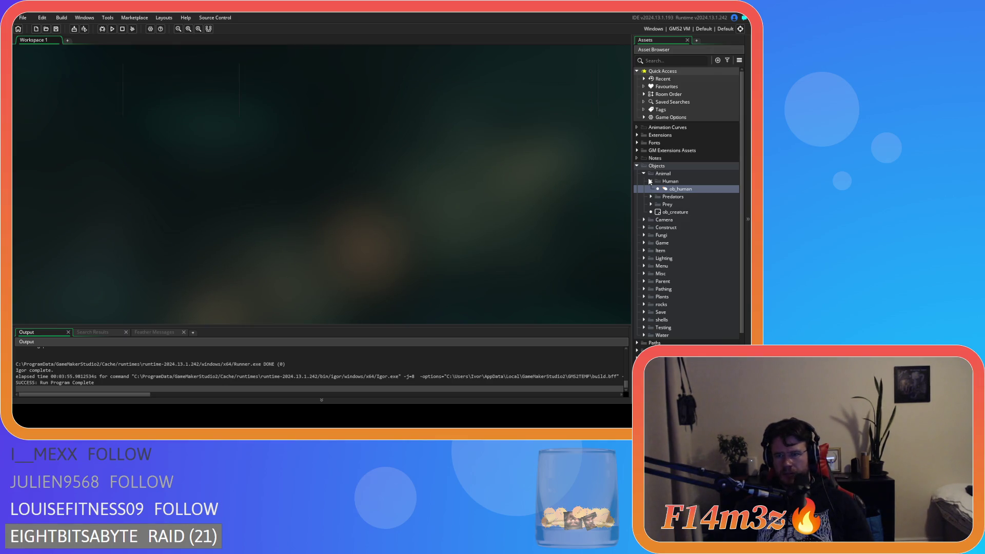
- Open sc_inventory from Scripts > Inventory and find the item's checkIfSpoiled spoilage check
click(636, 166)
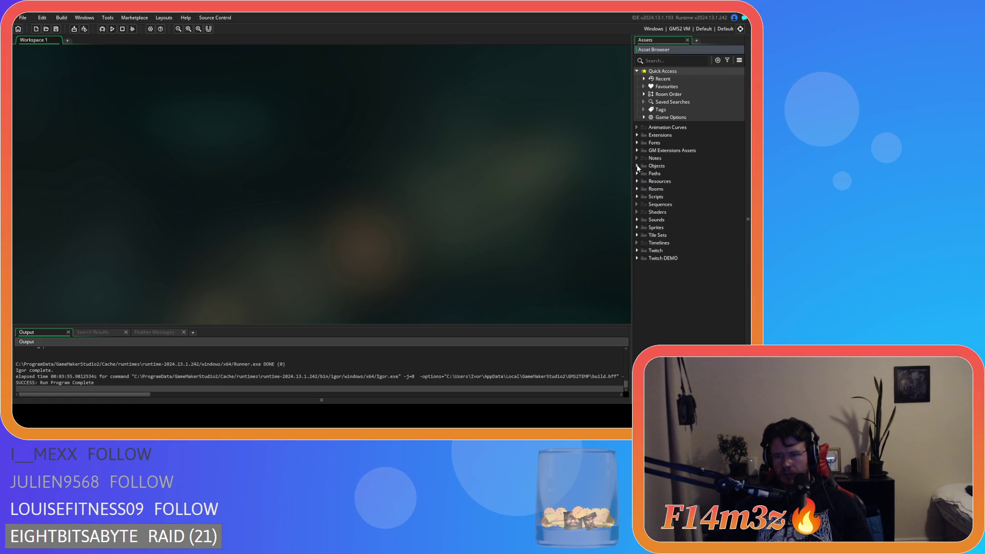
click(637, 197)
scroll(638, 200, down, 3)
click(644, 249)
double_click(666, 263)
click(336, 137)
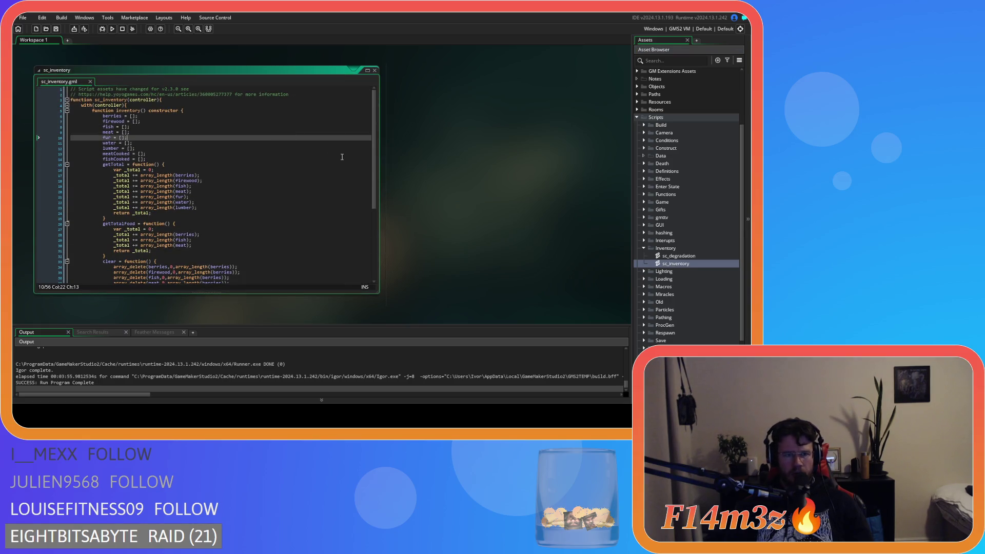
scroll(376, 234, down, 6)
scroll(376, 233, up, 4)
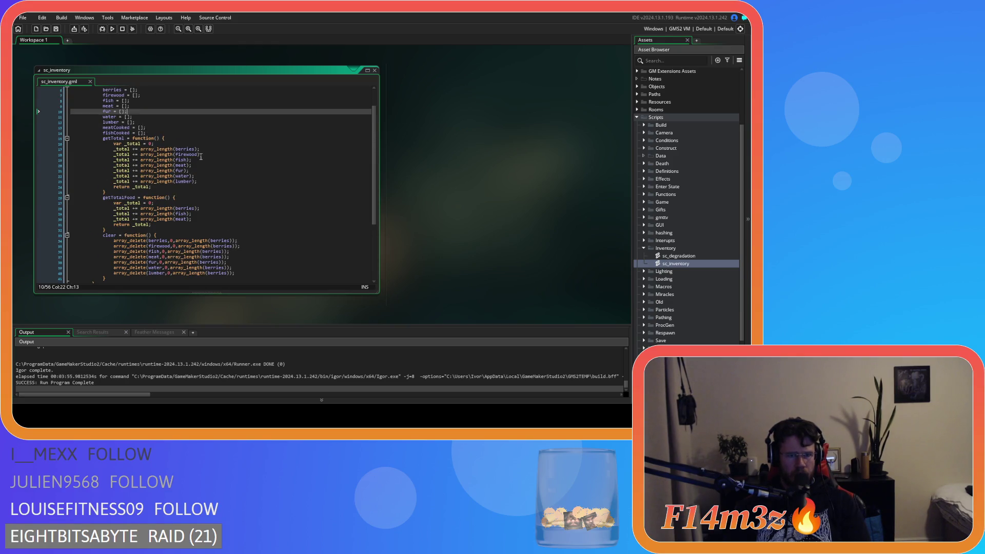
scroll(200, 157, down, 5)
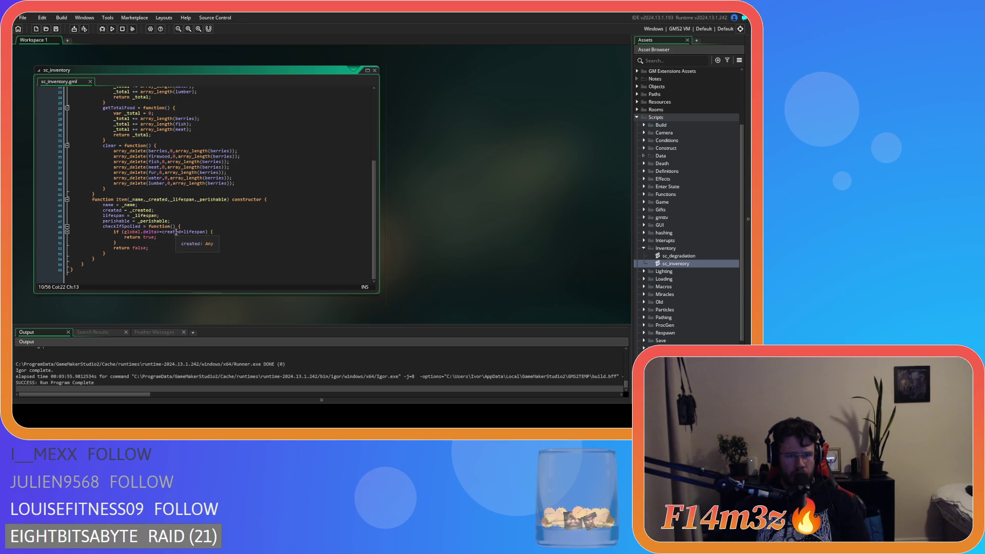
click(145, 232)
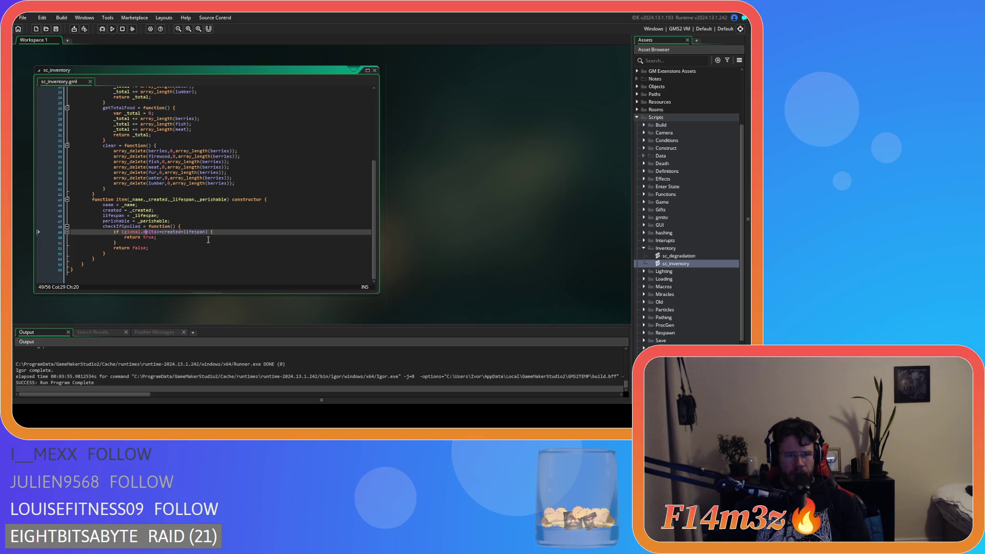
mouse_move(205, 234)
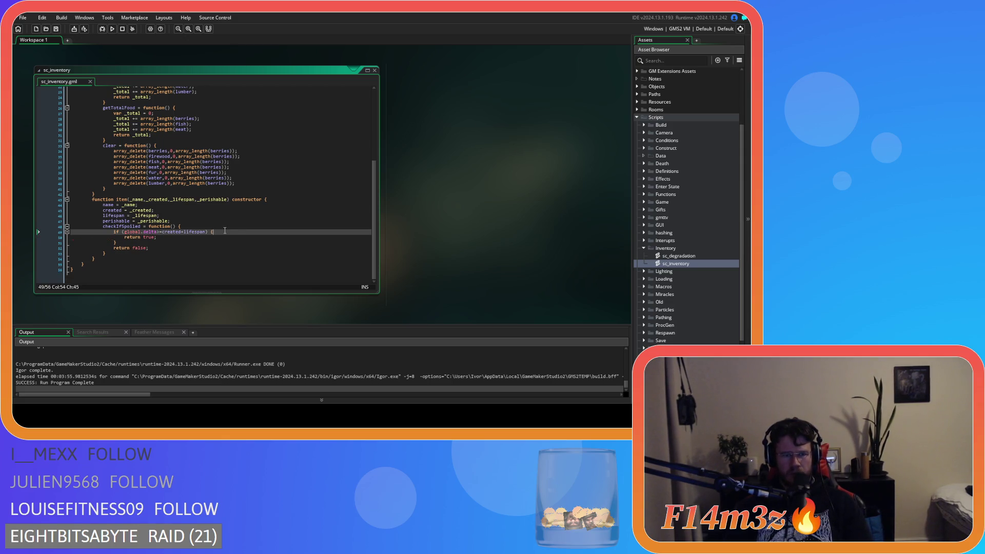
- Add show_debug_message("Item spoiled.") inside the checkIfSpoiled if block
click(224, 231)
key(Return)
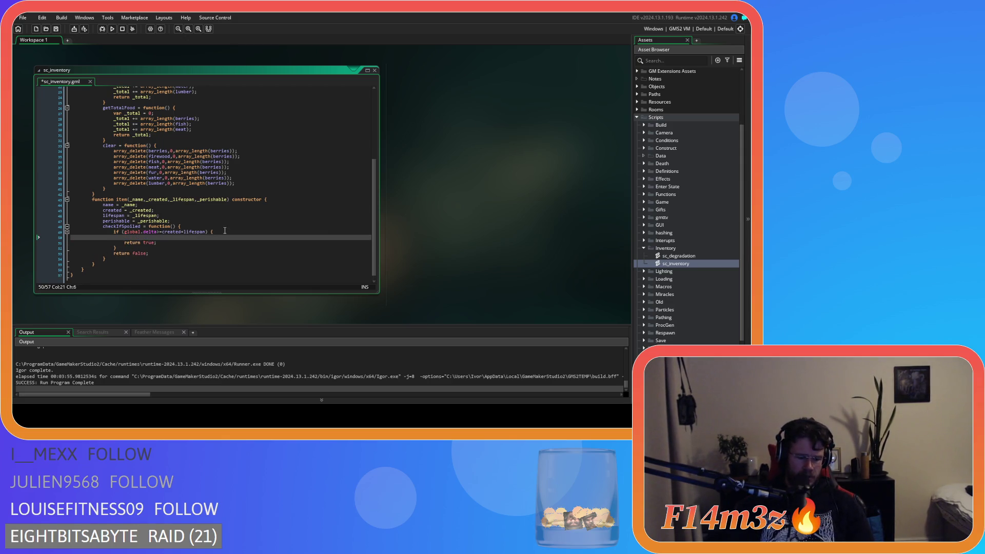
text(show_deb)
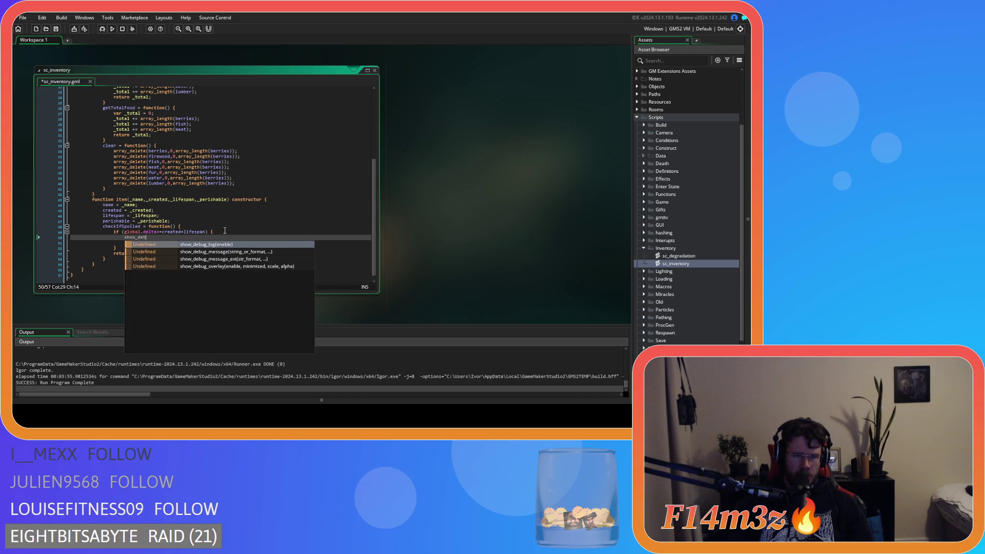
key(Down)
key(Return)
text("")
text(Item sp)
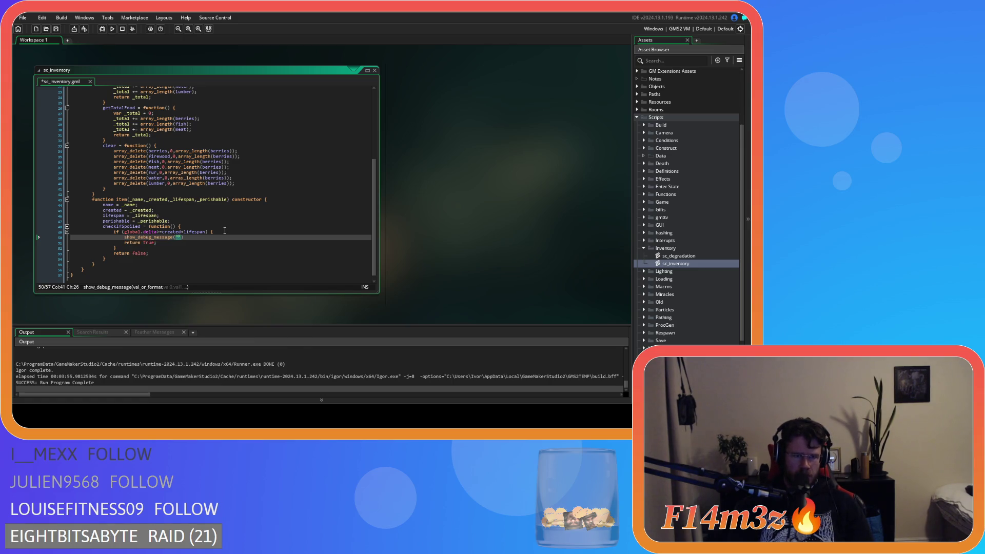
text(oiled.");)
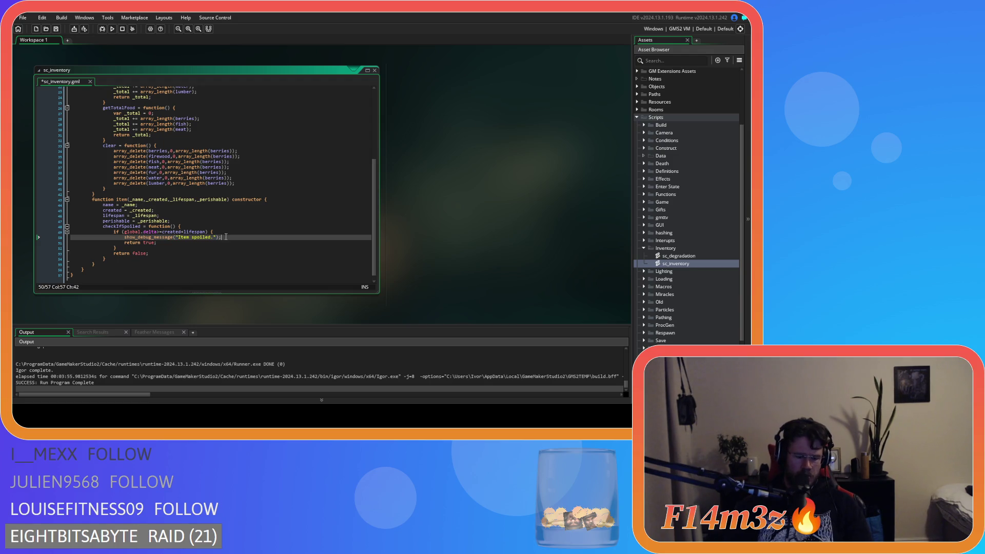
- Add show_debug_message("Item not spoiled.") after the if block and run the game
click(130, 249)
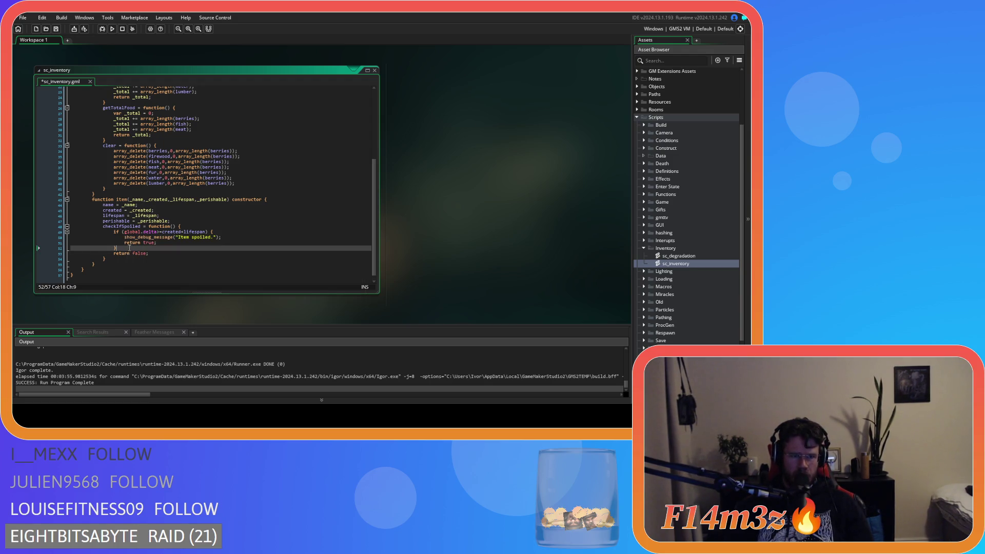
key(Return)
text(show_debug_message("Item spoiled.");)
click(181, 253)
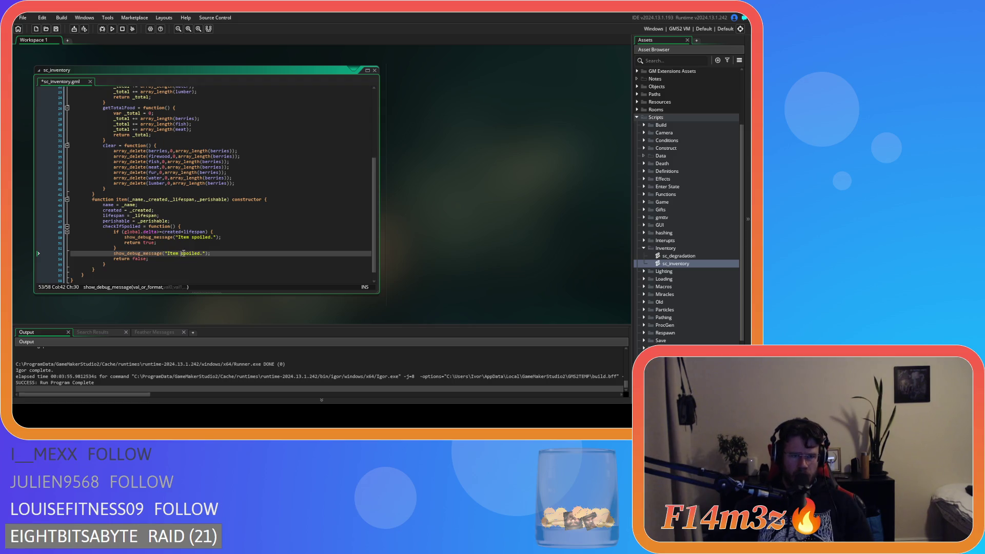
text(not)
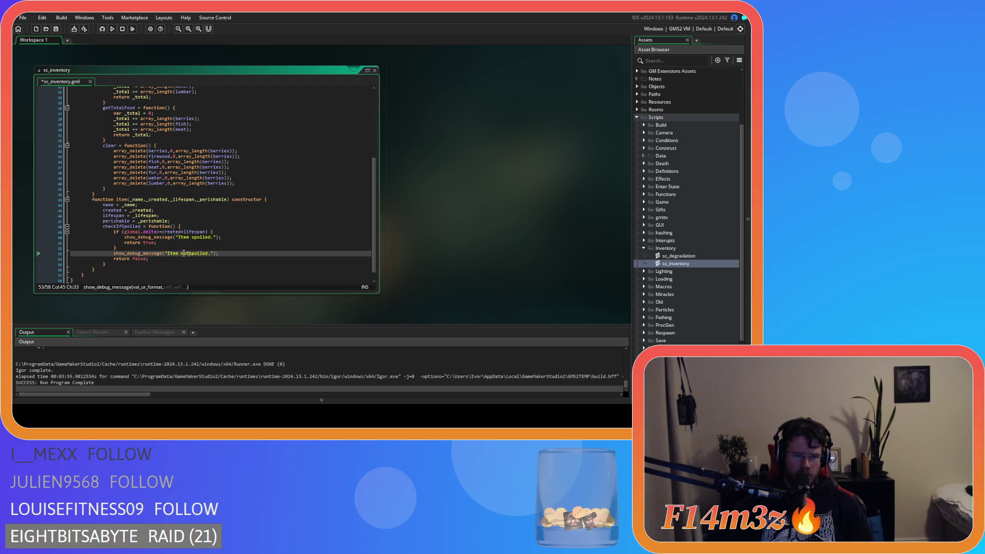
key(F5)
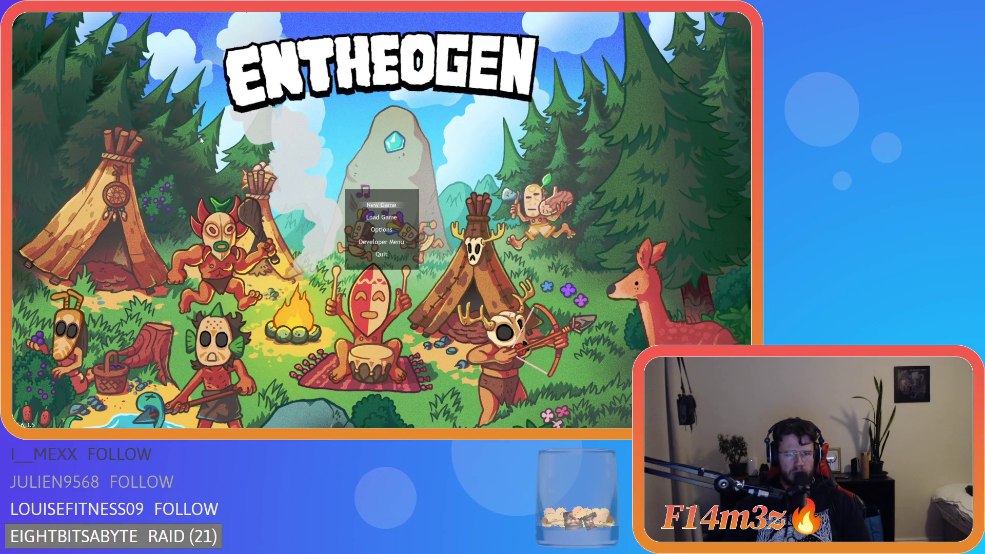
- Open ob_human's Create event code from Objects > Animal > Human
click(383, 219)
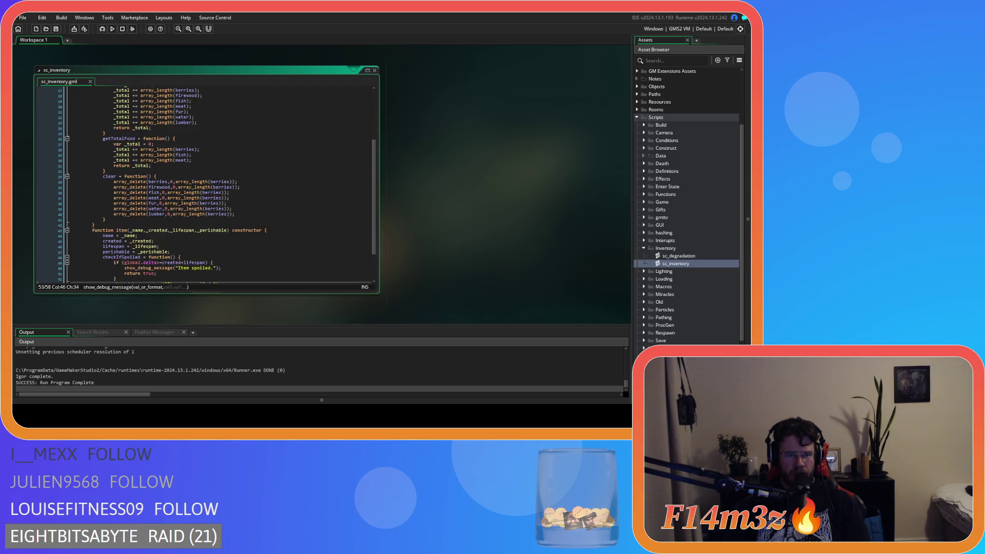
click(183, 245)
click(184, 241)
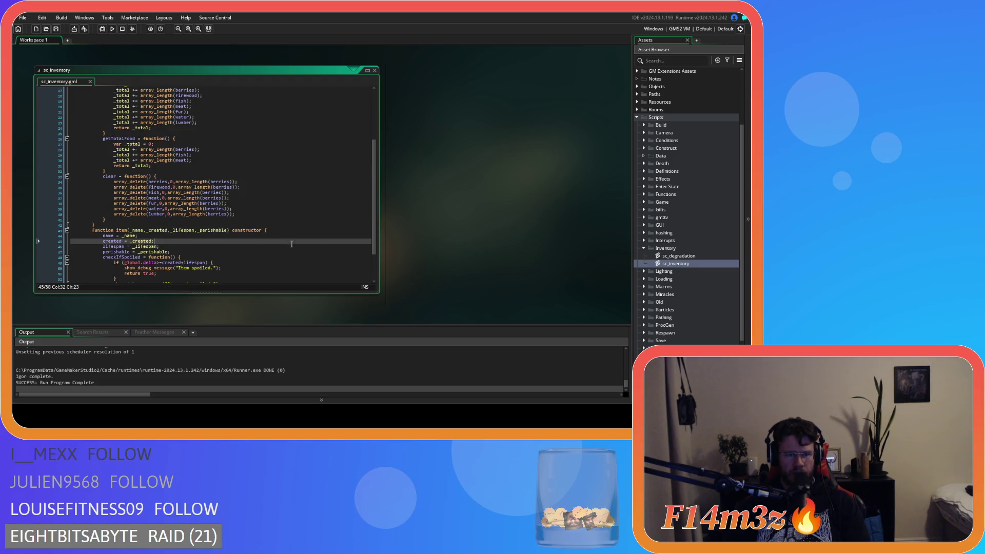
scroll(700, 202, up, 3)
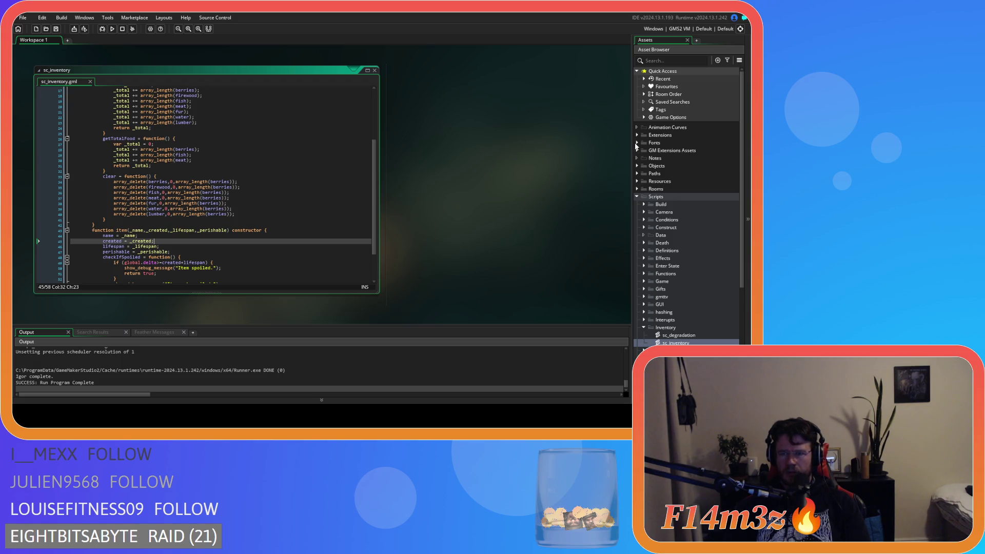
click(637, 166)
click(644, 173)
click(651, 181)
double_click(678, 188)
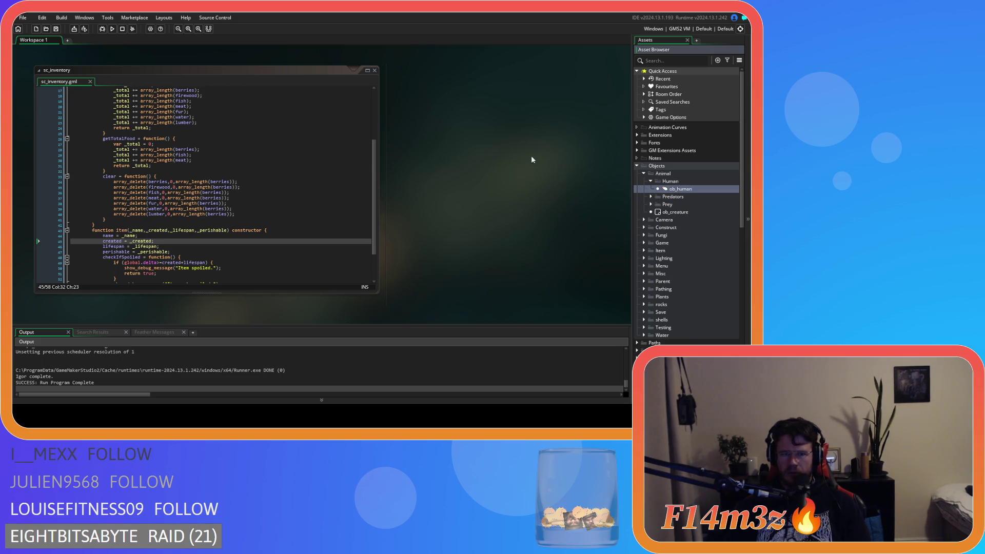
click(271, 84)
click(389, 142)
- Find global.delta on the Water item creation line, then relaunch the game
key(ctrl+f)
text(global.)
text(delta)
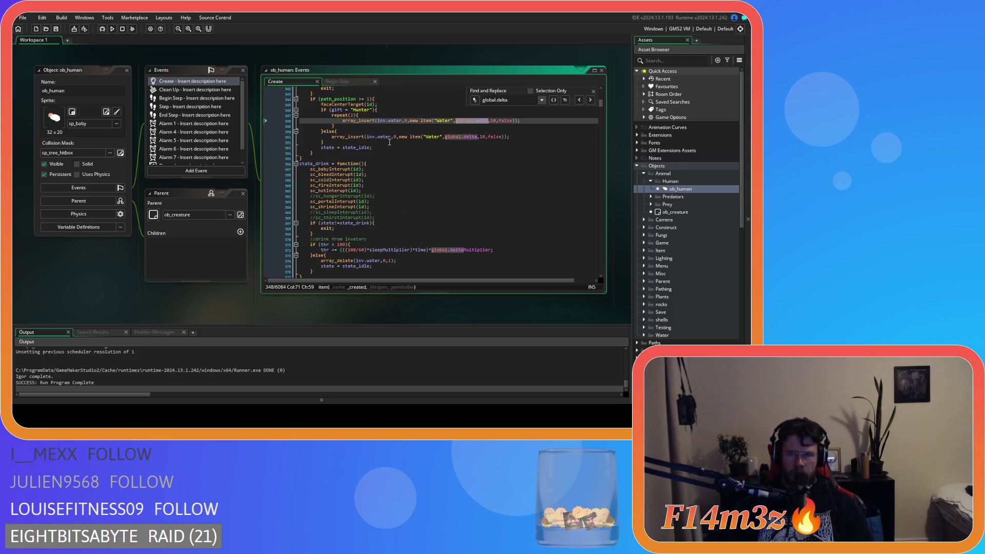
click(499, 137)
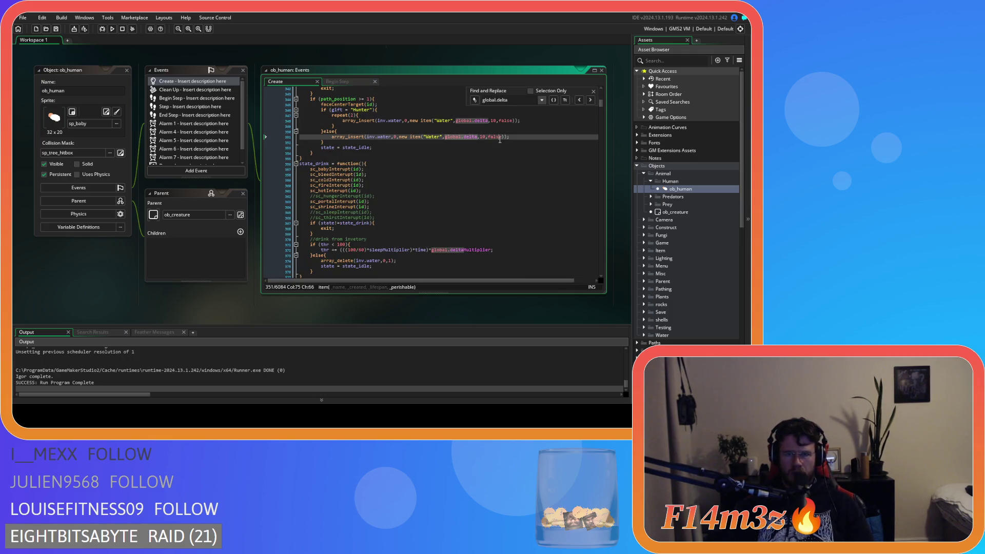
click(592, 92)
click(550, 125)
key(F5)
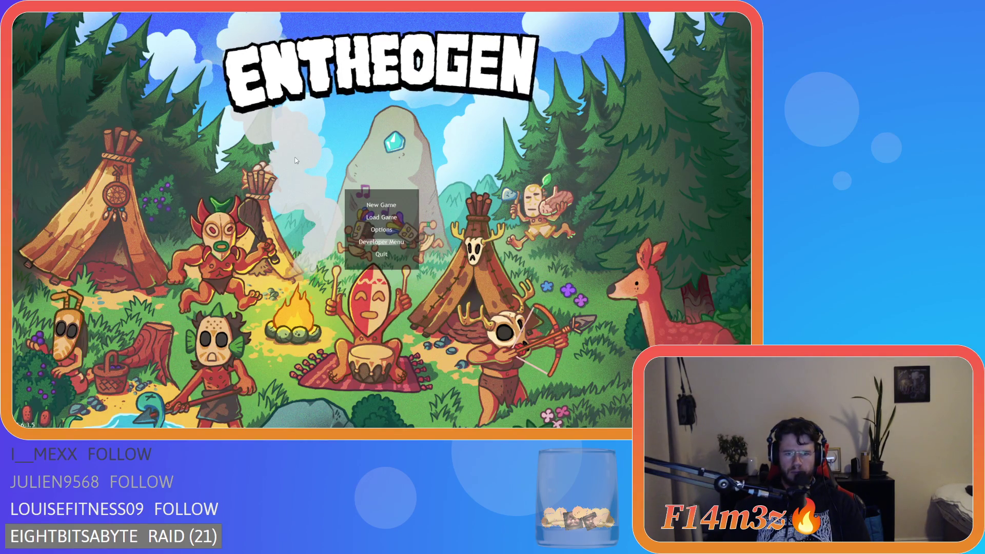
- Start a new game from the Entheogen title menu
key(Return)
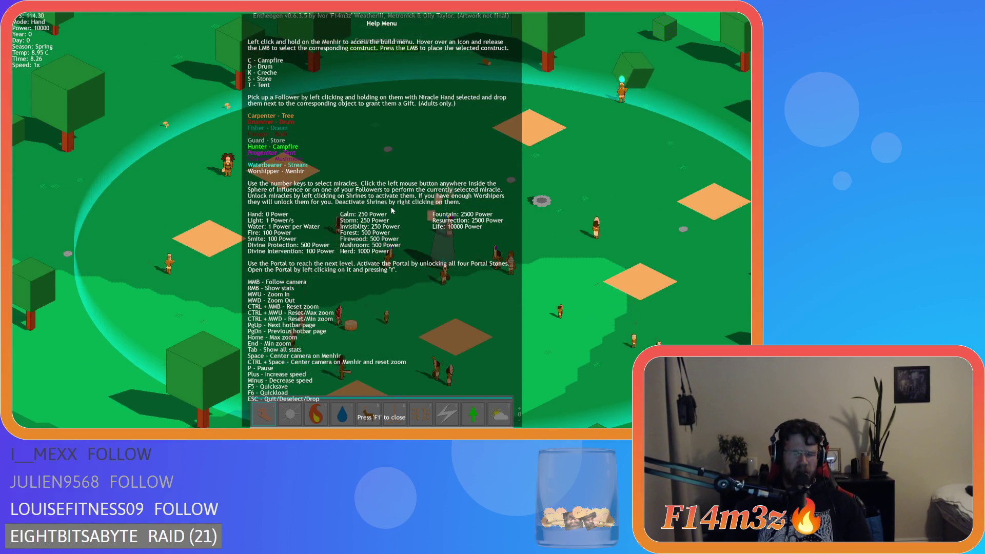
key(F1)
key(t)
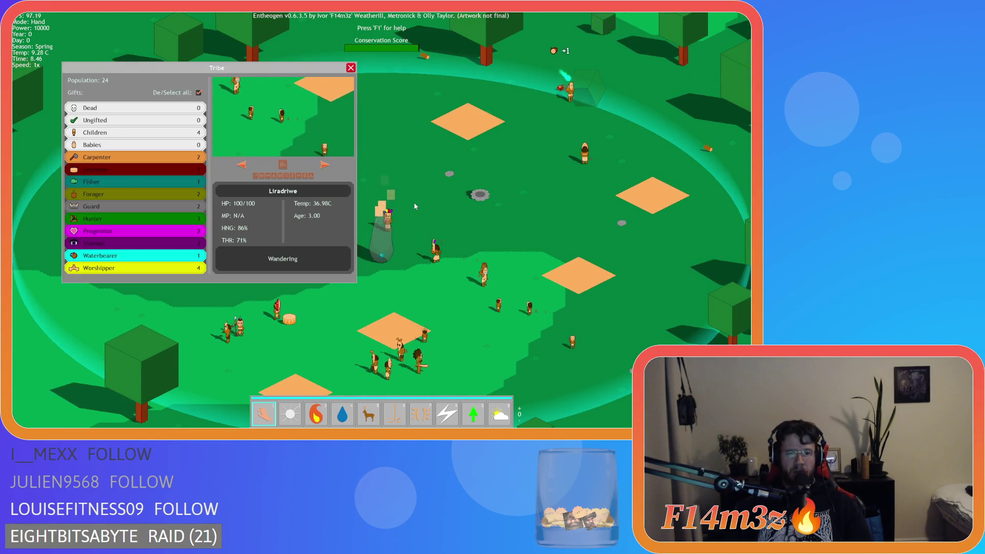
click(350, 70)
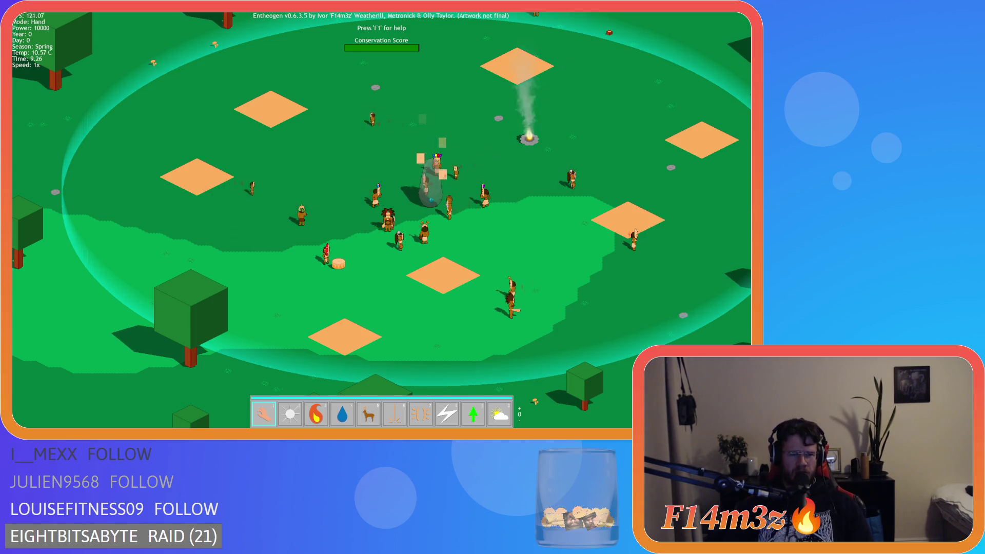
scroll(315, 262, down, 5)
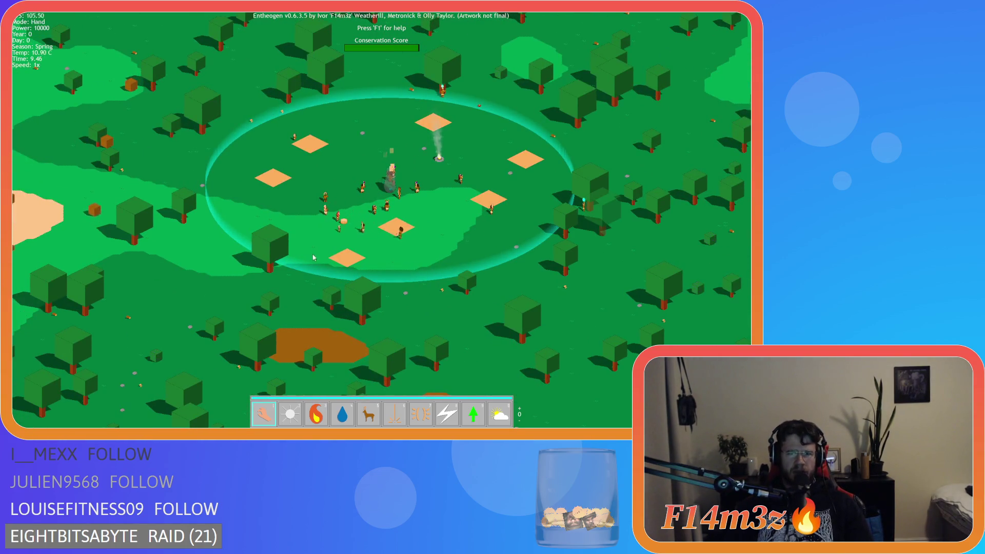
scroll(310, 222, down, 4)
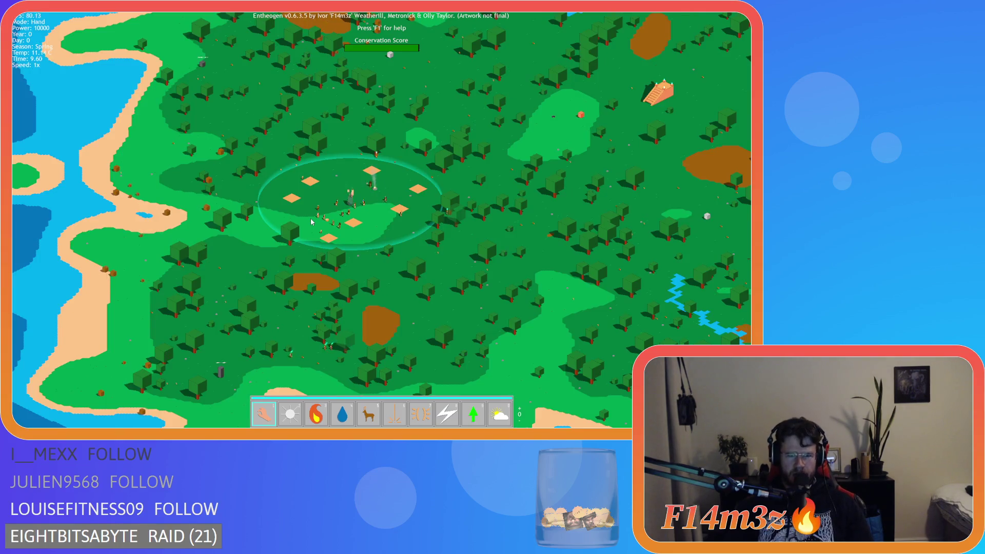
scroll(300, 337, up, 10)
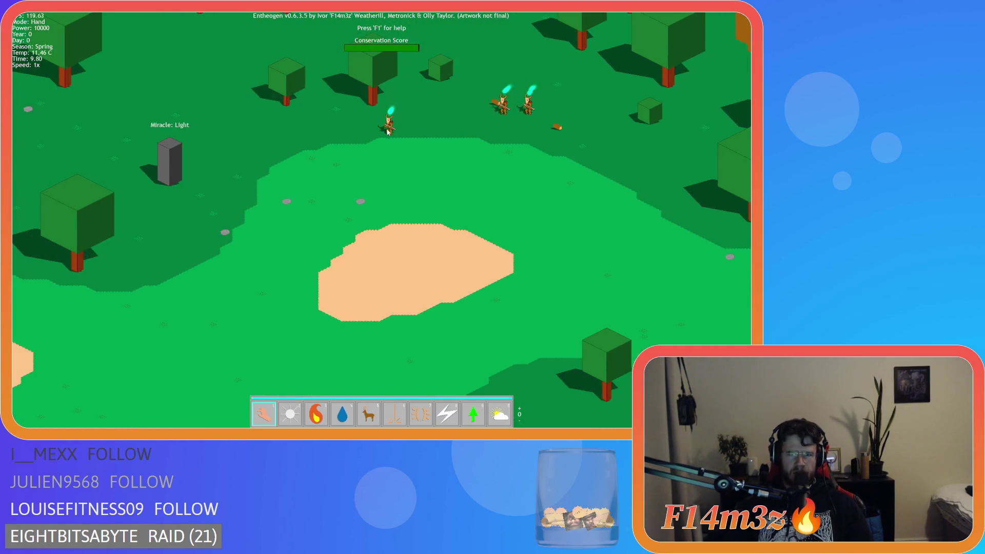
scroll(324, 282, down, 5)
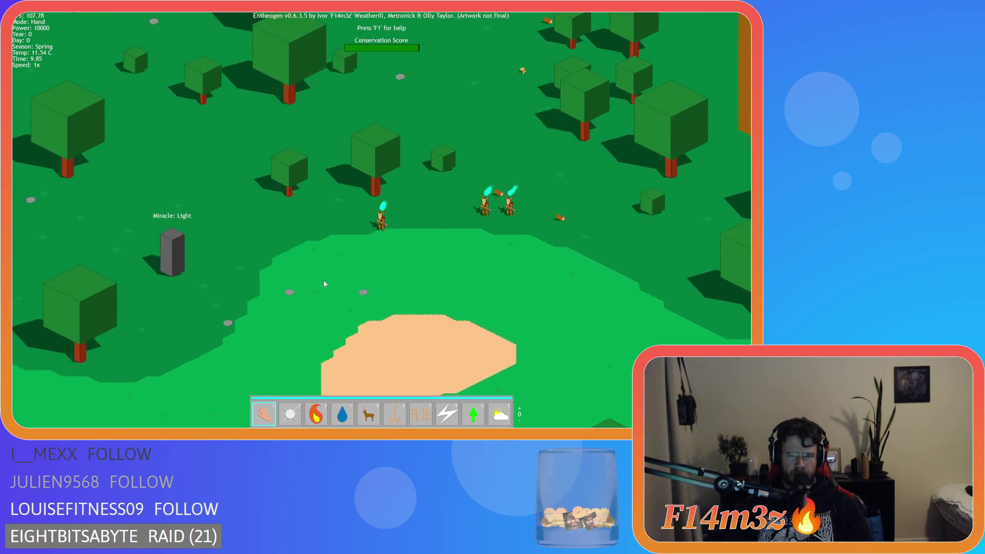
scroll(320, 285, up, 5)
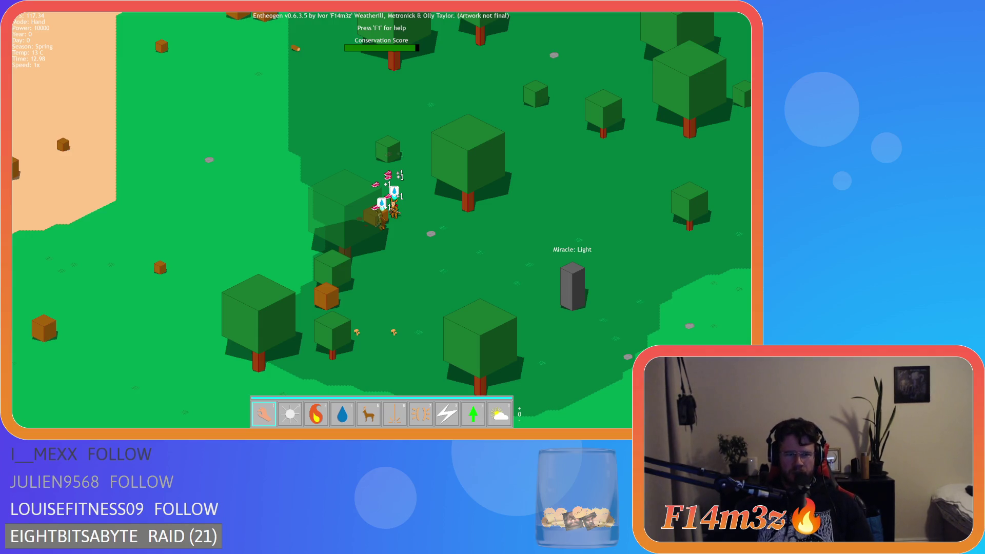
- Pan and zoom around the forest map, then stop the game from the GameMaker toolbar
key(w)
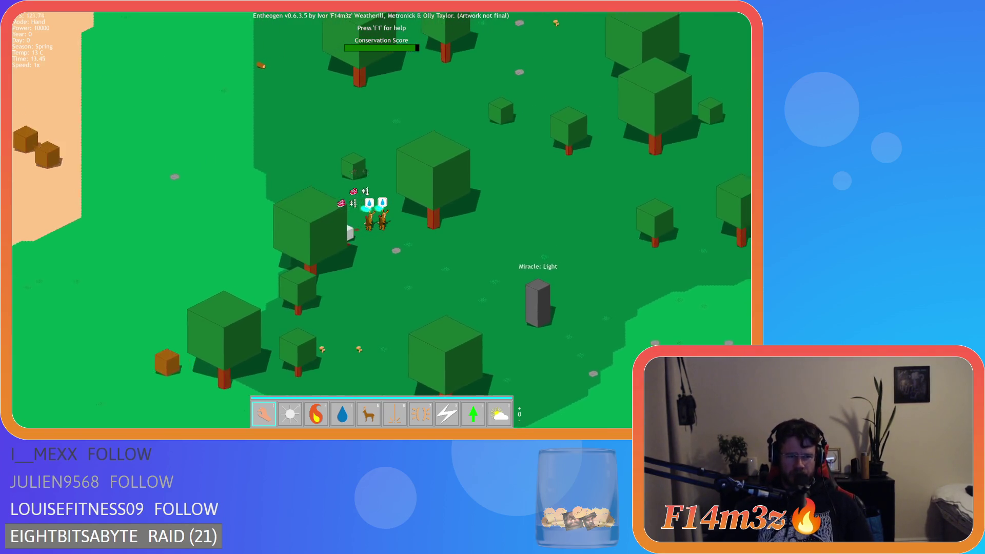
key(w)
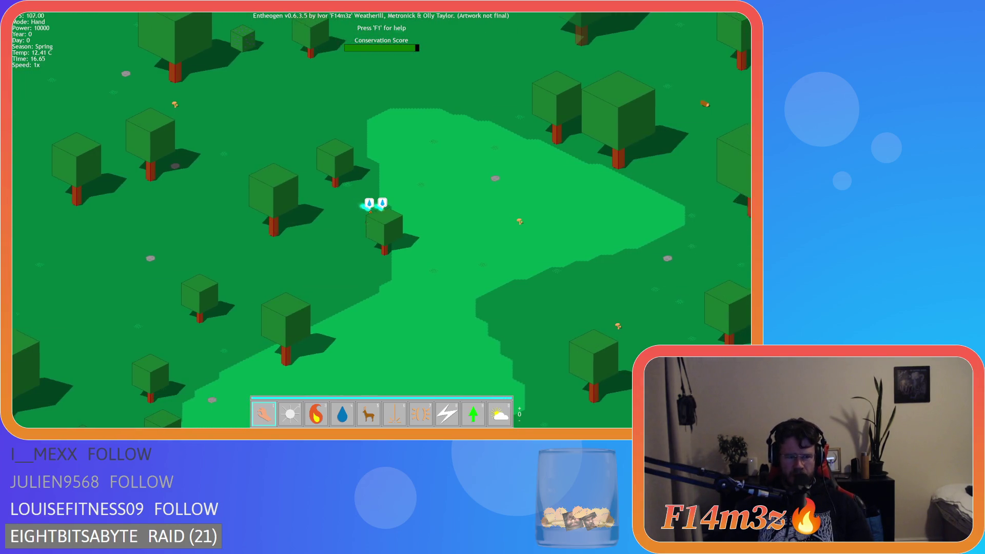
scroll(405, 286, down, 10)
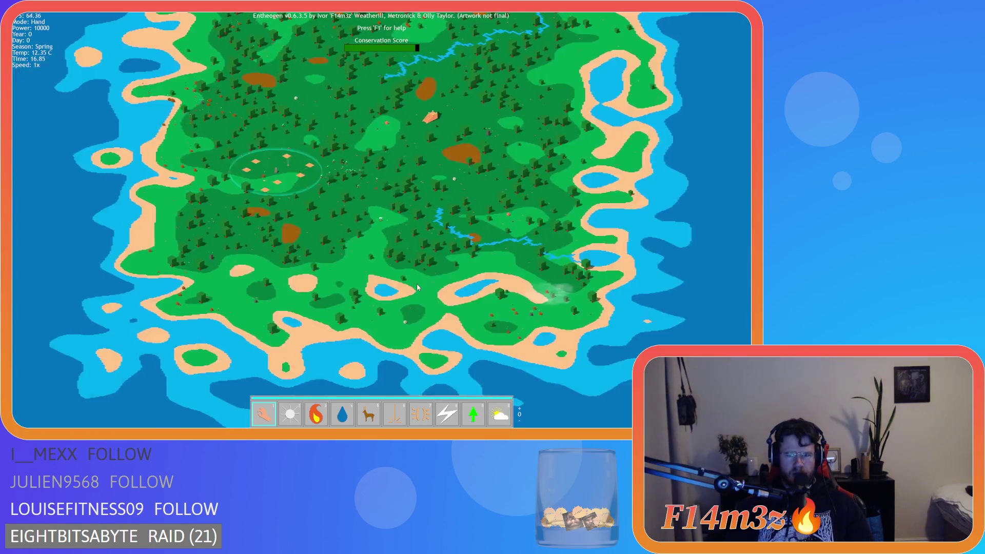
scroll(417, 284, up, 6)
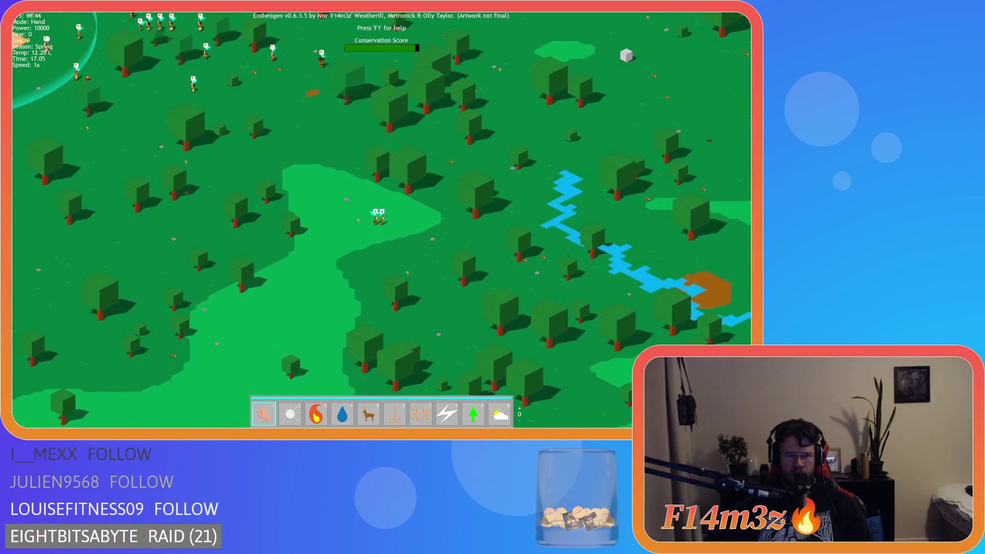
scroll(416, 284, up, 4)
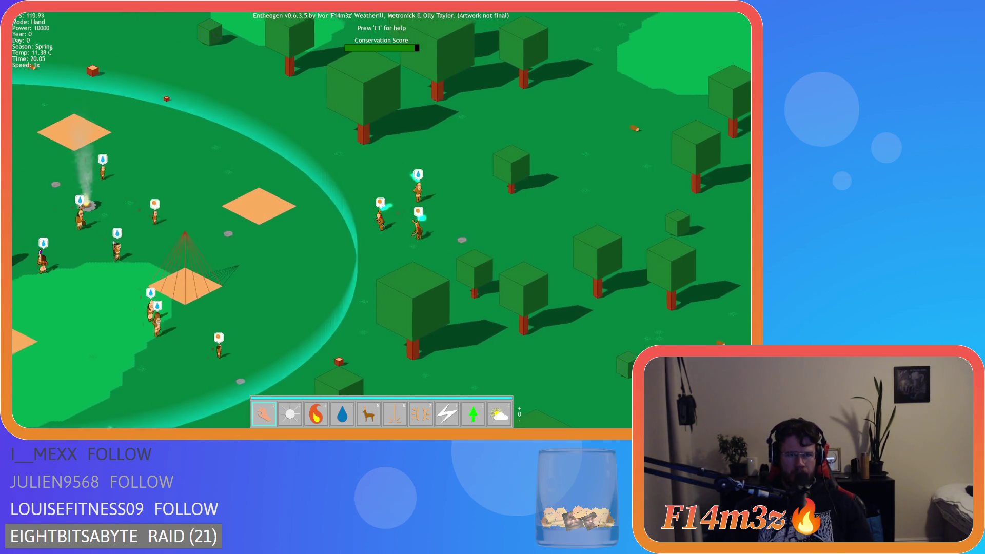
click(123, 32)
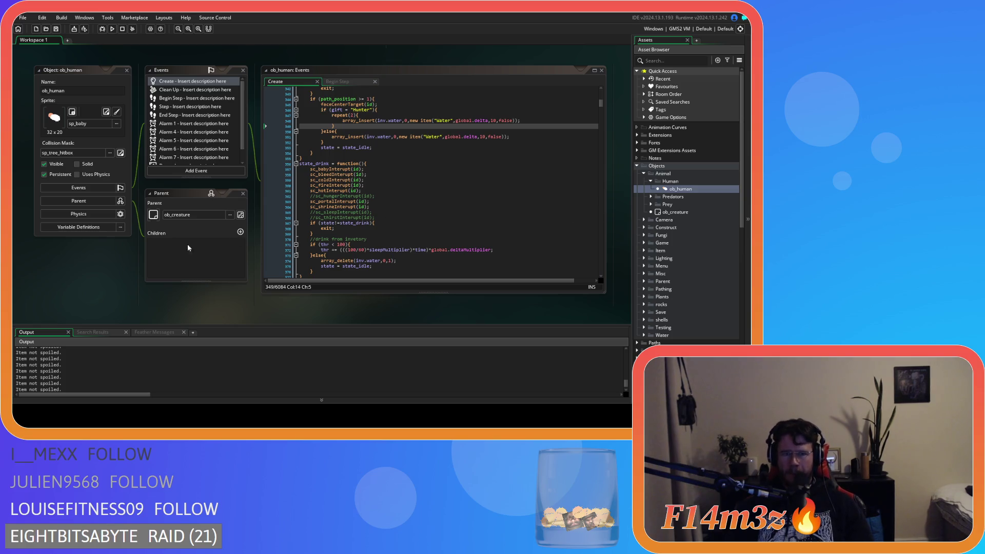
- Inspect checkIfSpoiled's two debug message lines and the spoilage time comparison on line 49
scroll(201, 245, up, 5)
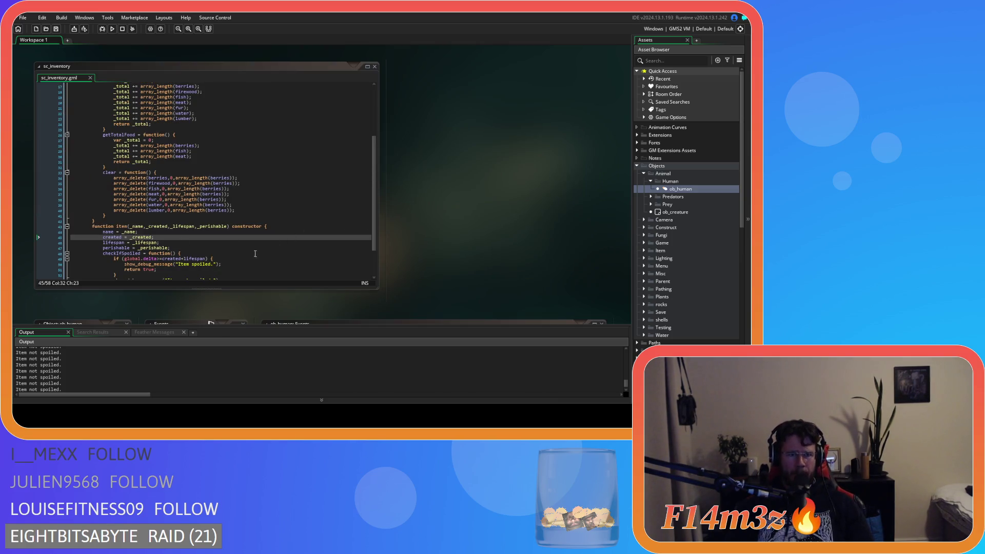
scroll(256, 254, down, 3)
click(226, 222)
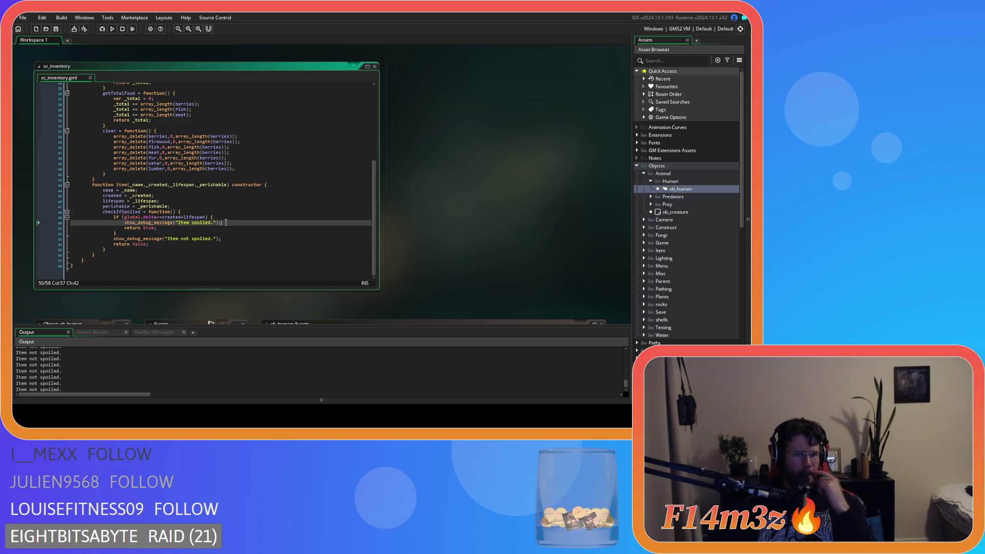
click(230, 239)
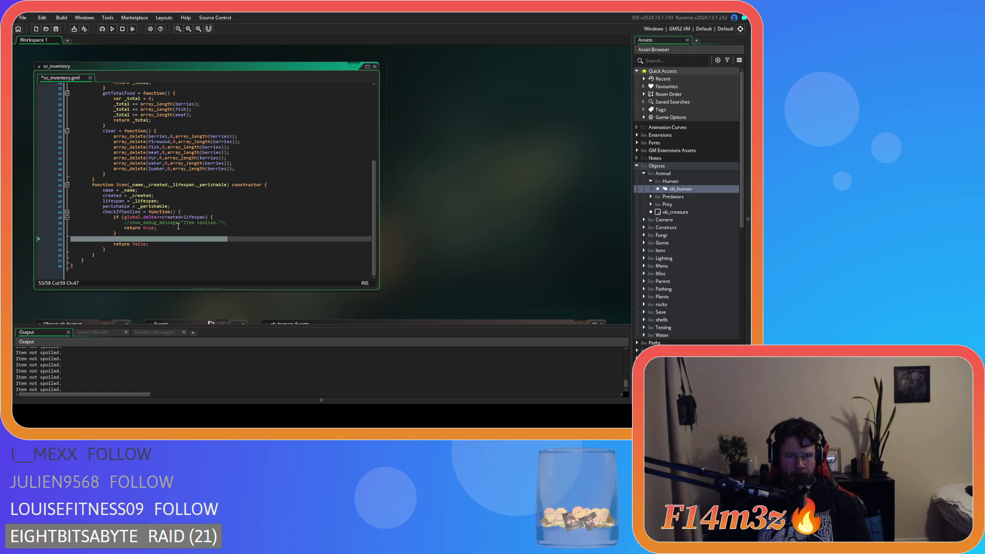
click(141, 216)
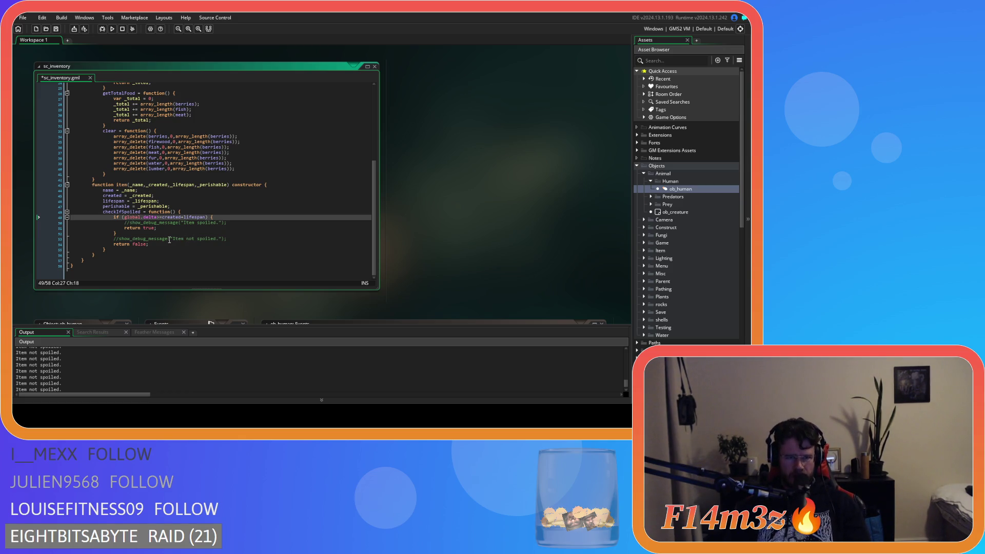
click(175, 211)
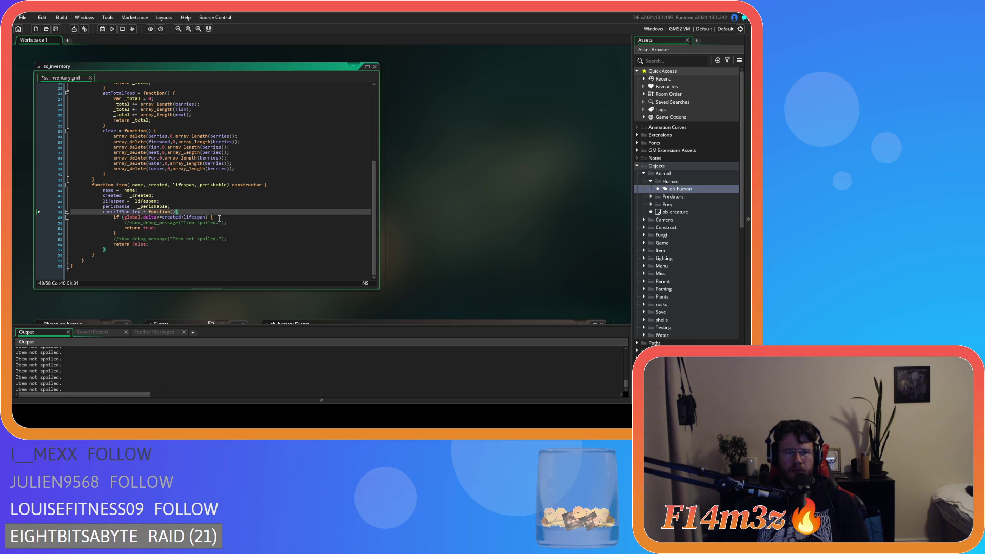
scroll(219, 219, up, 8)
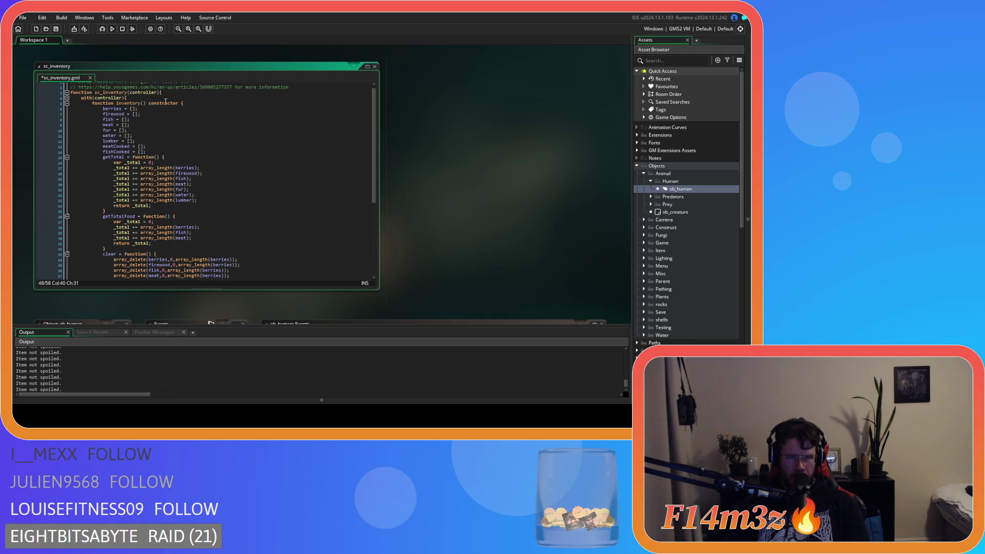
scroll(217, 229, down, 8)
click(217, 228)
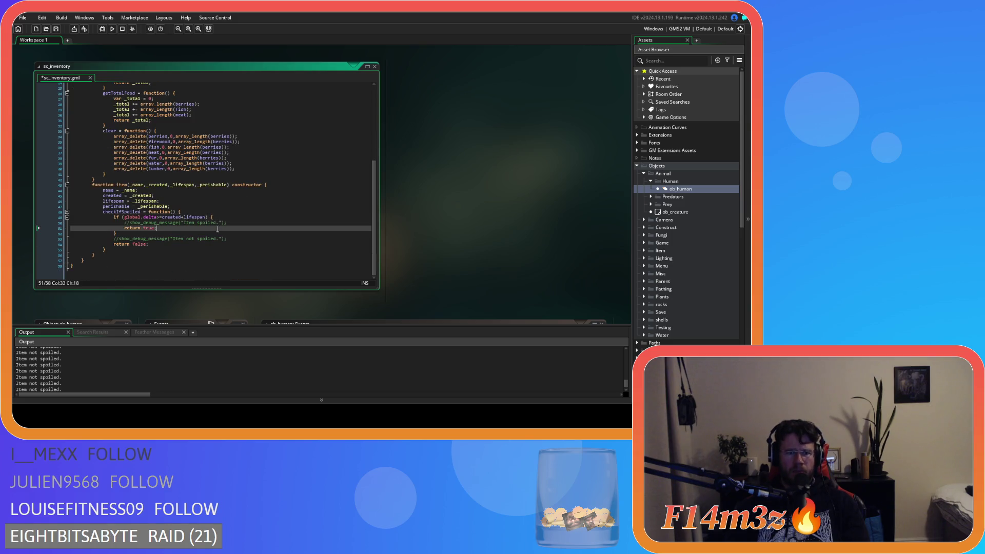
click(175, 217)
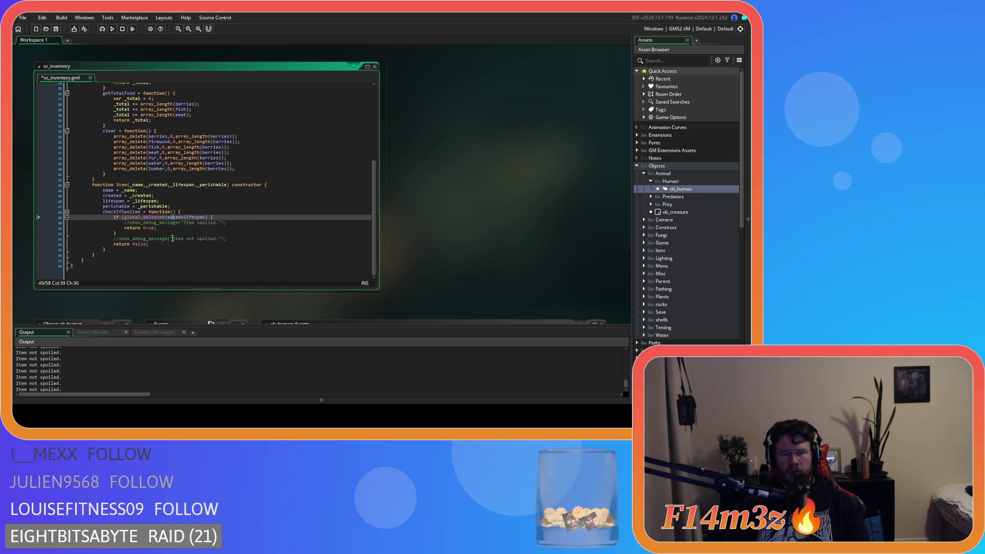
scroll(503, 229, up, 3)
scroll(503, 230, down, 2)
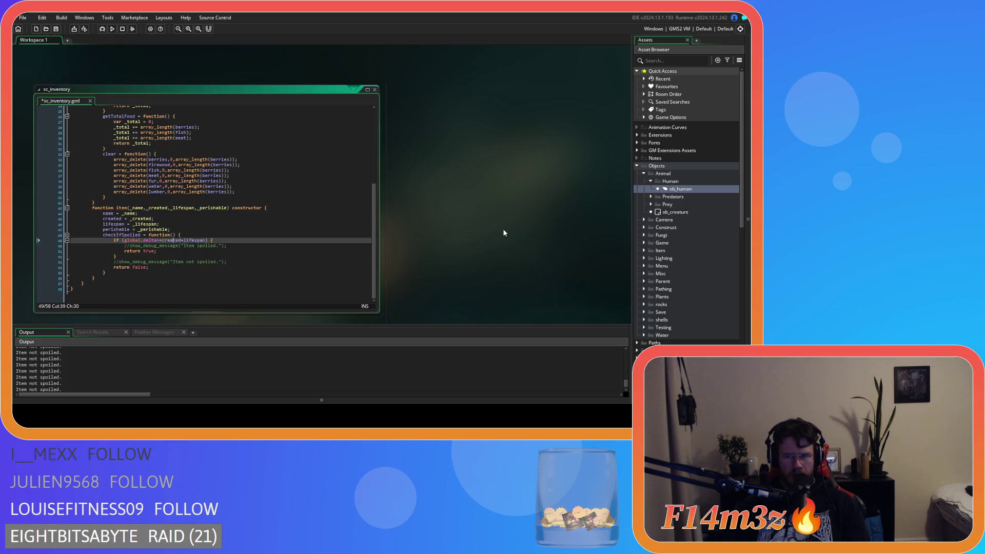
- Open the sc_degradation script and rename it to sc_decay
double_click(674, 189)
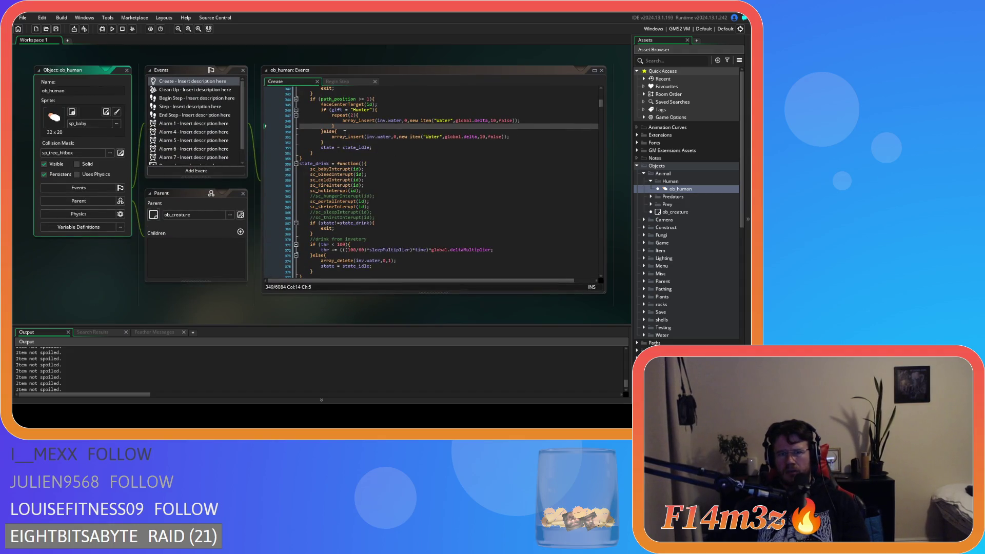
scroll(345, 134, up, 8)
scroll(669, 243, down, 5)
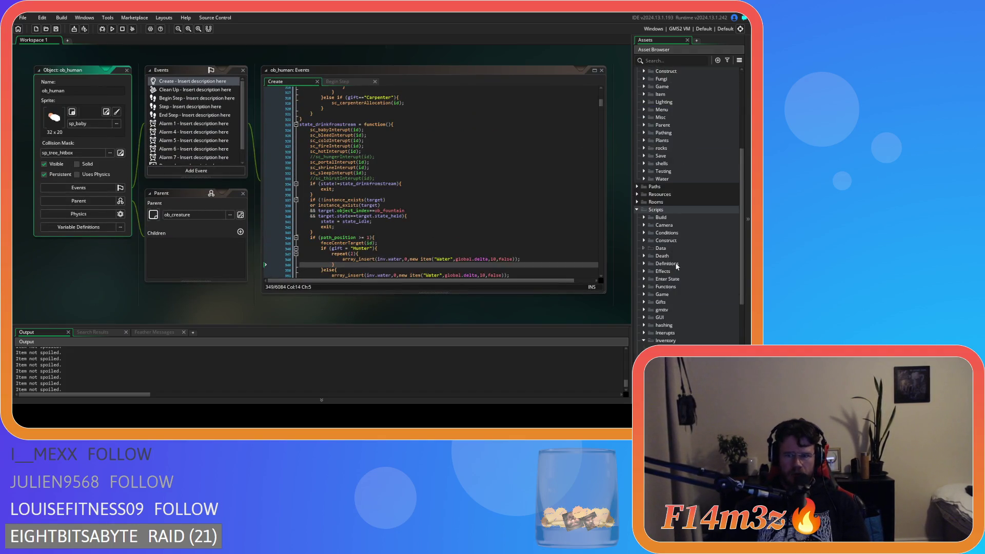
click(682, 288)
double_click(682, 289)
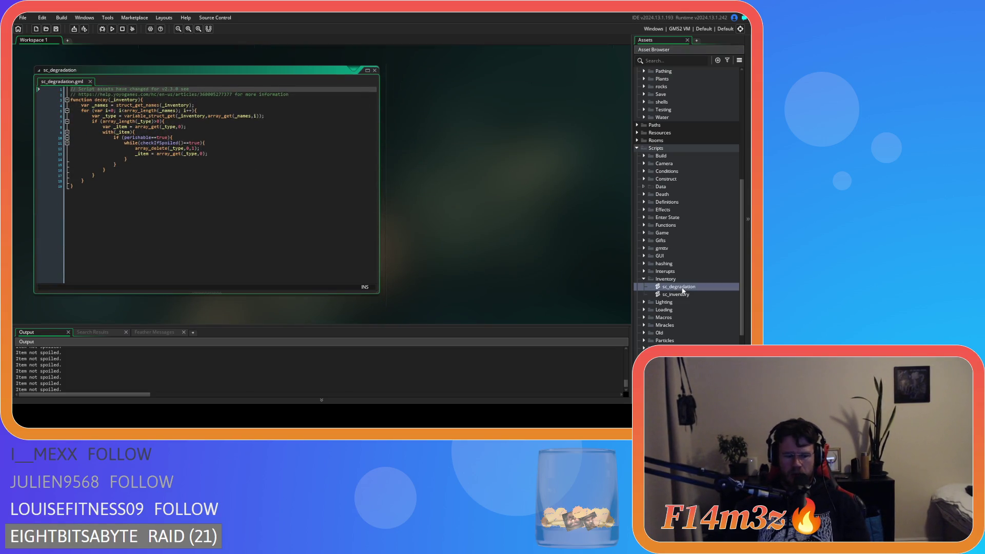
click(692, 289)
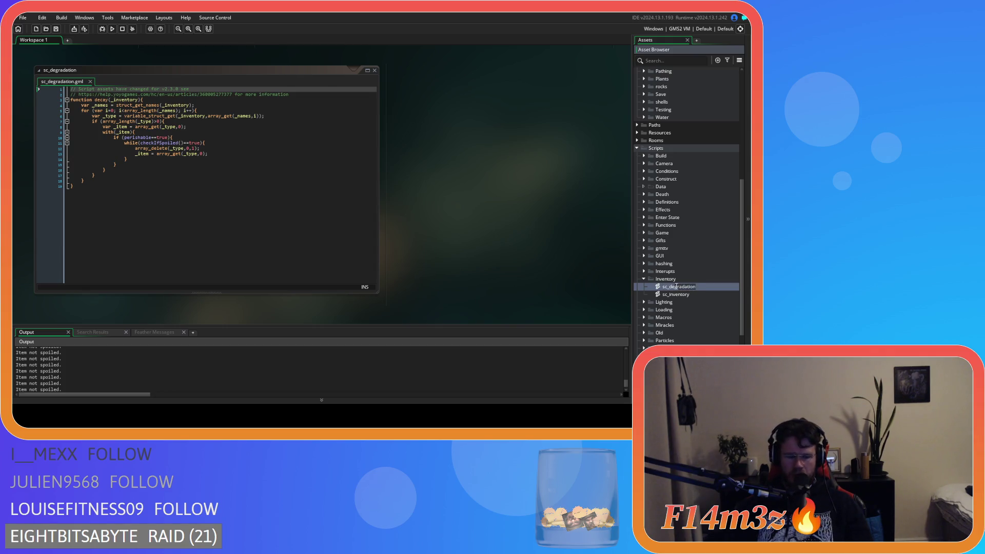
drag(675, 286, 695, 286)
text(cay)
key(Return)
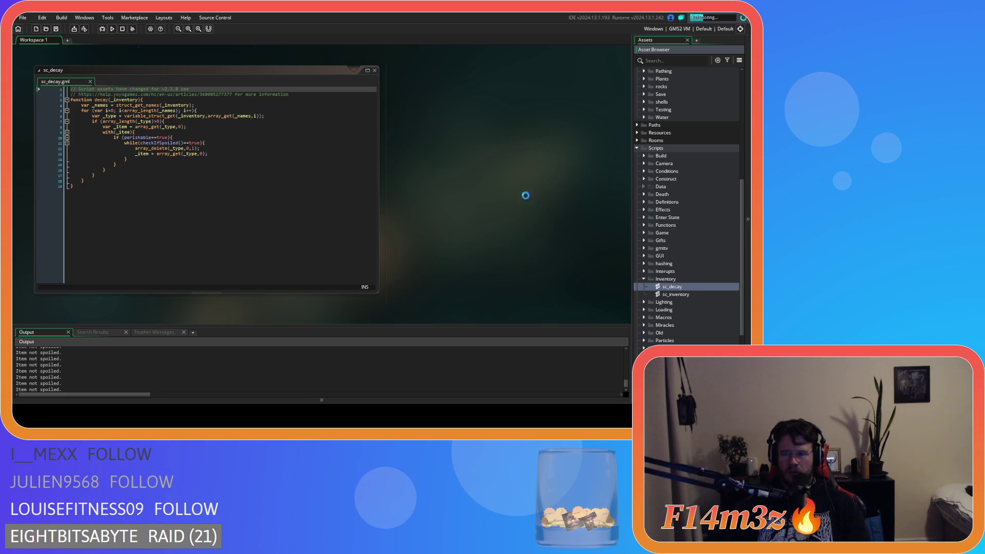
- Set breakpoints on sc_decay lines 9 and 10, then debug-run and start a new game
click(200, 159)
click(202, 138)
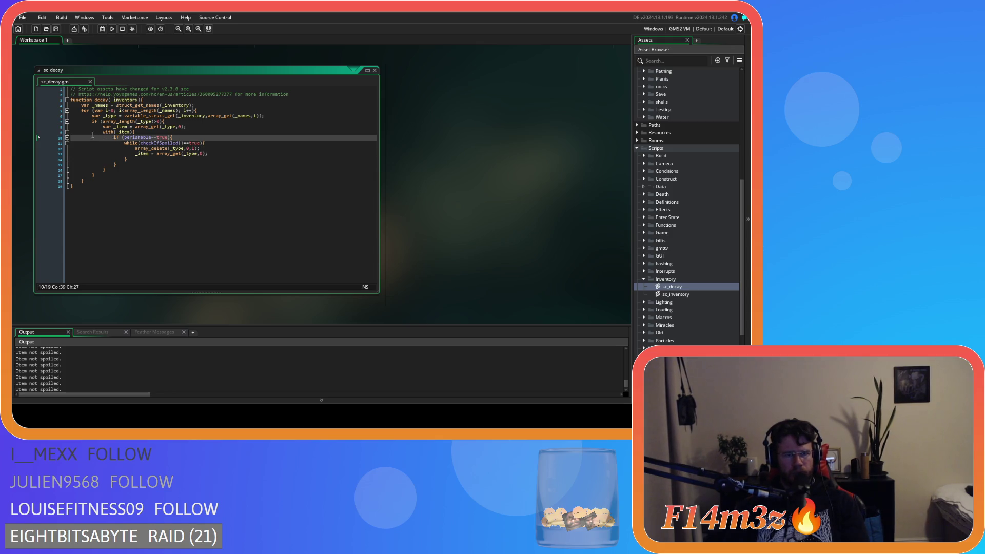
click(53, 133)
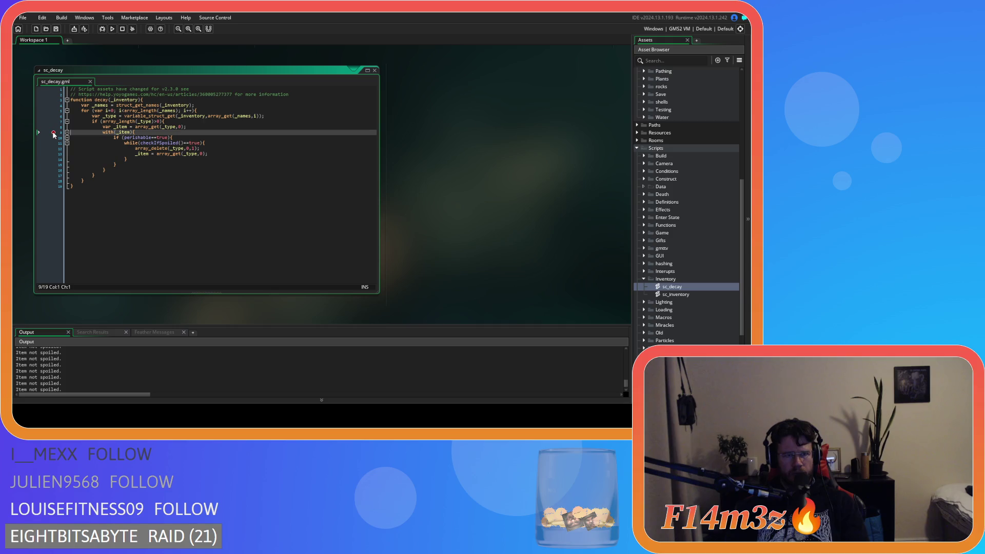
click(53, 143)
click(53, 137)
click(53, 144)
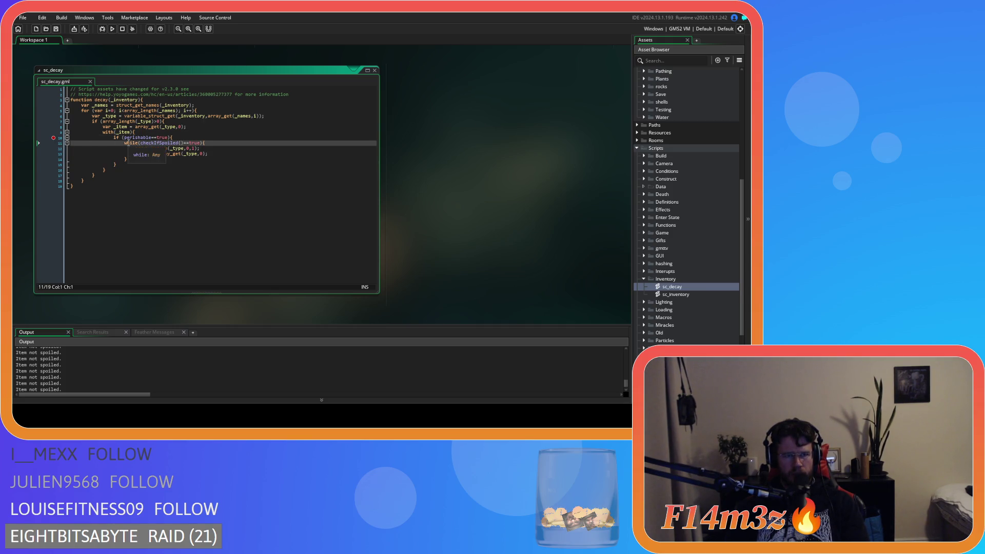
click(102, 29)
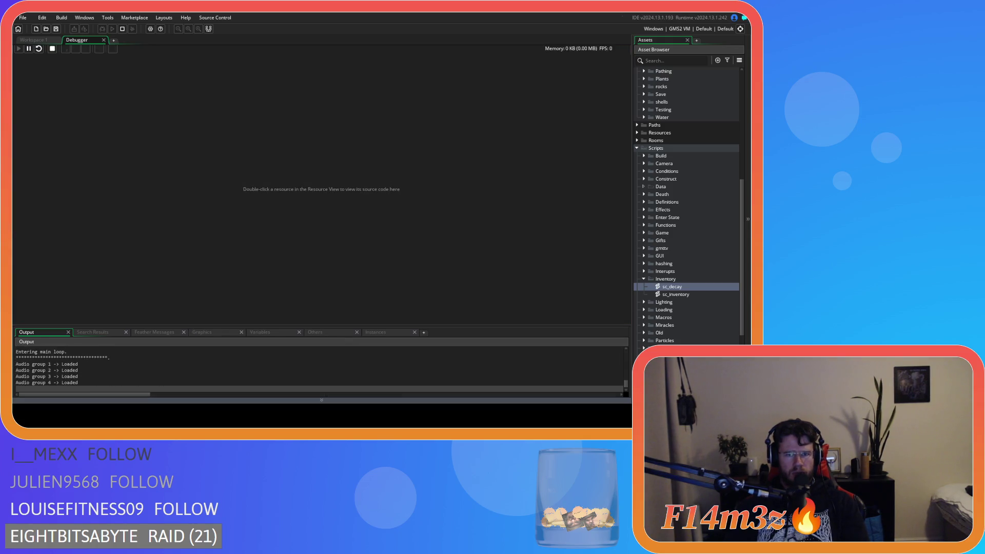
key(Return)
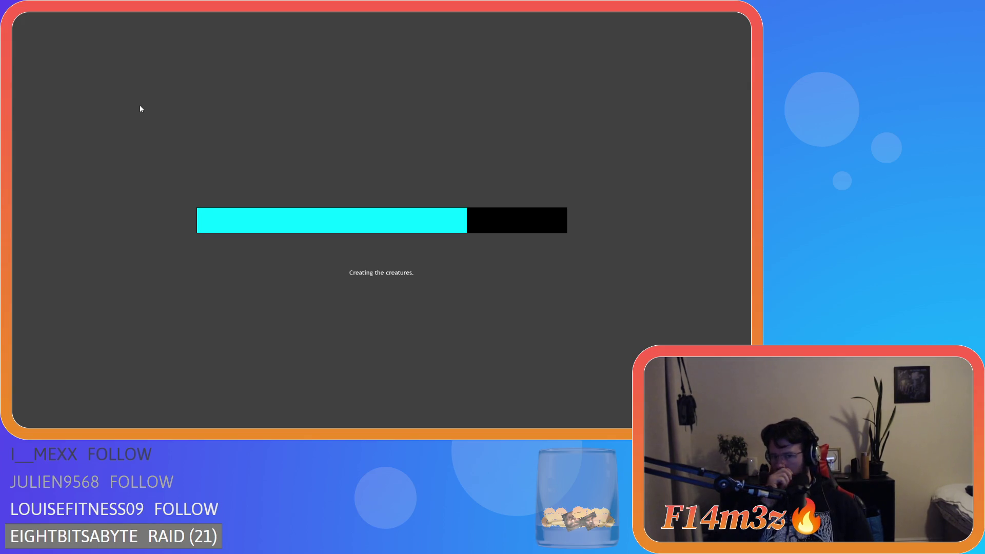
- Close the help overlay, pan around the village watching the villagers, then quit the game
key(F1)
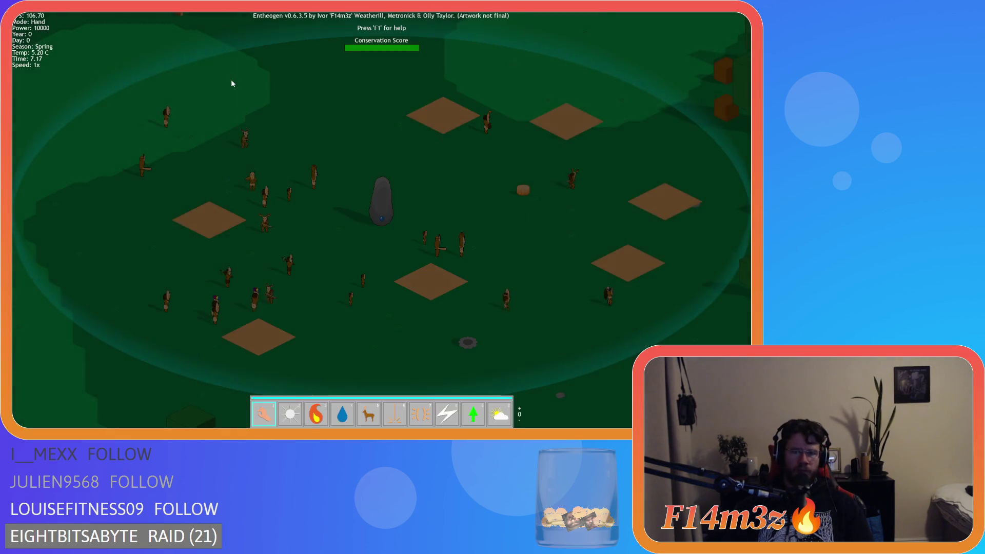
drag(264, 178, 392, 274)
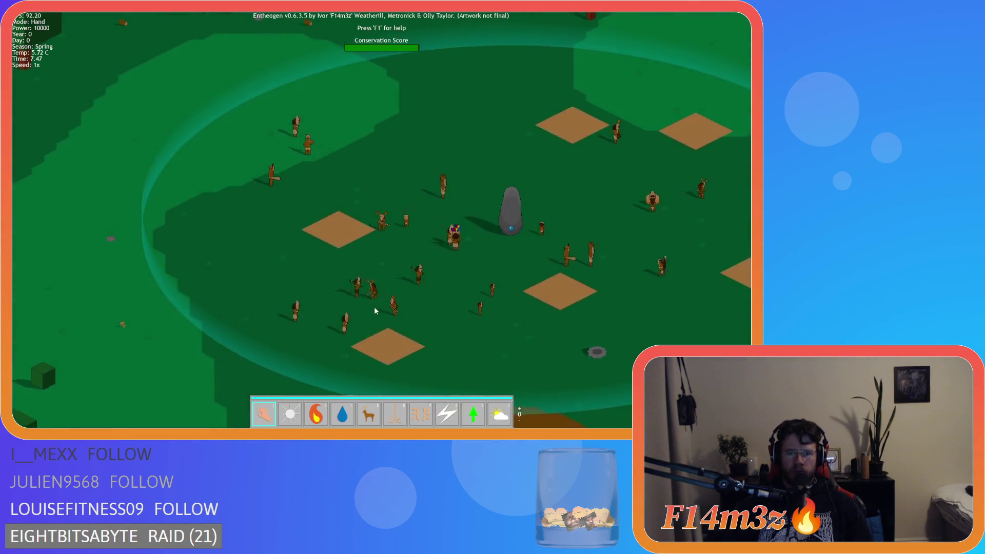
key(a)
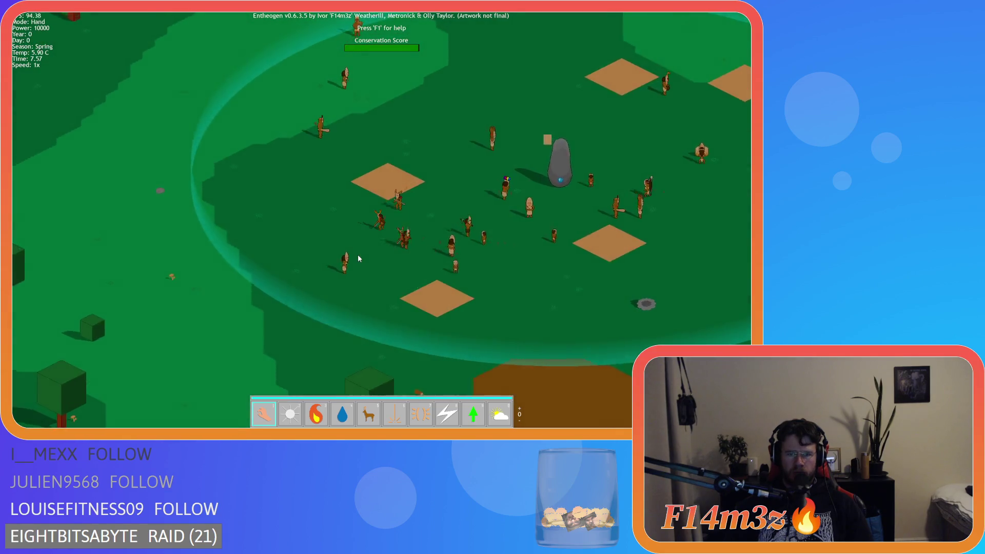
key(a)
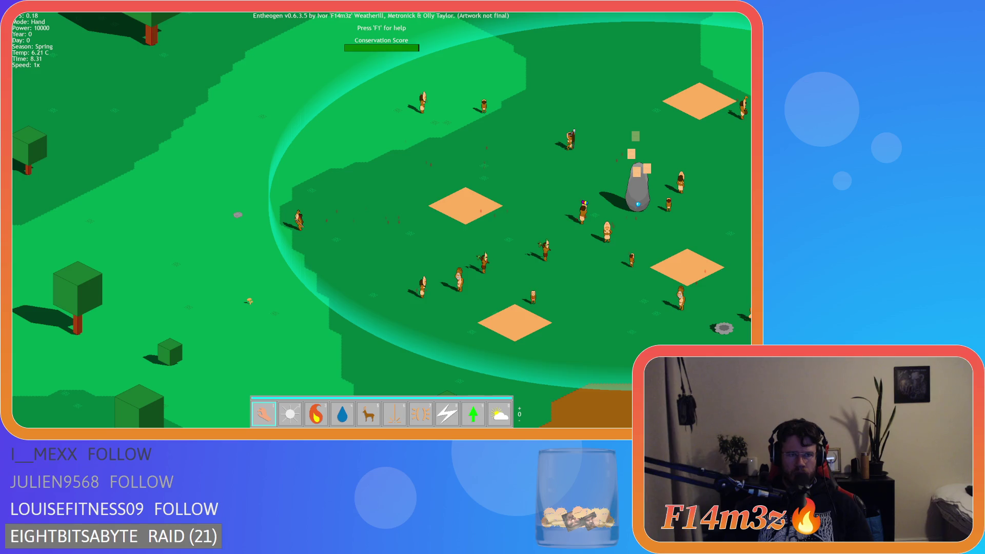
key(Left)
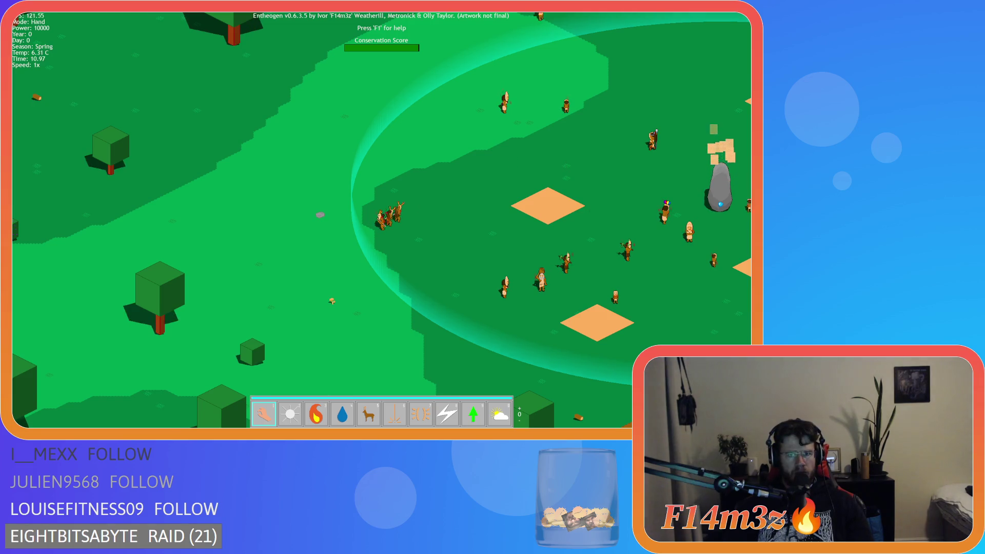
key(w)
key(d)
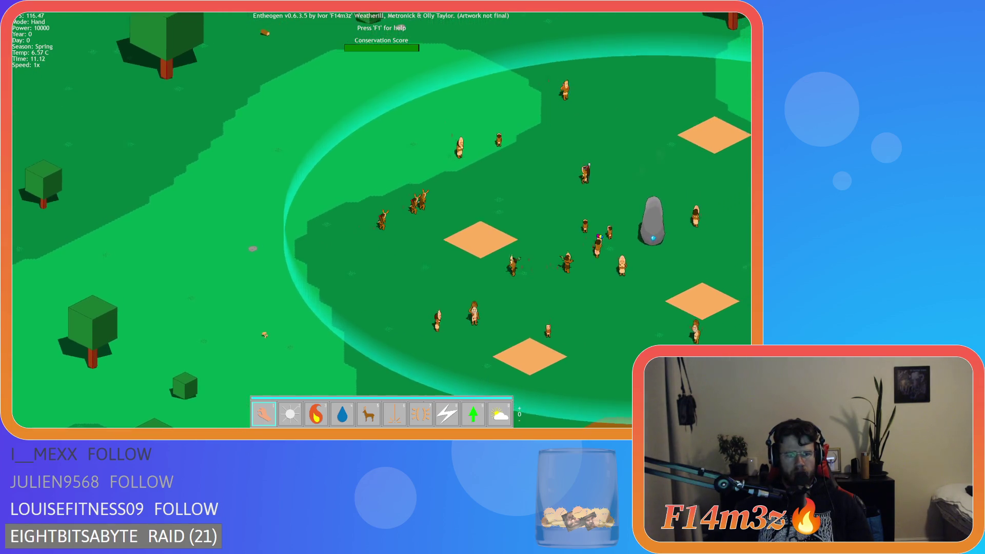
key(w)
key(d)
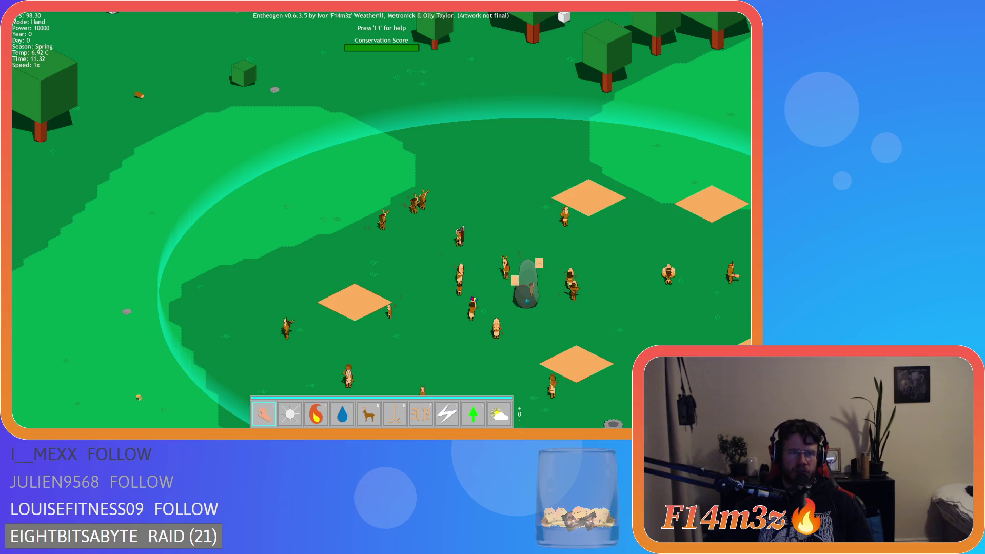
key(alt+F4)
- Collapse the sc_decay window and open ob_controller from the Game objects folder
right_click(460, 142)
mouse_move(482, 154)
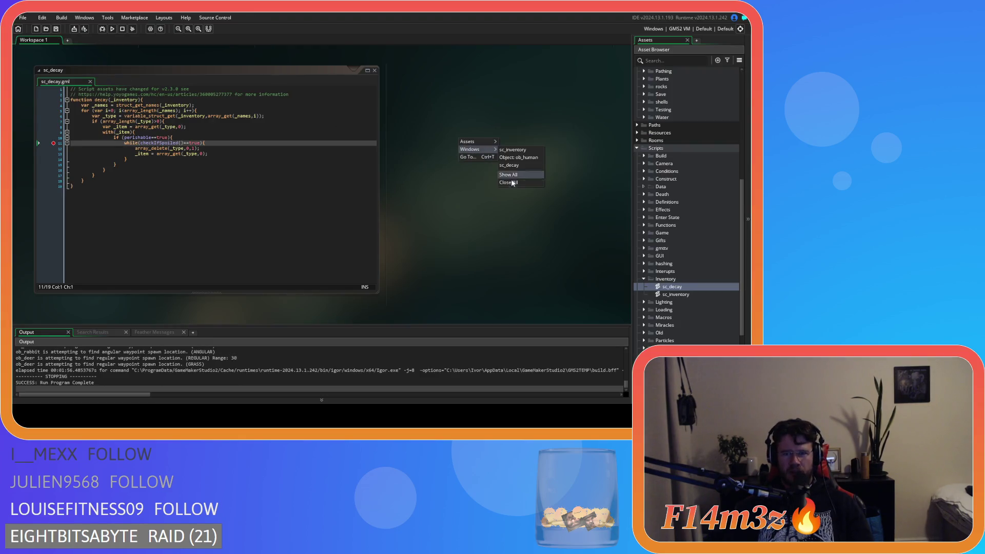
click(518, 182)
click(644, 279)
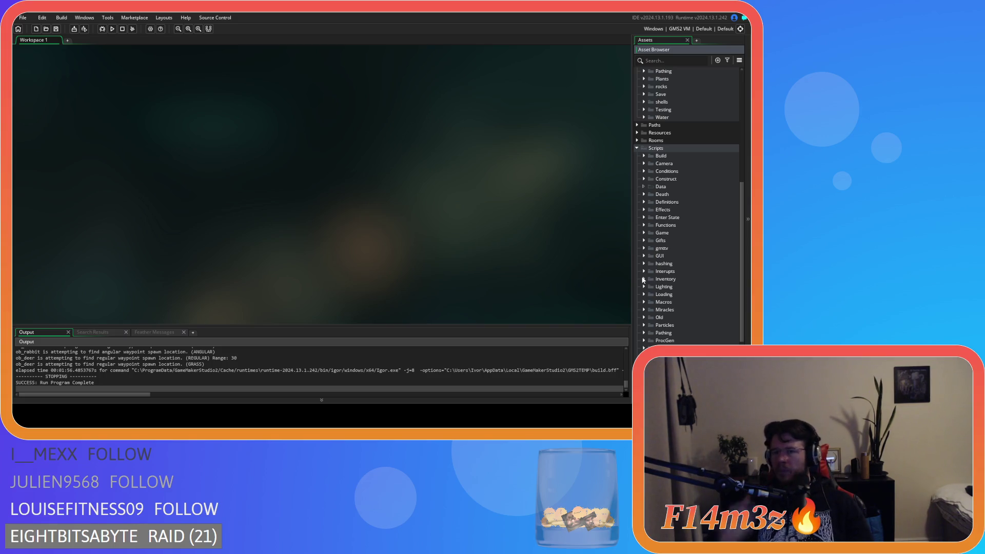
scroll(641, 262, up, 8)
scroll(640, 245, up, 2)
click(645, 243)
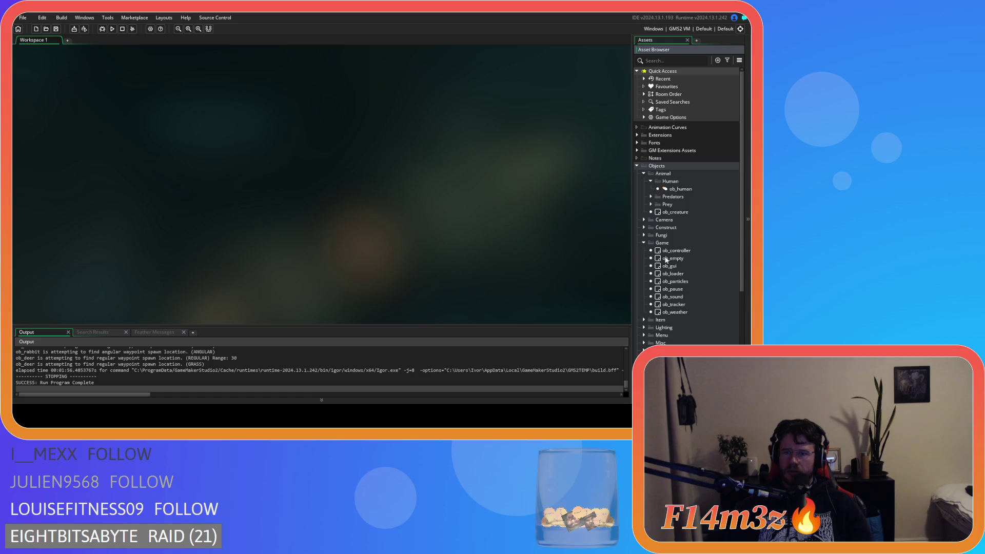
double_click(667, 251)
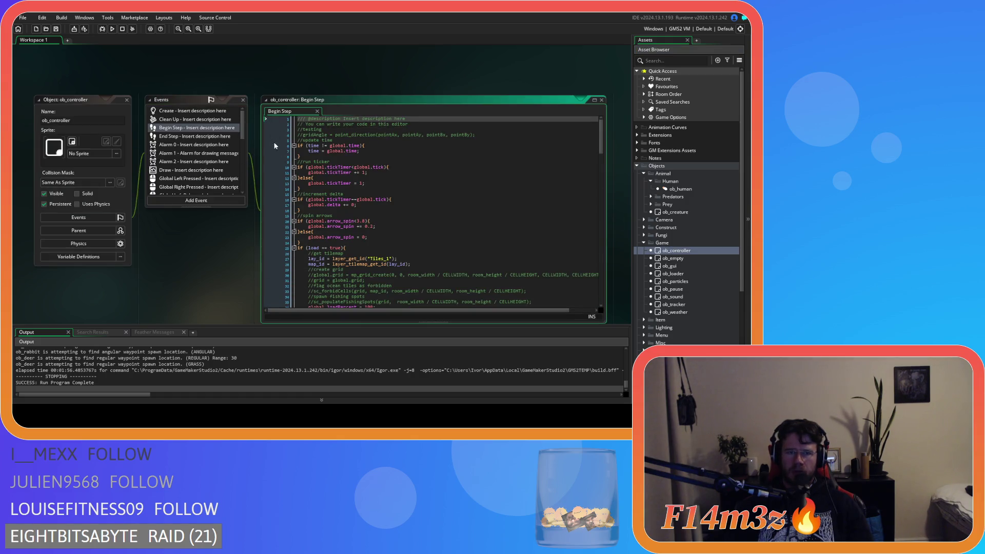
- Change global.delta += 0 to += 1 in ob_controller's Begin Step
click(366, 212)
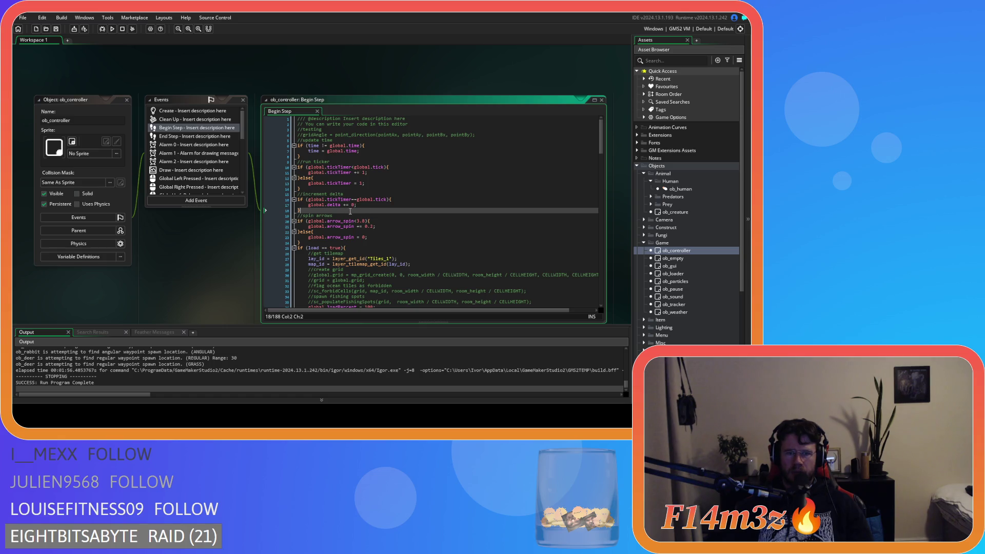
double_click(353, 205)
text(1)
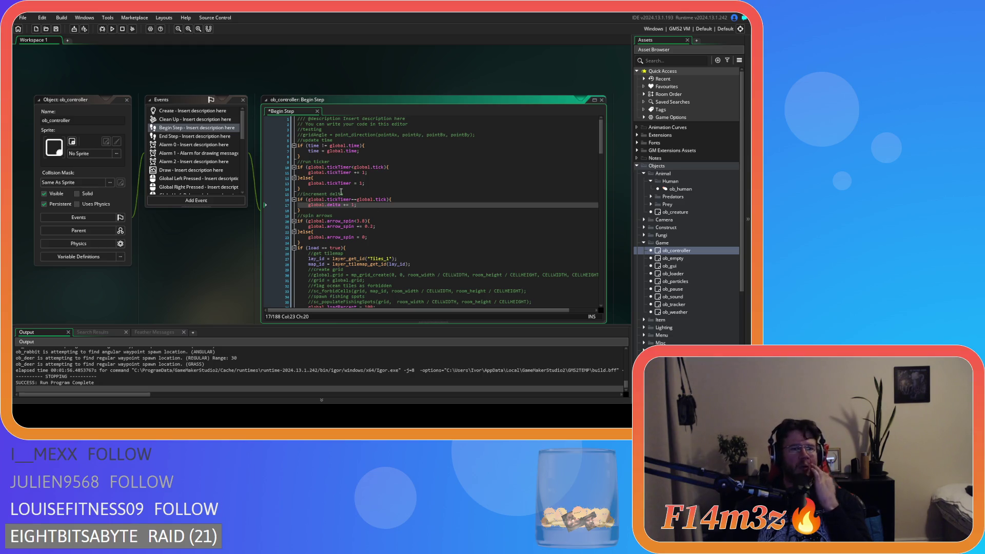
- Search ob_controller's Create code for 'delta' to find global.delta initialised to 0
double_click(207, 109)
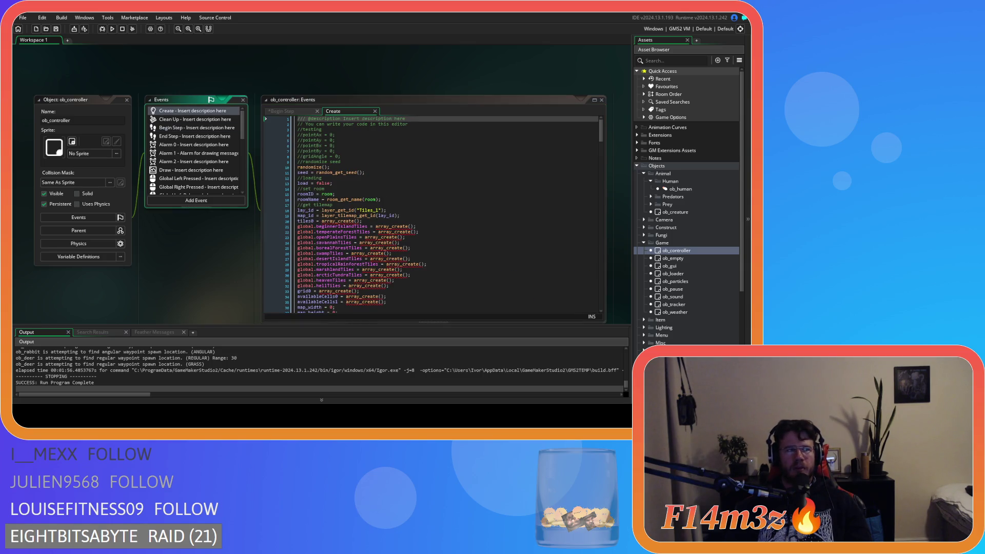
click(281, 111)
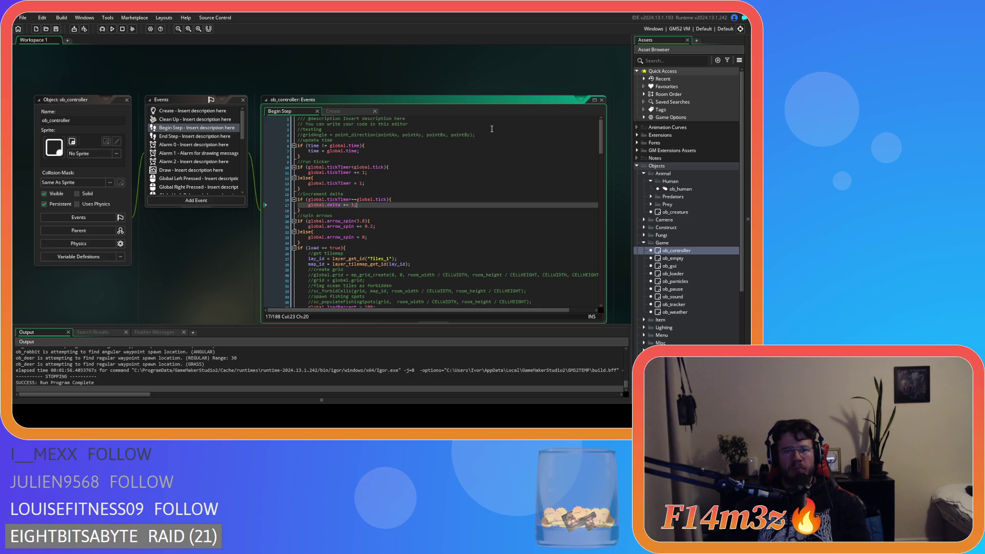
click(361, 112)
drag(600, 133, 601, 310)
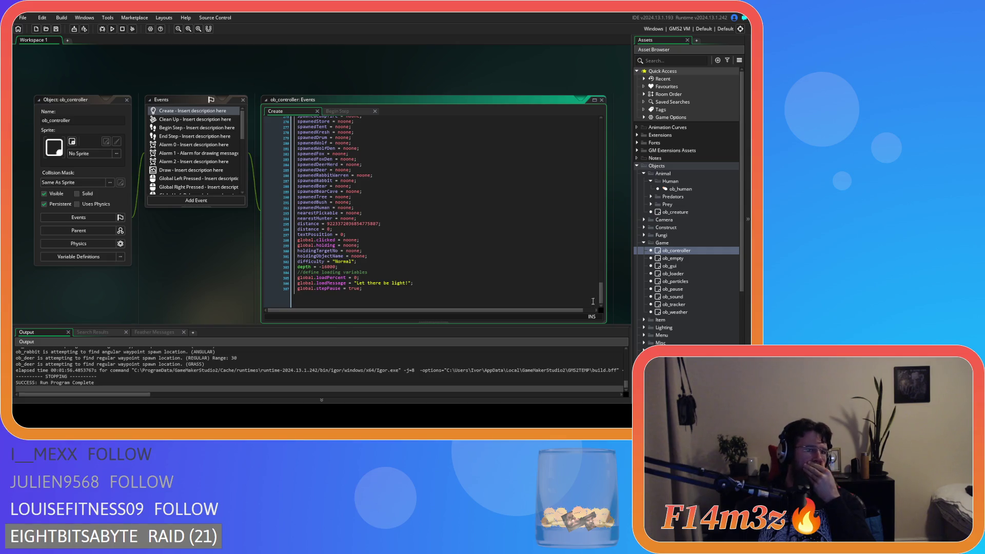
click(563, 267)
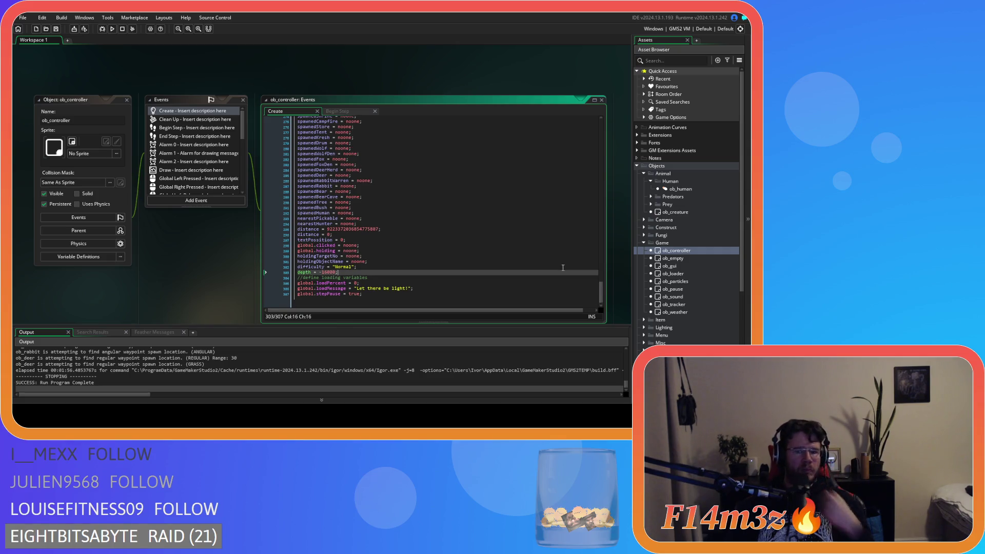
key(ctrl+f)
text(delta)
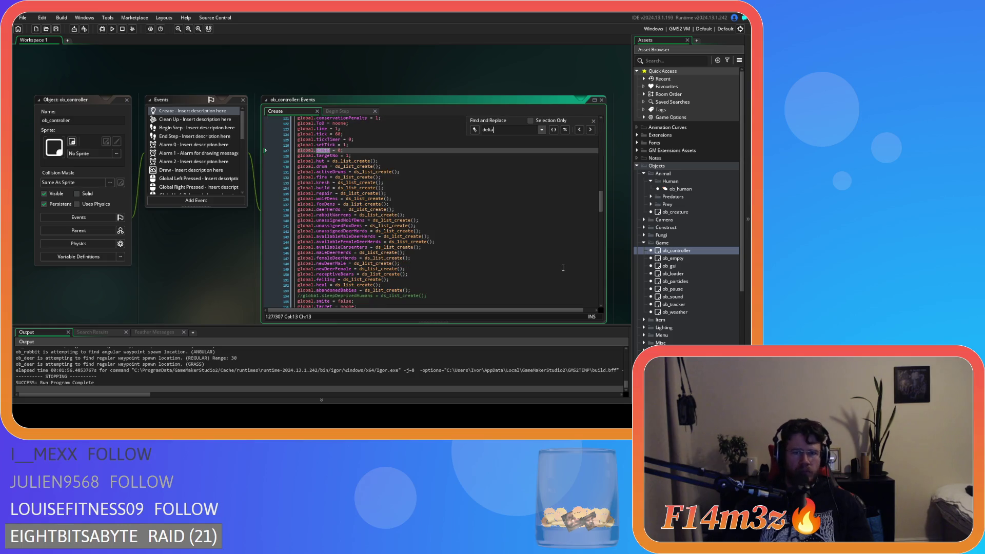
click(593, 120)
right_click(383, 64)
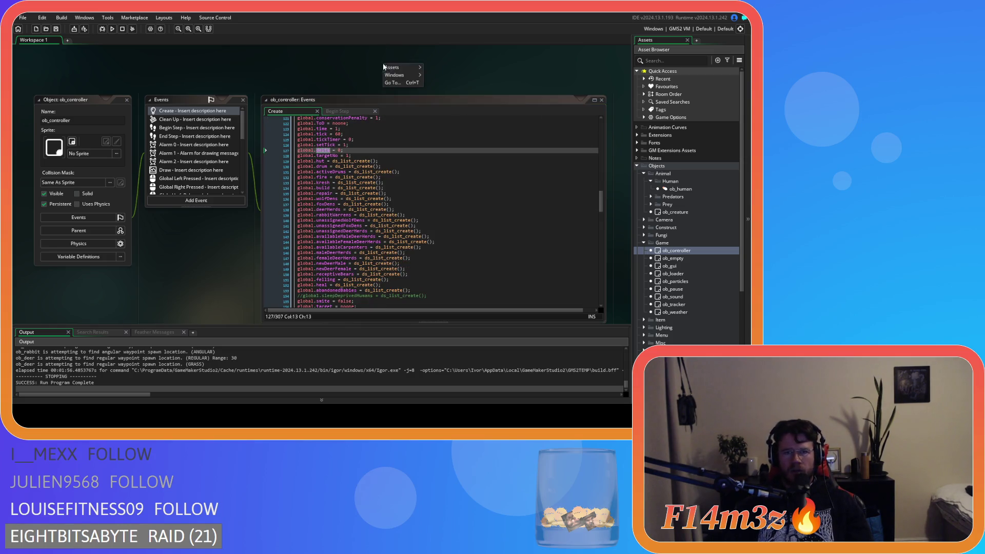
- Close all open ob_controller windows and select ob_human in the Asset Browser
mouse_move(396, 77)
click(432, 92)
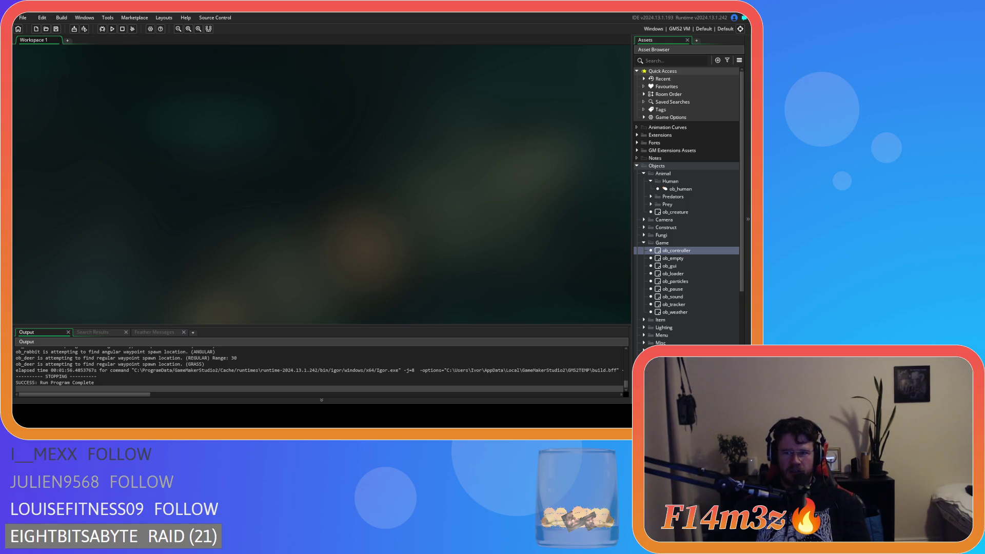
click(676, 191)
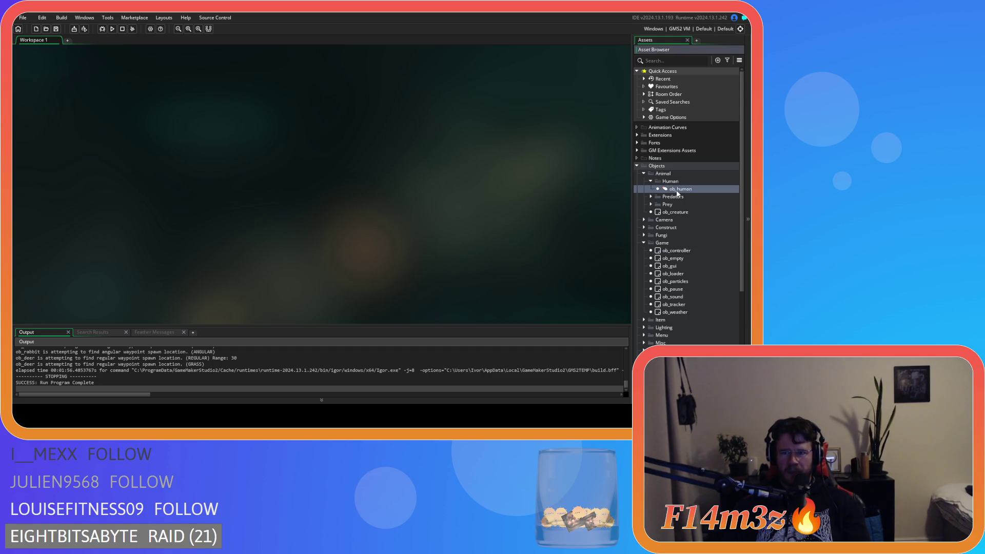
- Open ob_human's Create code and search it for whole-word global.delta matches
double_click(678, 190)
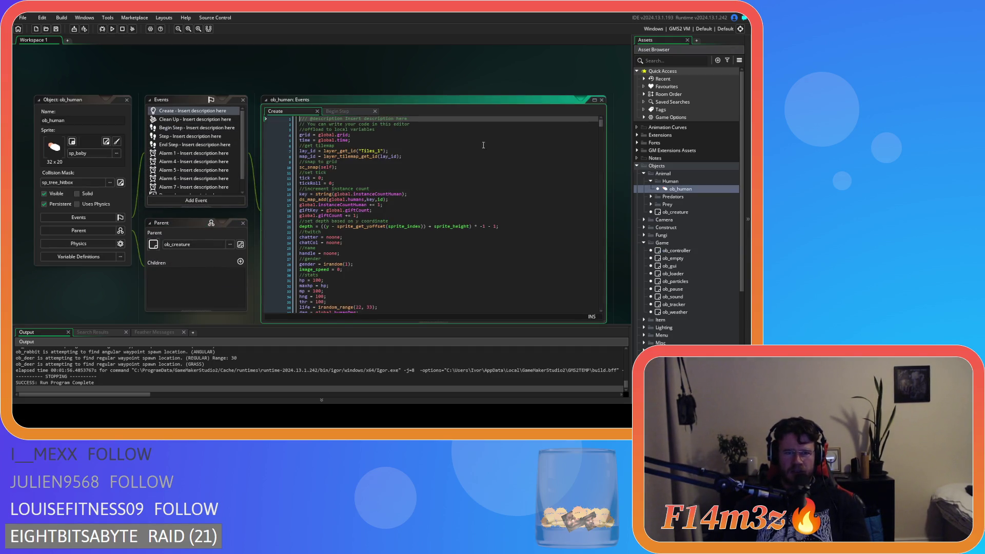
click(421, 238)
key(ctrl+f)
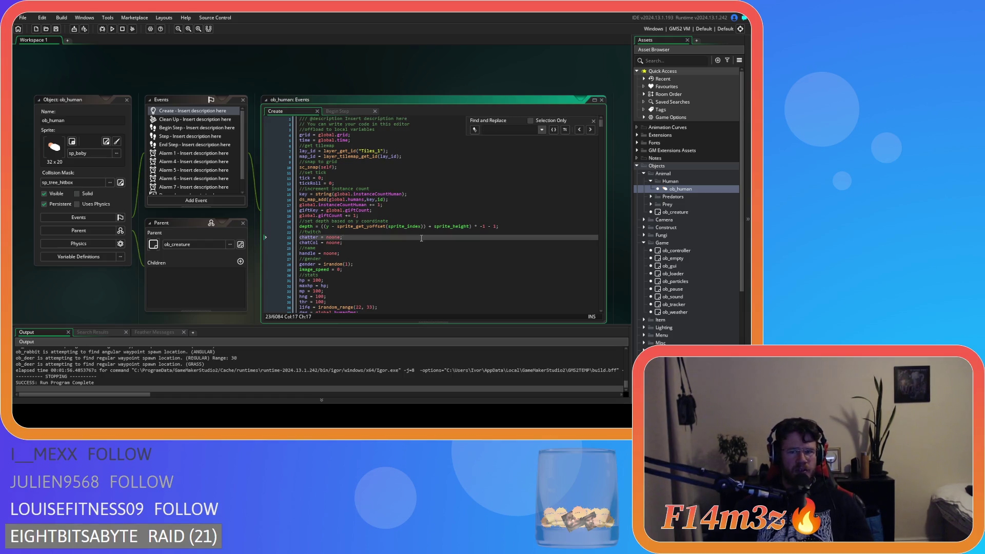
text(global.)
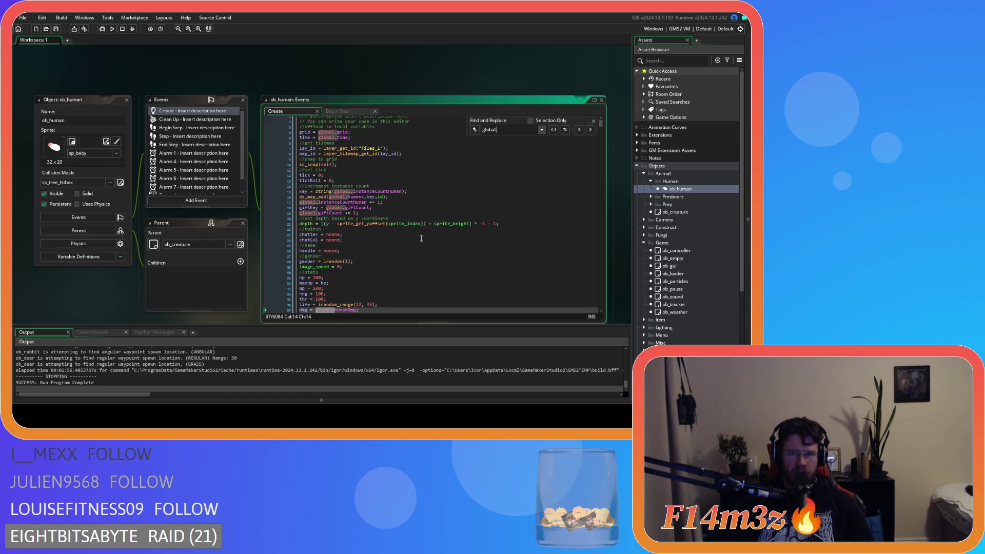
text(delta)
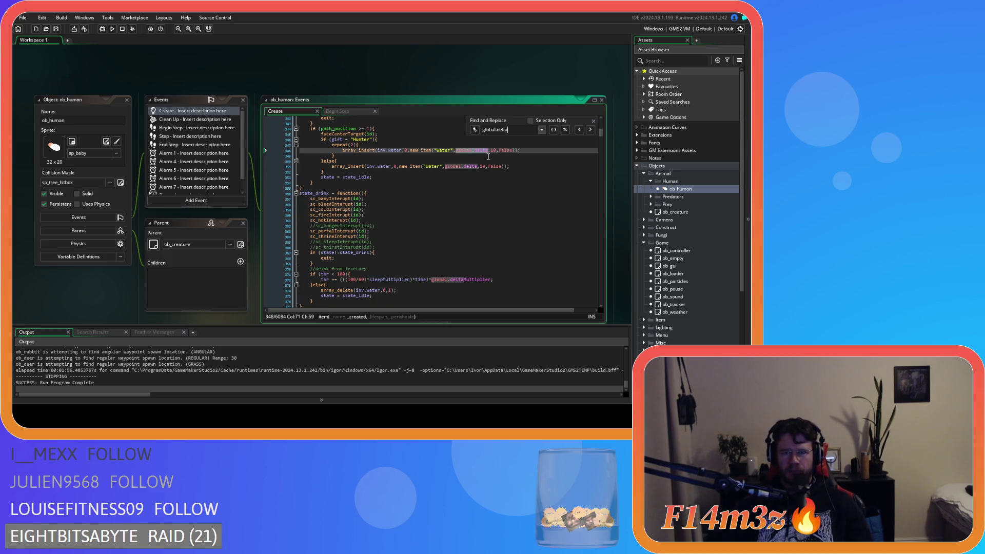
click(493, 150)
scroll(493, 166, up, 1)
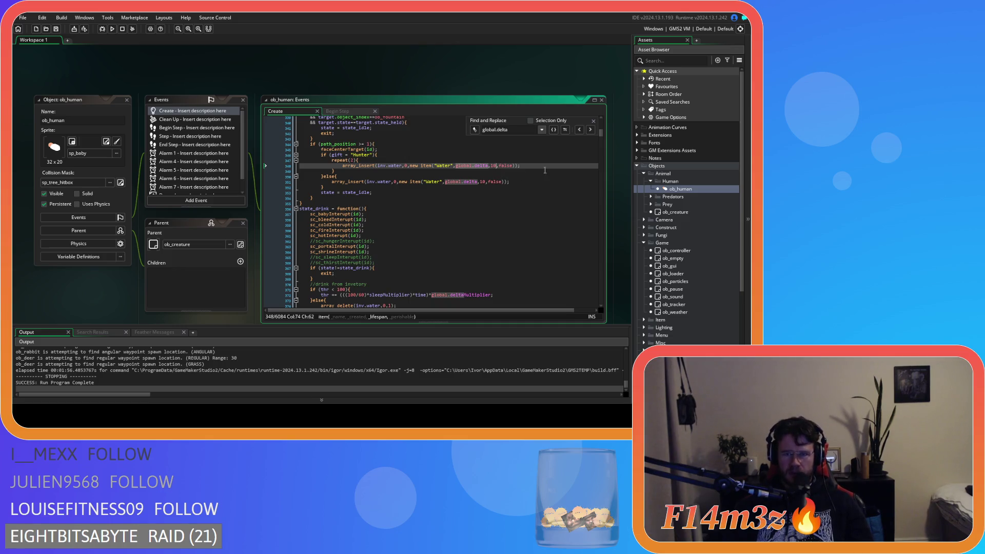
click(591, 130)
click(590, 130)
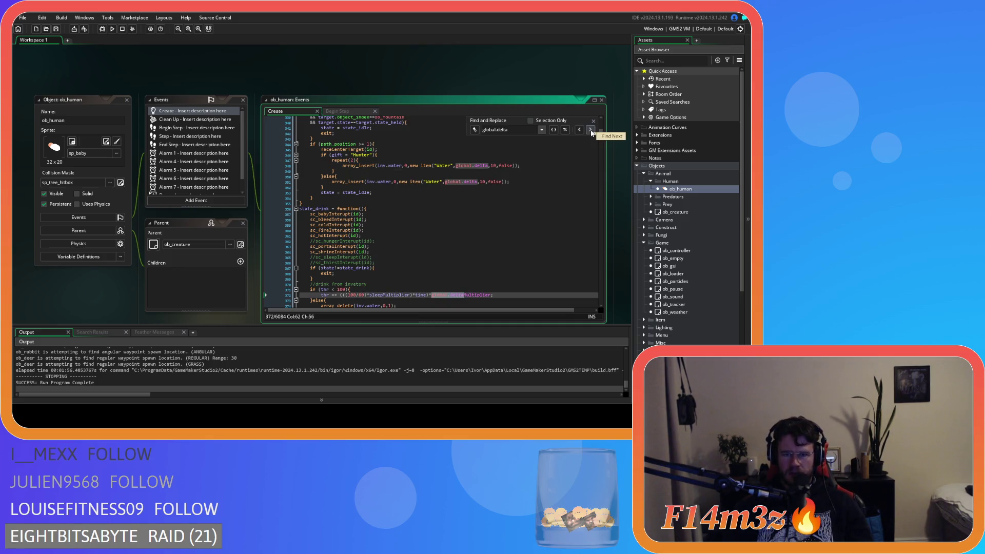
click(590, 130)
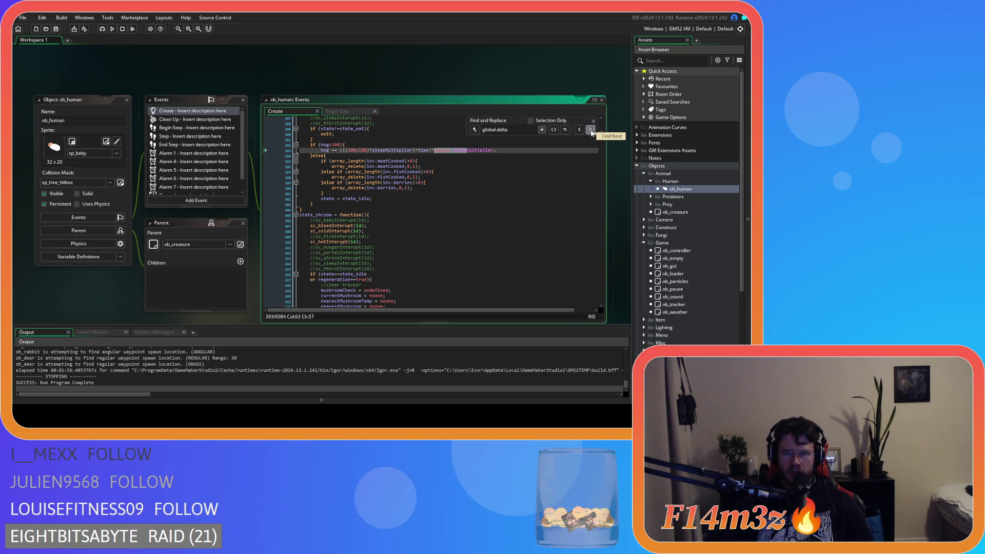
click(591, 129)
click(553, 130)
click(590, 130)
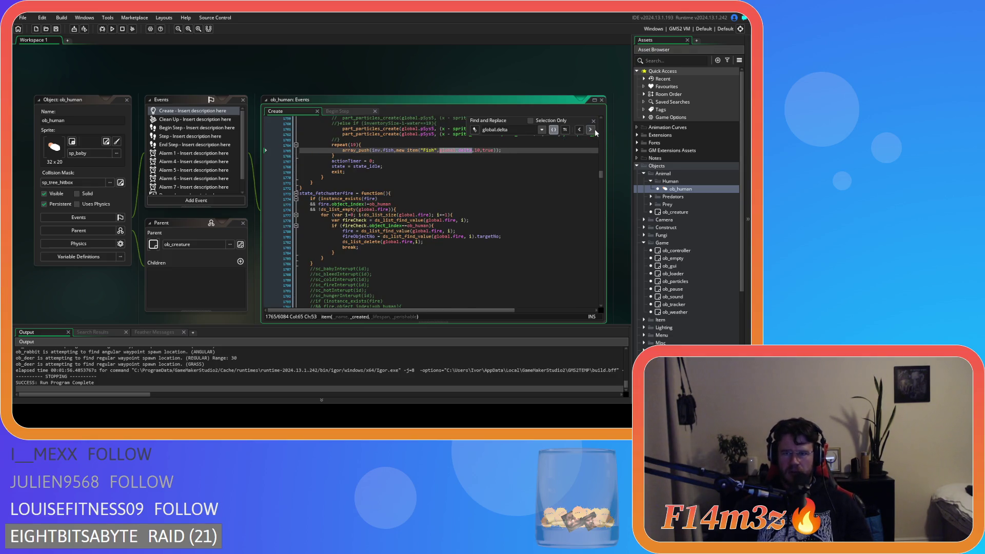
- Enter a 60 fish lifespan, then rename line 1876's Fish / inv.fish to Water / inv.water
click(475, 150)
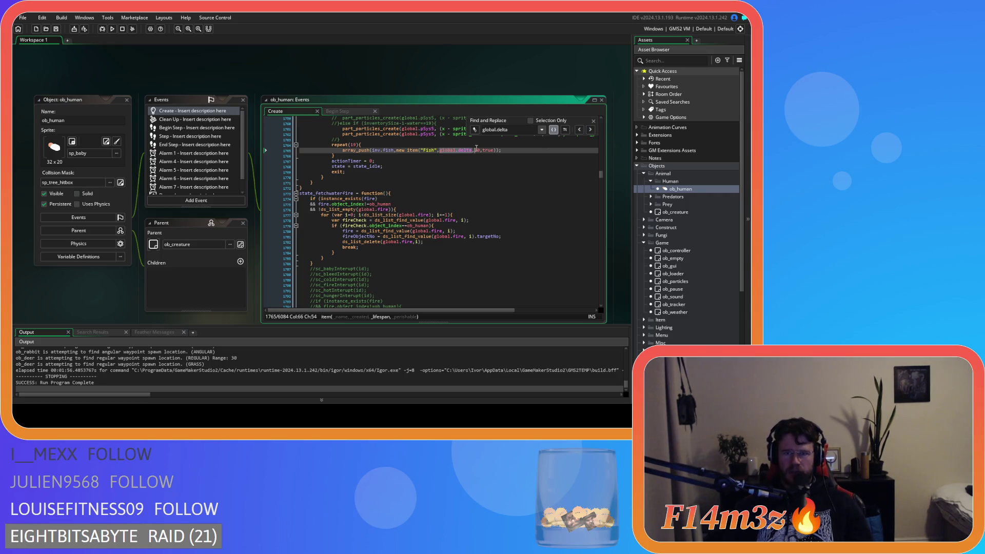
text(60)
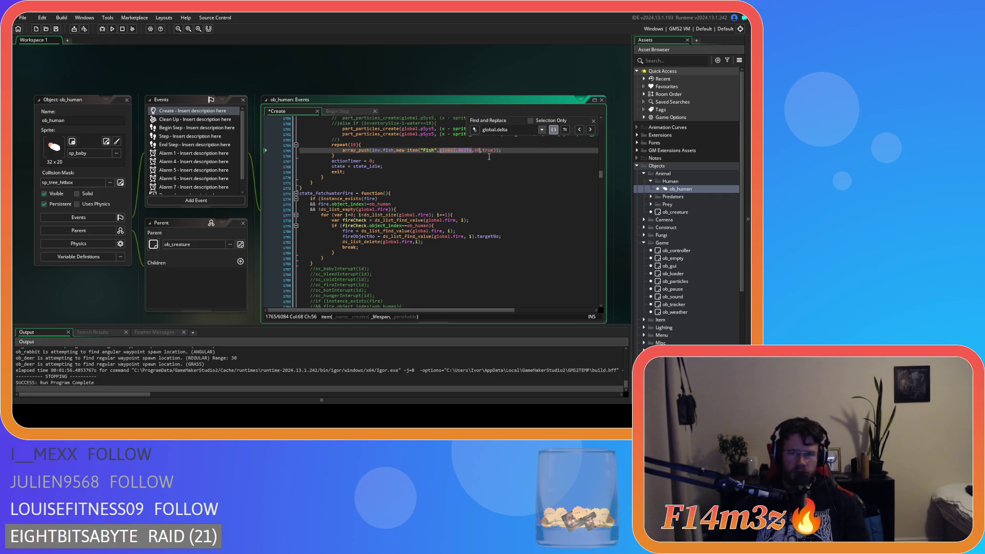
click(590, 130)
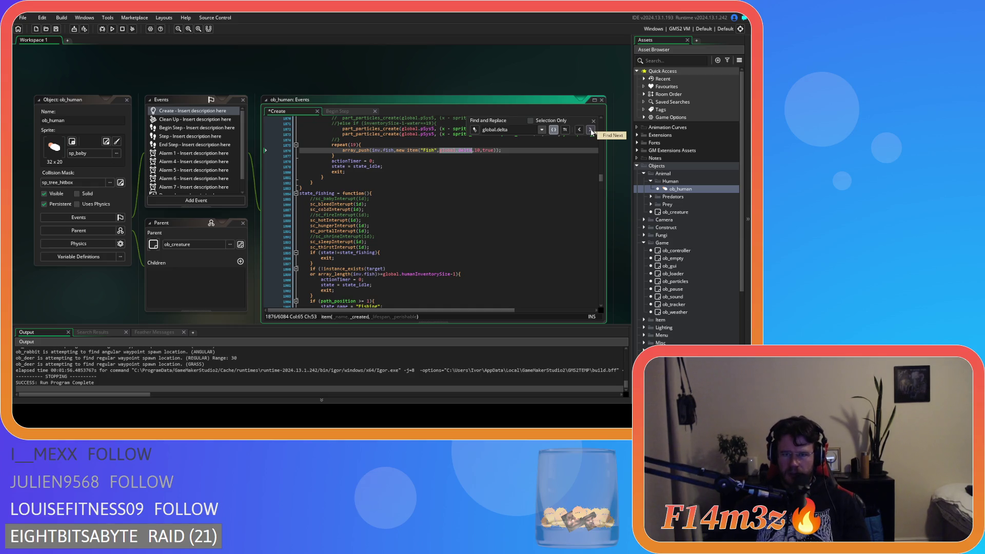
click(477, 151)
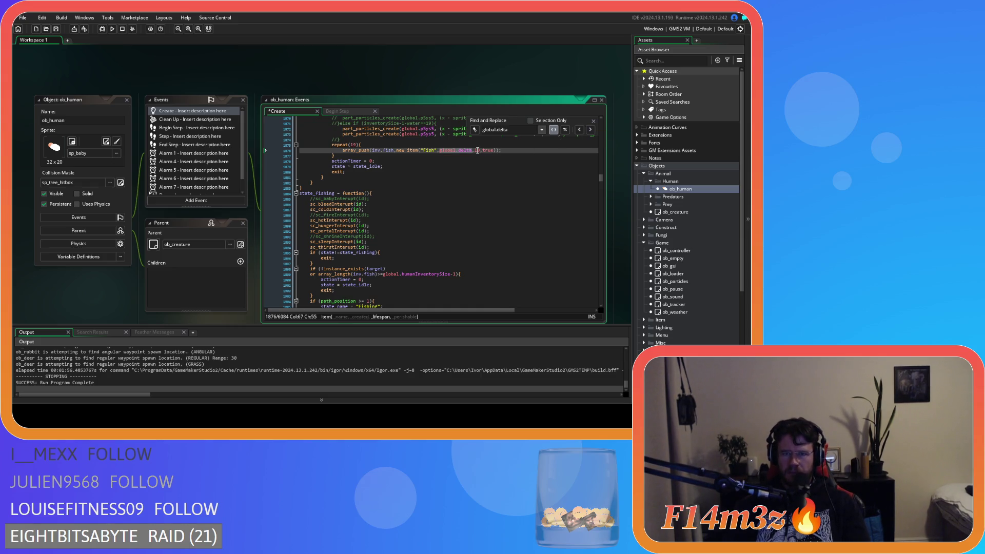
click(591, 129)
click(579, 130)
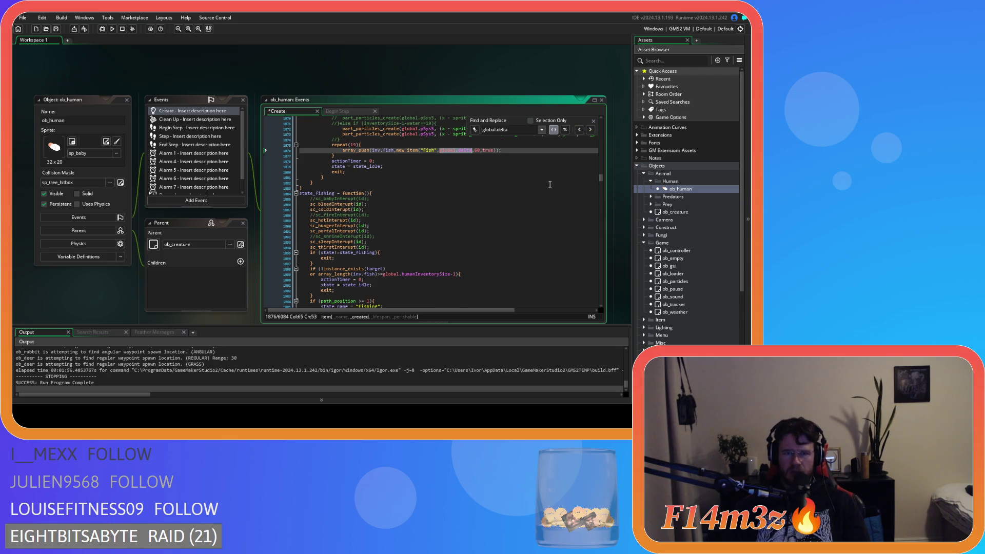
scroll(550, 185, up, 20)
scroll(550, 185, up, 15)
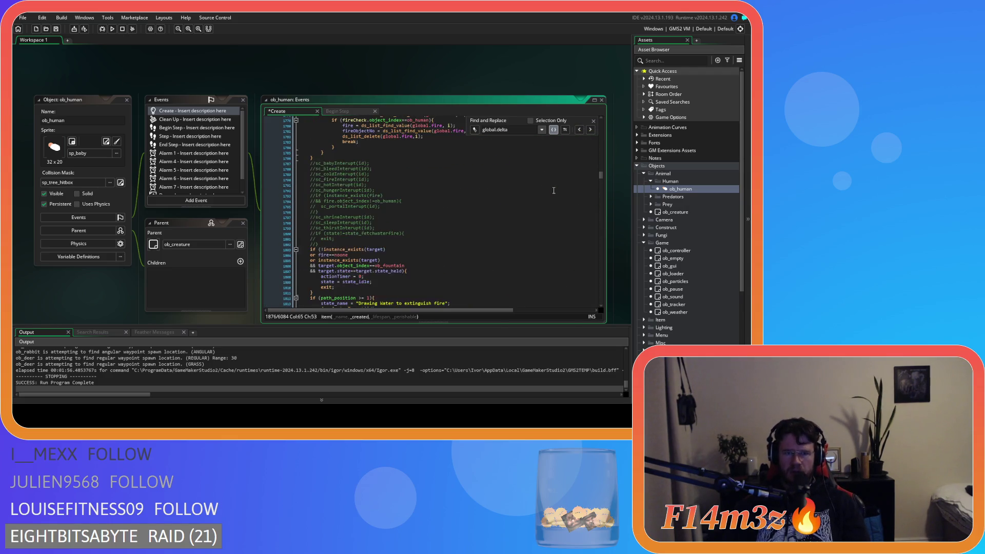
scroll(553, 190, down, 20)
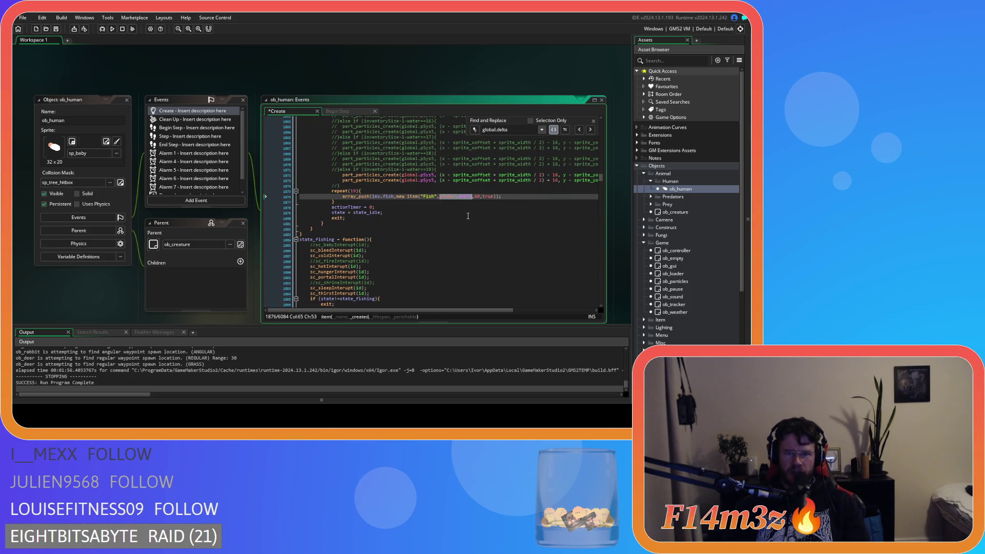
double_click(430, 197)
text(Water)
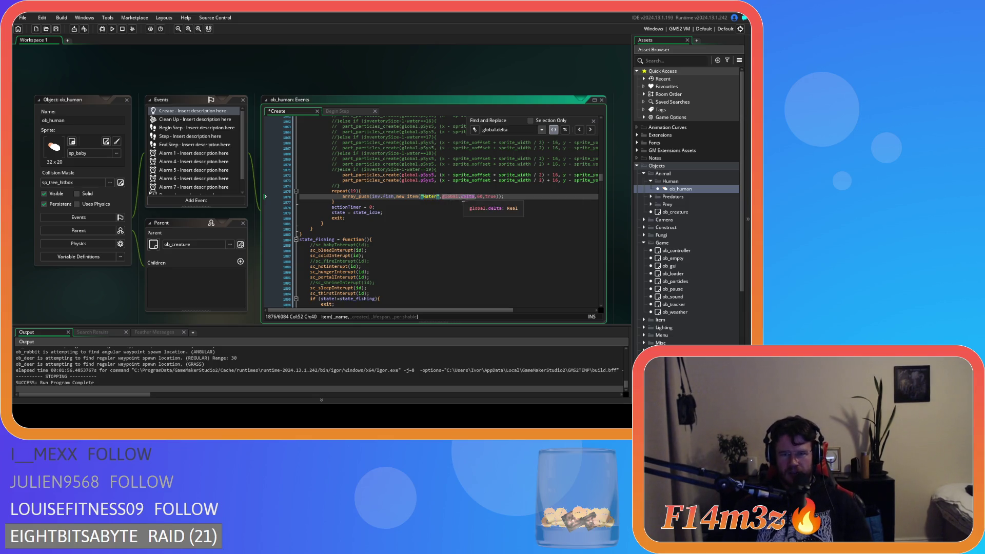
double_click(388, 196)
text(water)
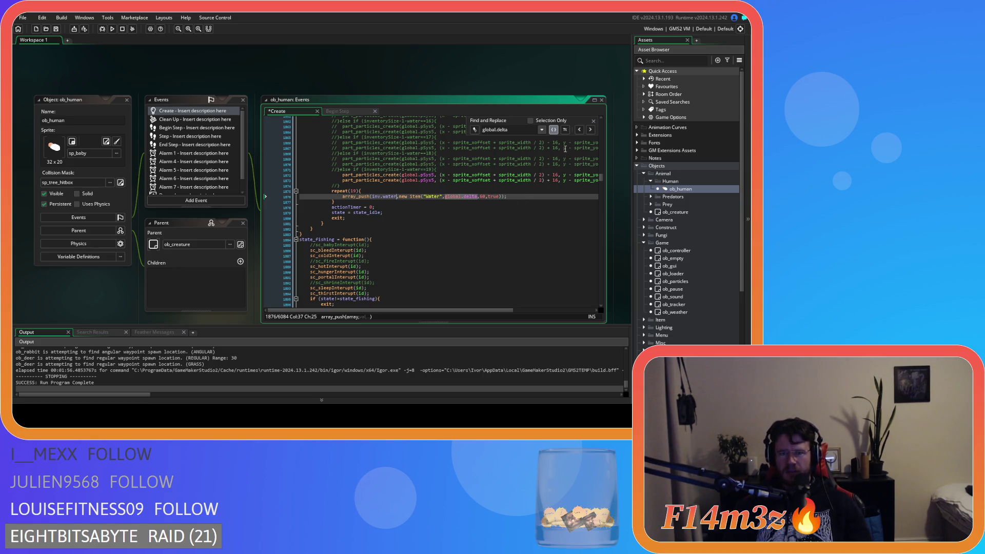
- Set the fish item's lifespan on line 1930 from 10 to 60
click(593, 135)
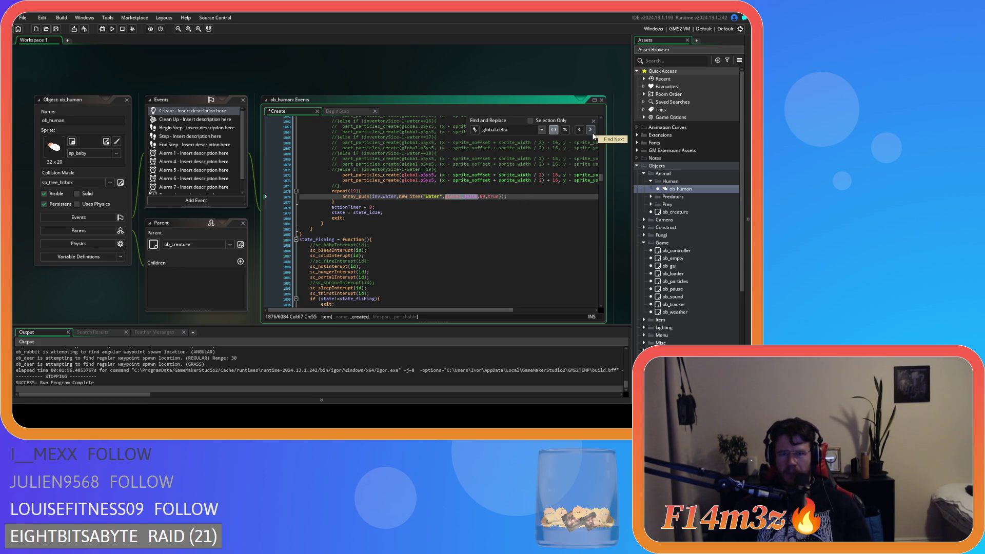
click(593, 135)
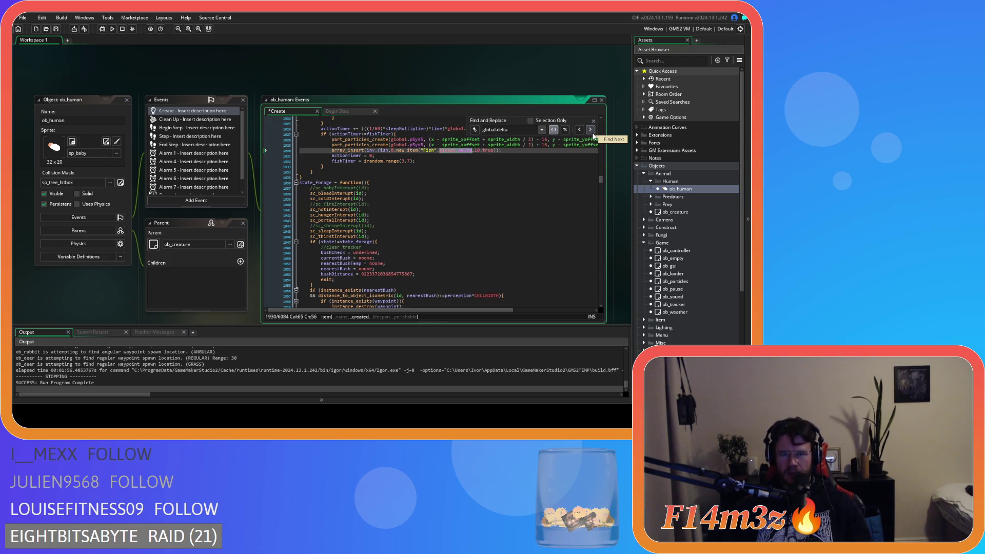
scroll(512, 224, up, 20)
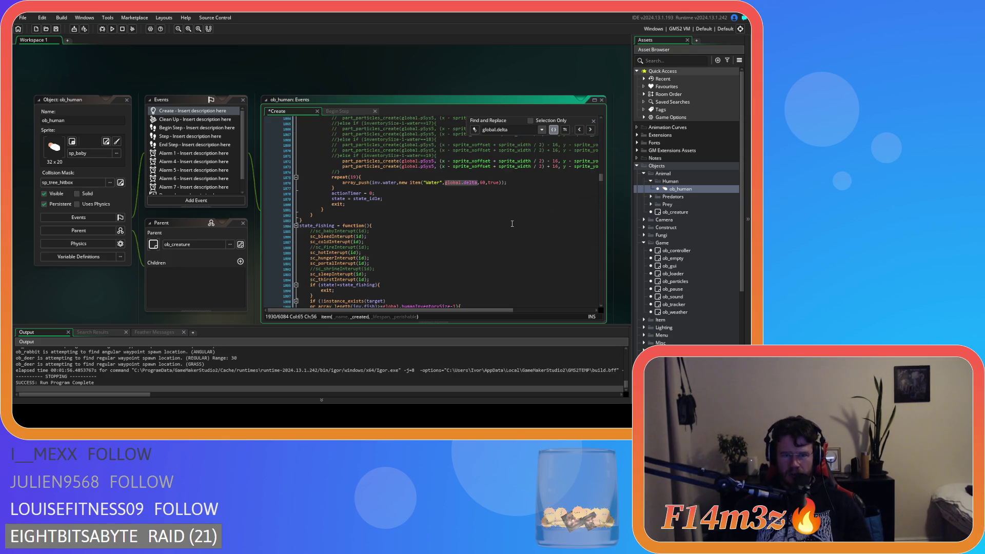
scroll(512, 224, down, 18)
double_click(477, 181)
text(60)
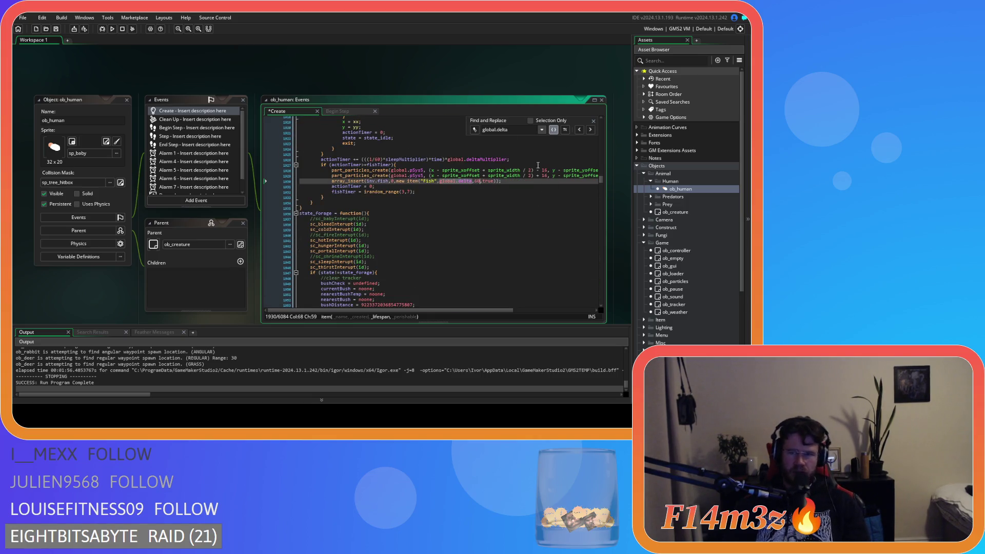
- Make line 1876's Water item non-perishable: lifespan 0 and perishable flag false
click(579, 130)
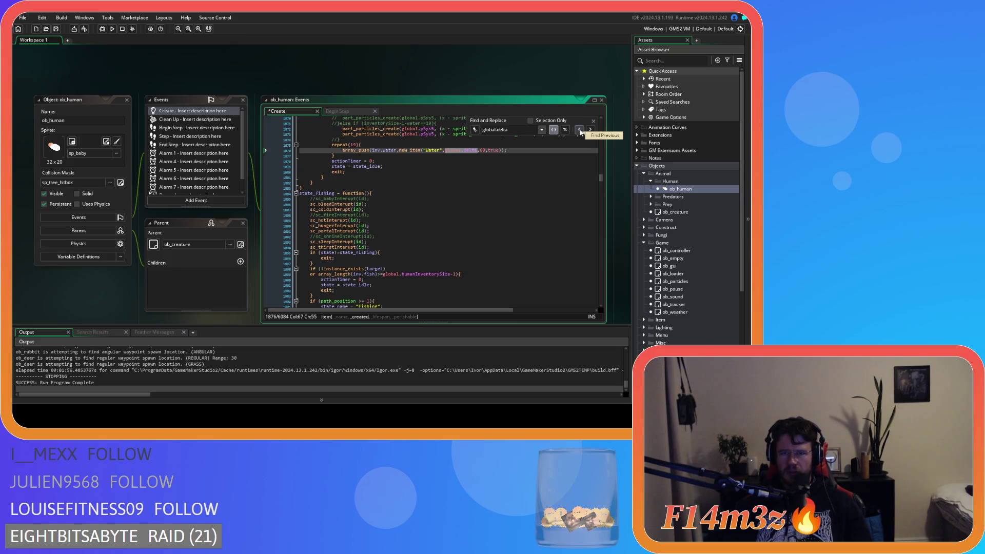
double_click(482, 149)
key(shift+Right)
text(0)
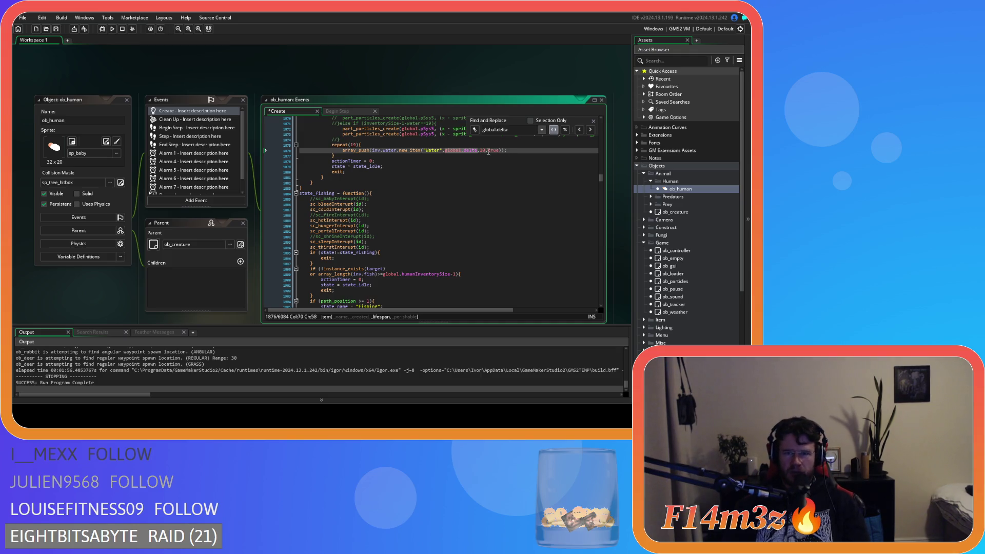
click(455, 150)
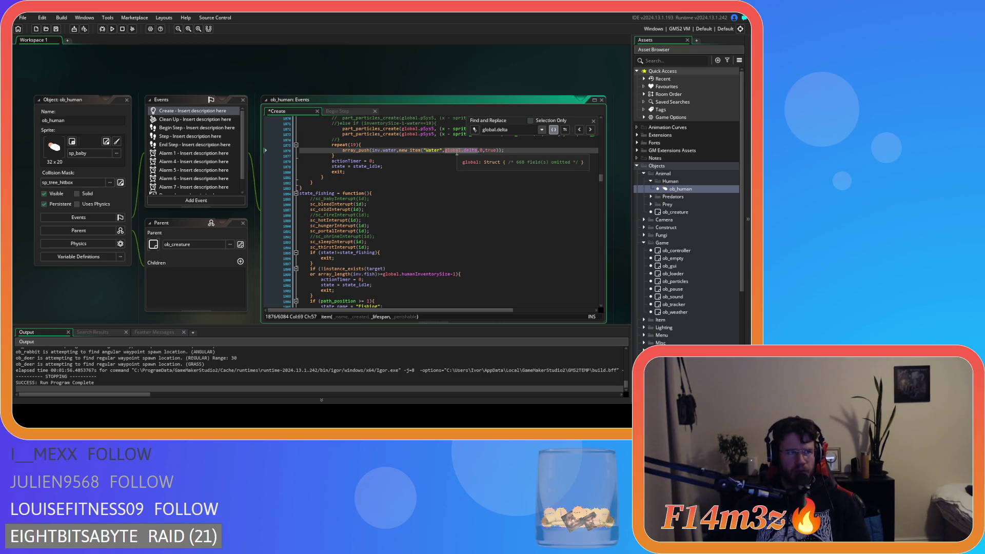
double_click(492, 150)
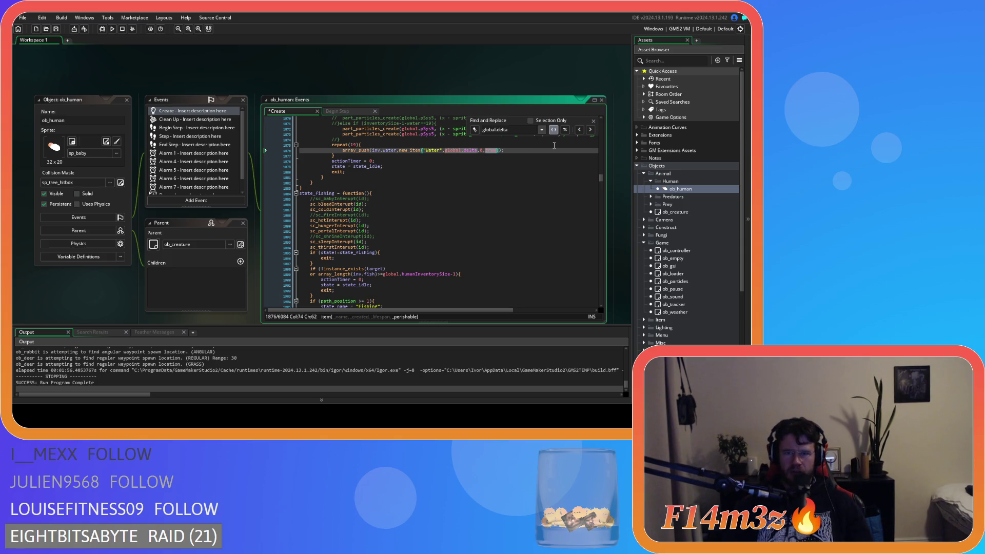
text(false)
click(447, 149)
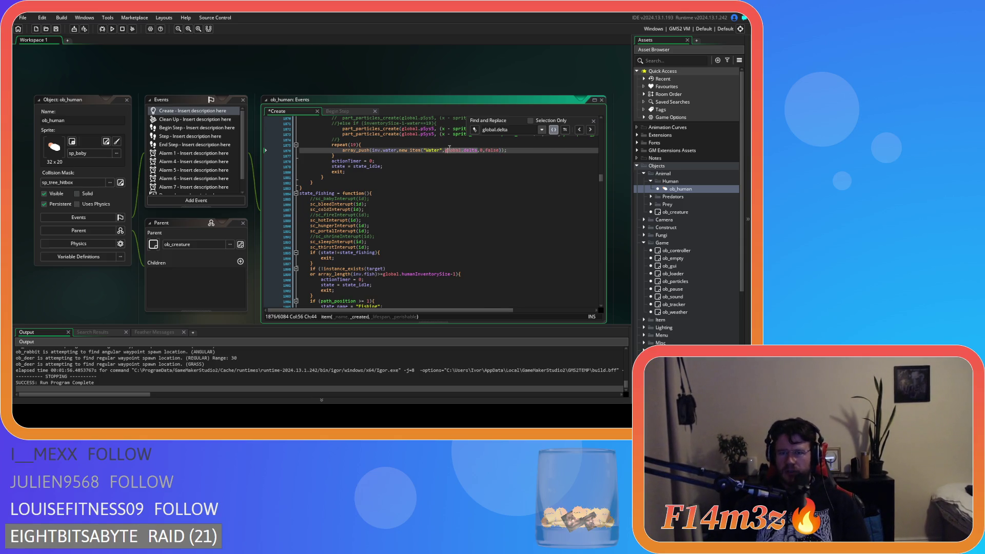
- Set the Berries item's lifespan on line 2015 to 60
click(592, 130)
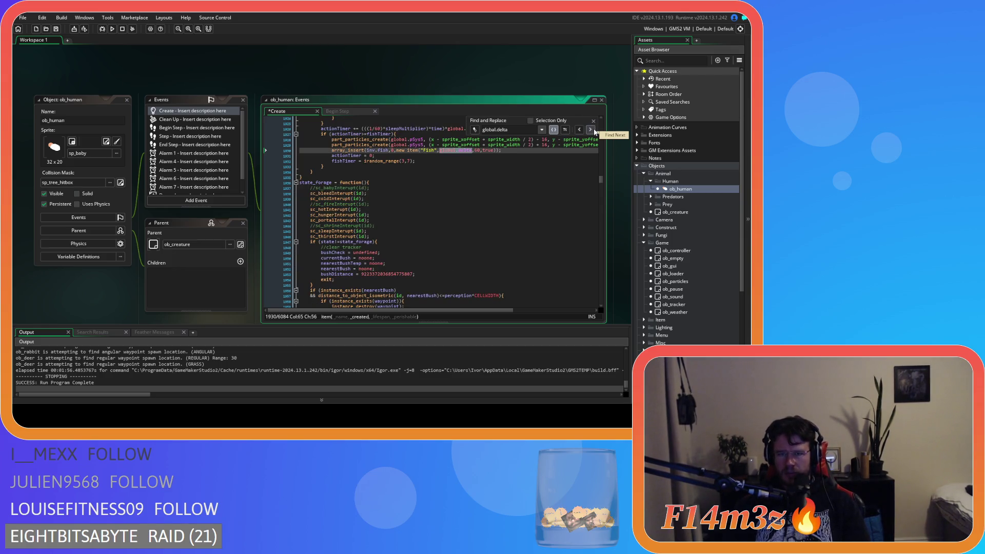
scroll(549, 179, down, 10)
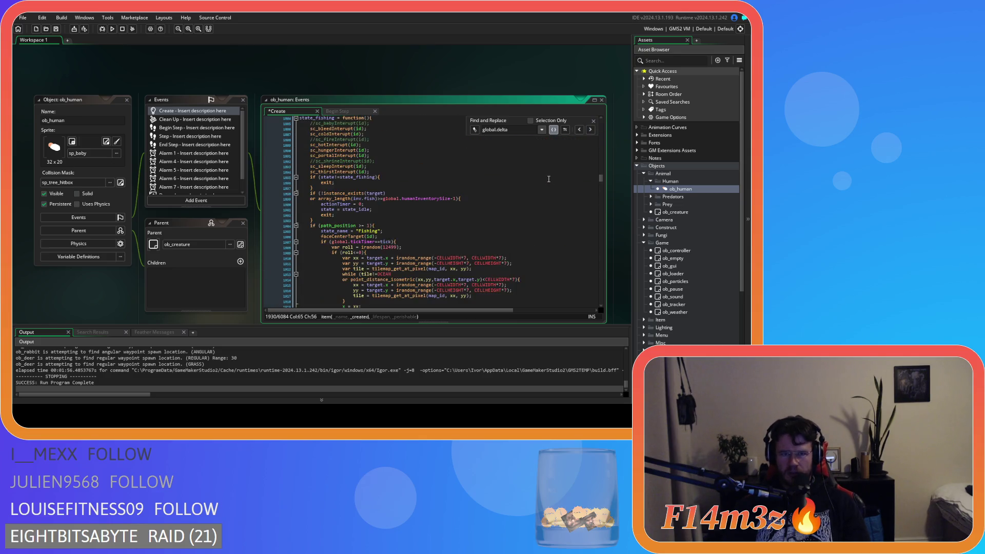
scroll(549, 179, down, 3)
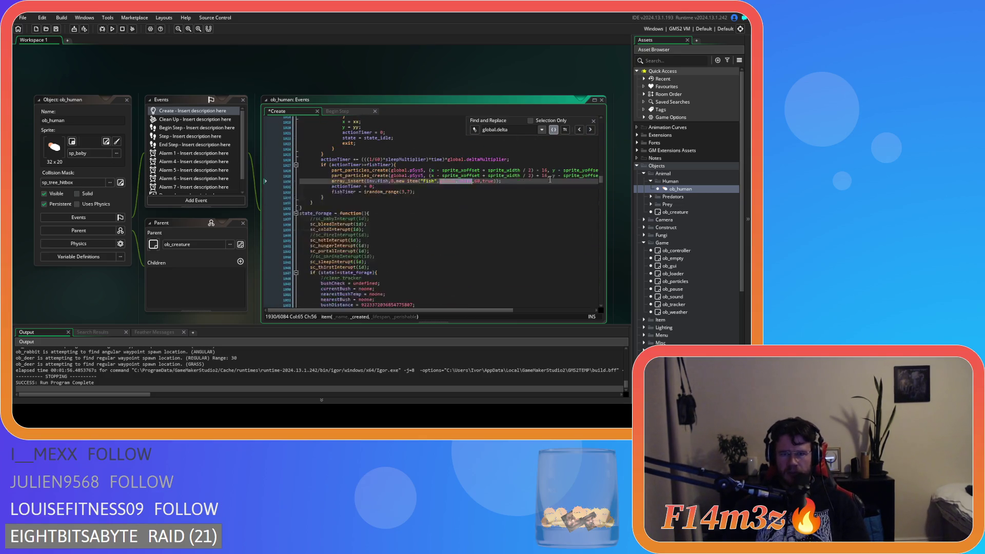
click(591, 129)
scroll(580, 159, up, 8)
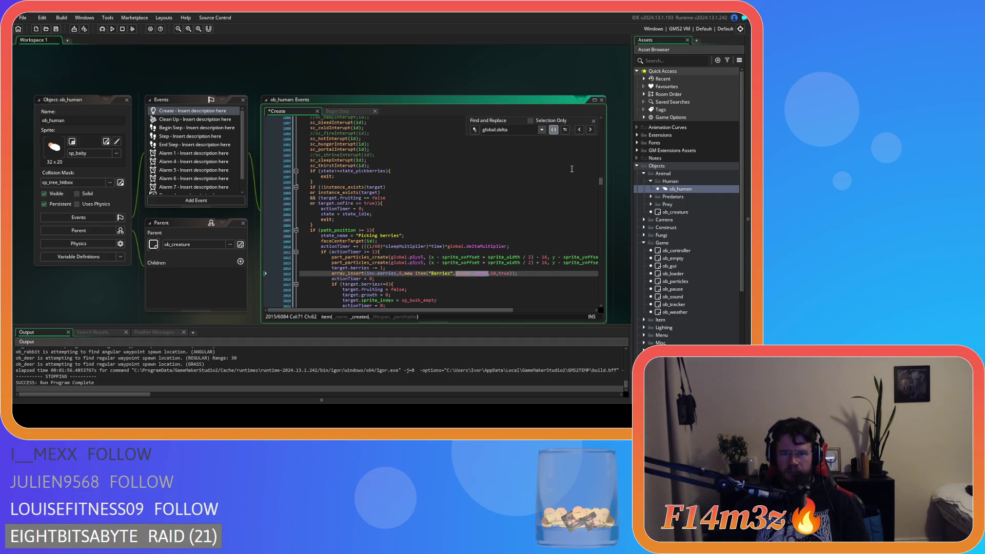
scroll(571, 168, up, 4)
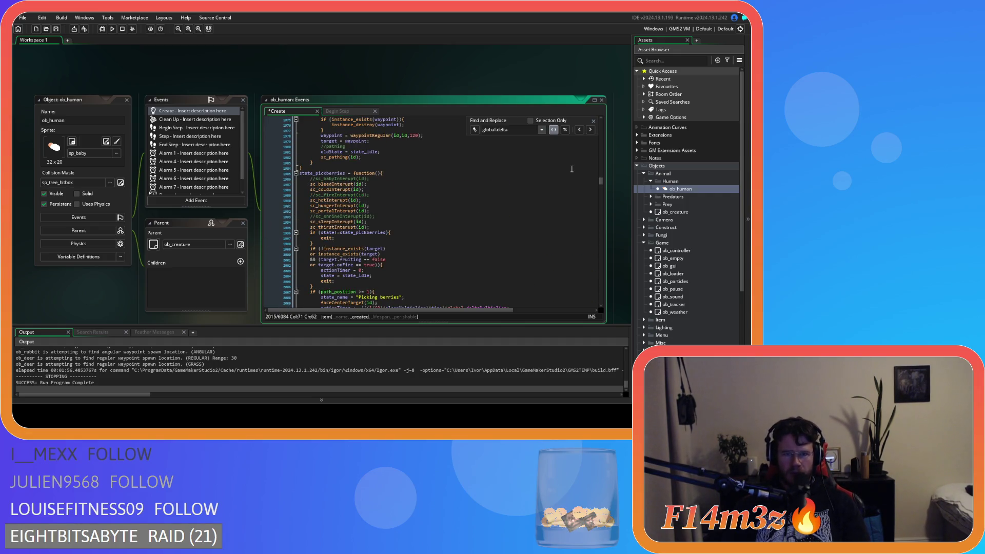
scroll(571, 169, down, 7)
click(492, 227)
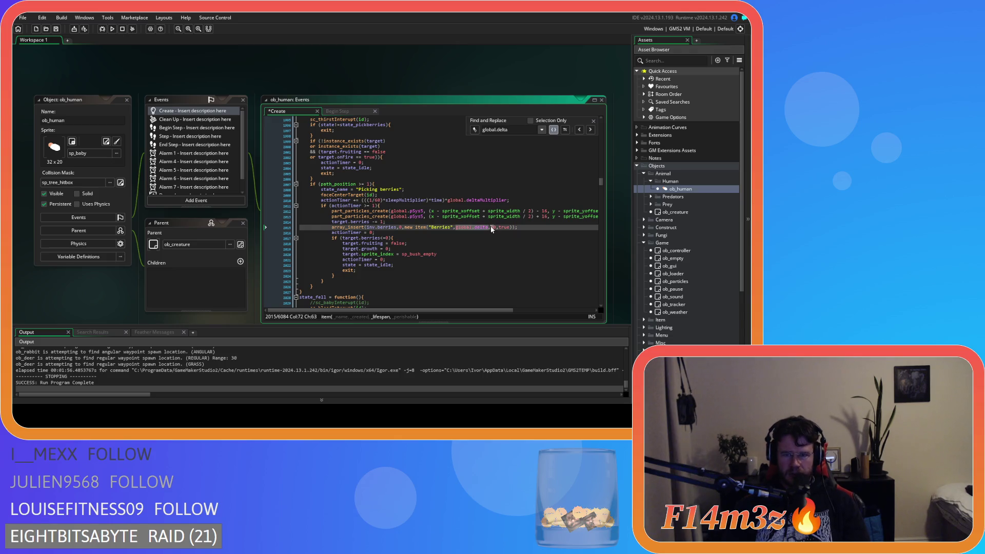
text(6)
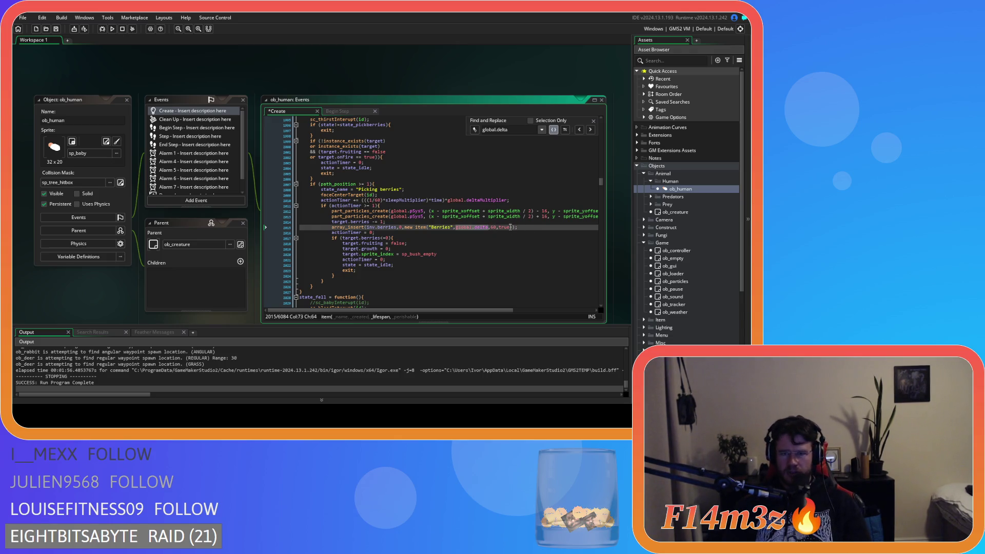
click(473, 227)
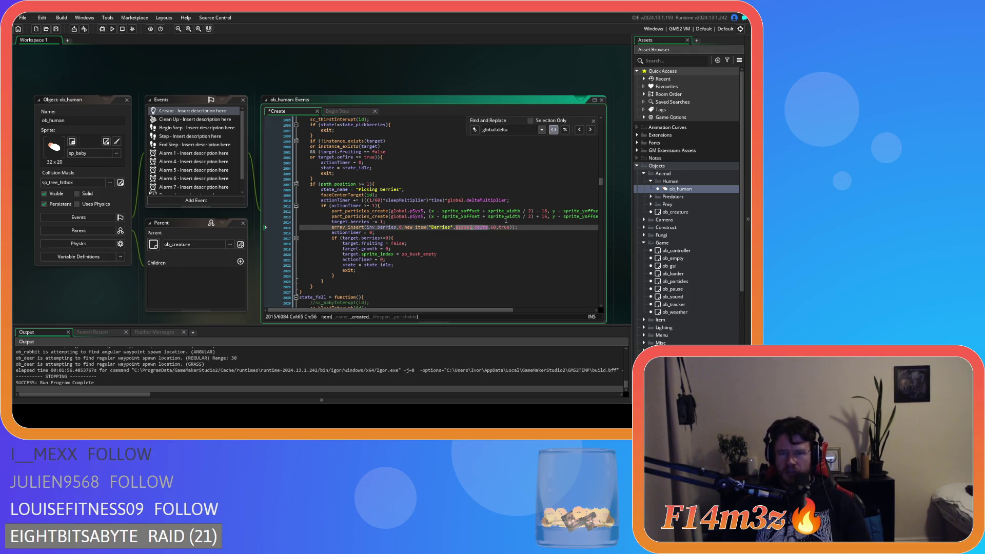
click(590, 130)
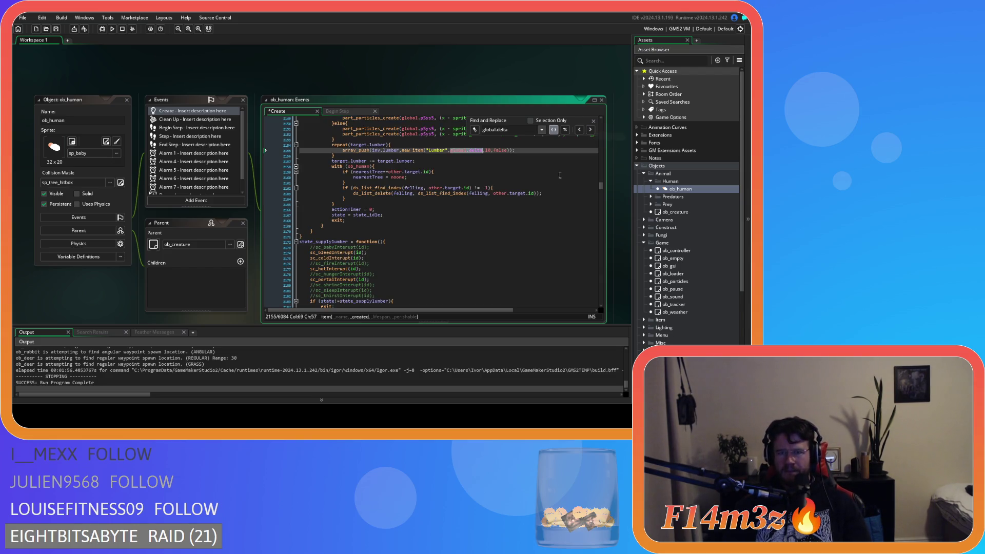
- Change the Lumber item's lifespan from 10 to 0
scroll(508, 182, up, 1)
double_click(488, 165)
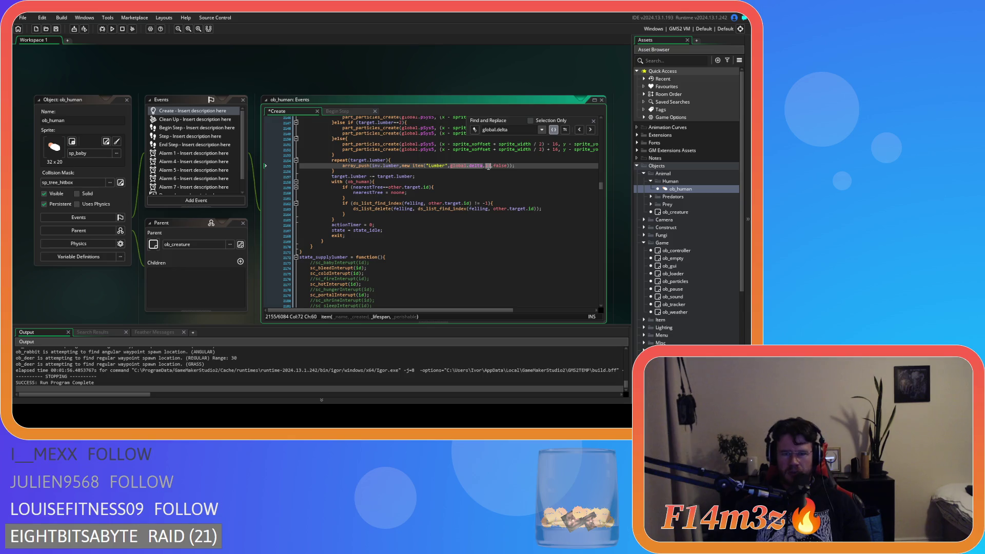
text(9)
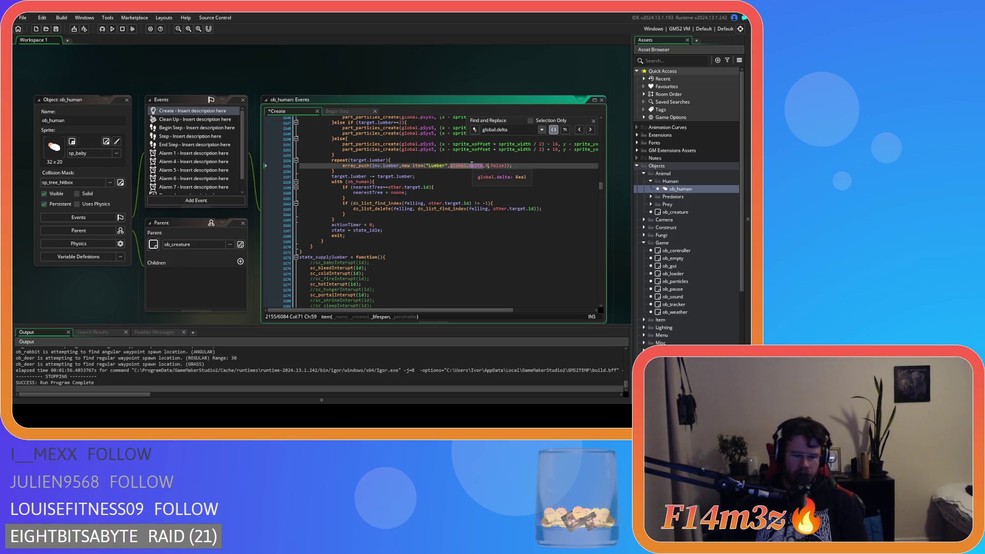
key(BackSpace)
text(0)
click(470, 165)
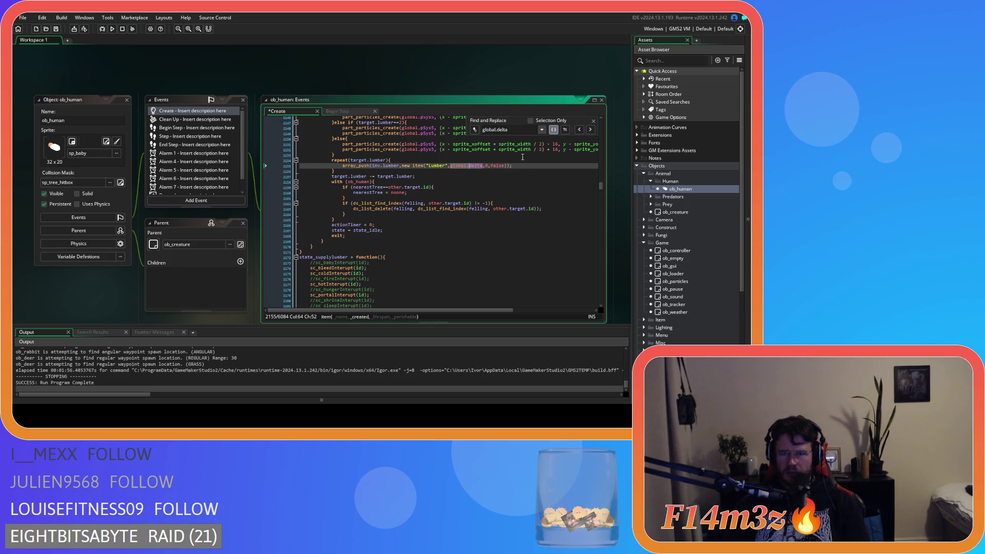
click(590, 130)
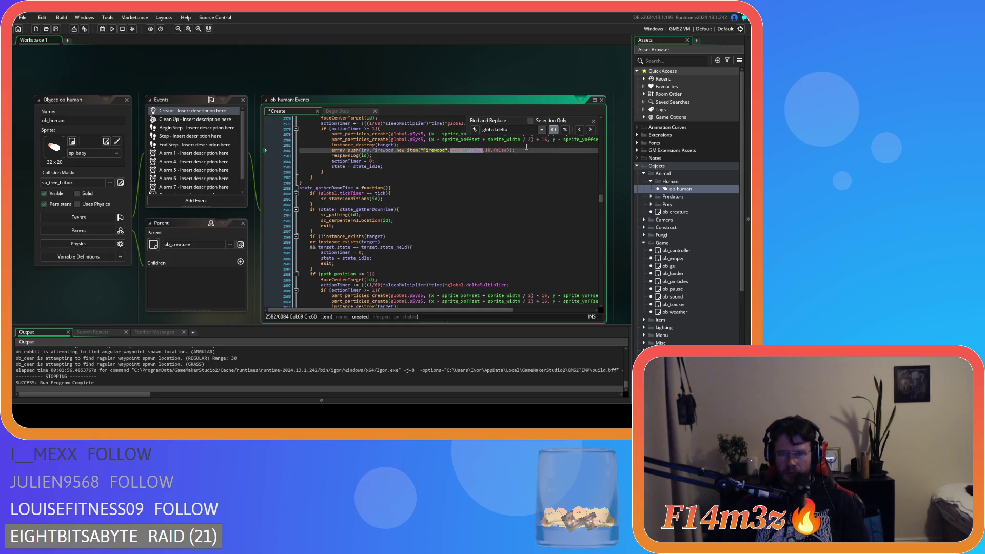
- Set the Firewood item's lifespan on line 2582 from 10 to 0
double_click(487, 150)
text(0)
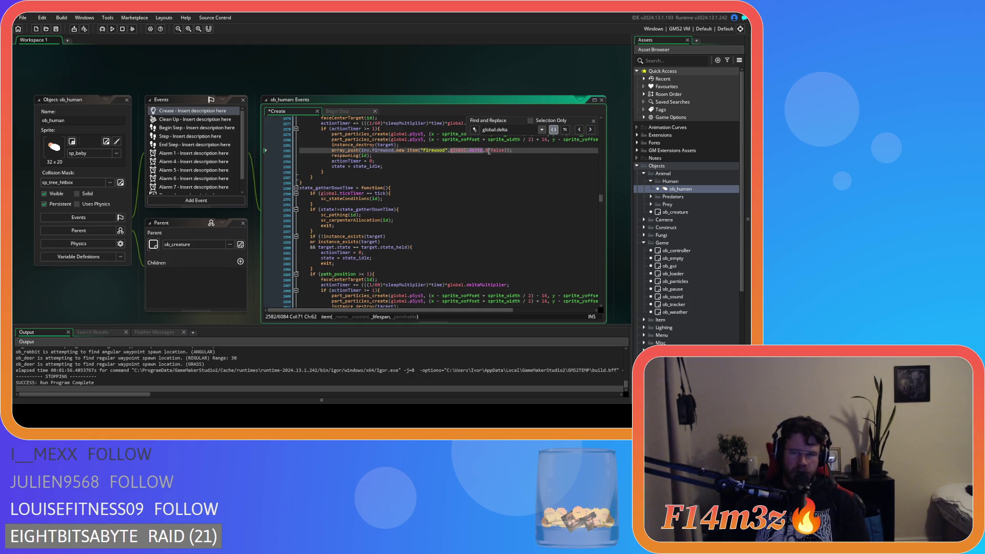
click(473, 151)
click(592, 129)
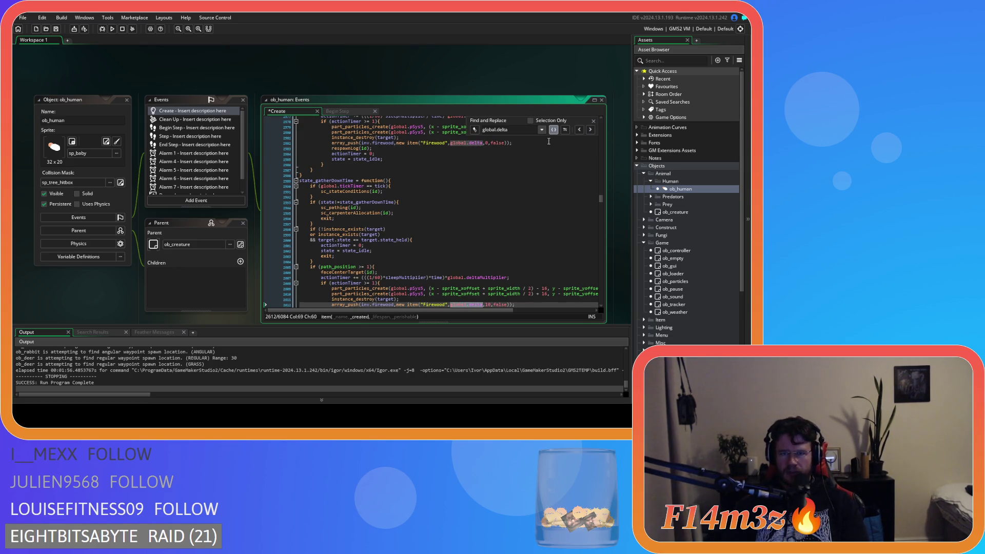
- Find the other Firewood line and change its lifespan from 10 to 0
scroll(526, 159, up, 5)
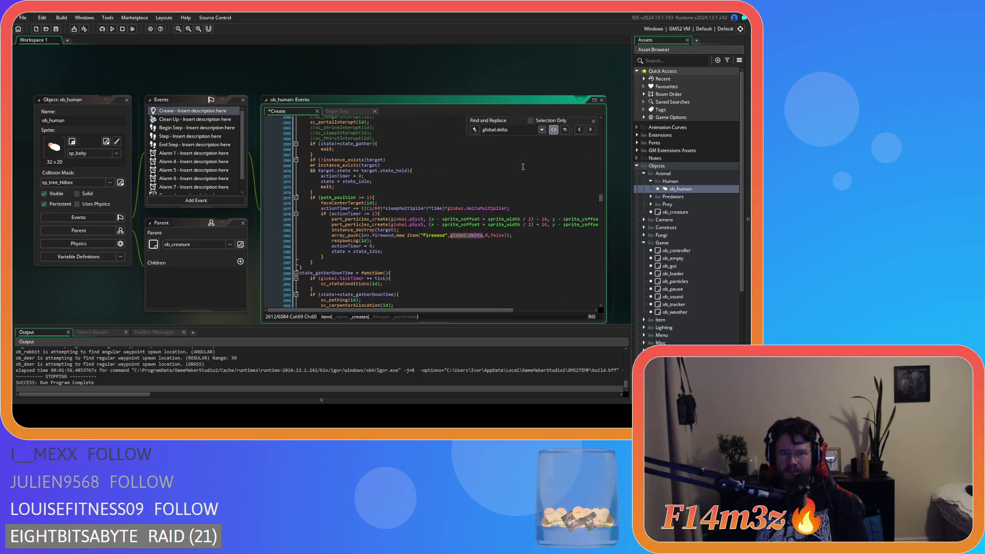
click(579, 129)
scroll(550, 162, up, 20)
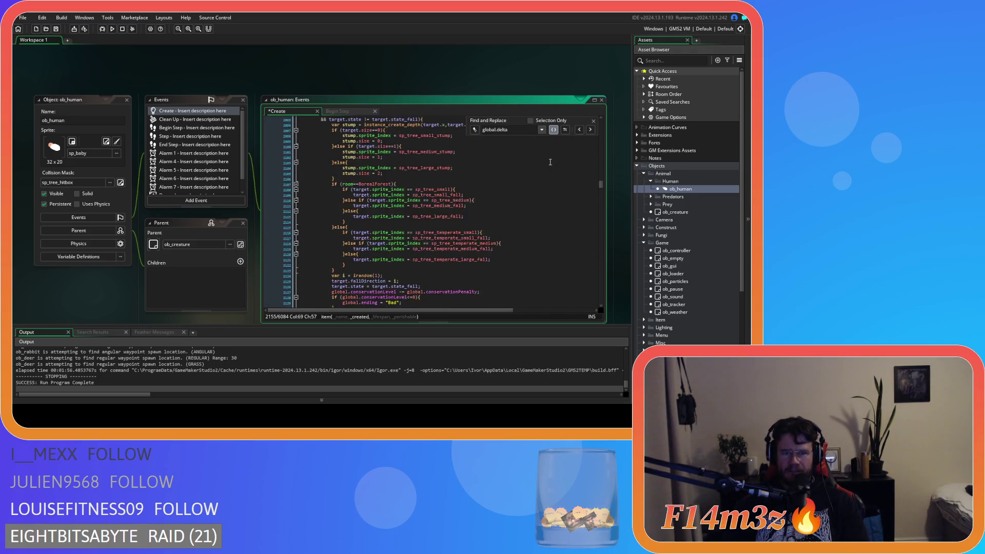
scroll(530, 205, down, 20)
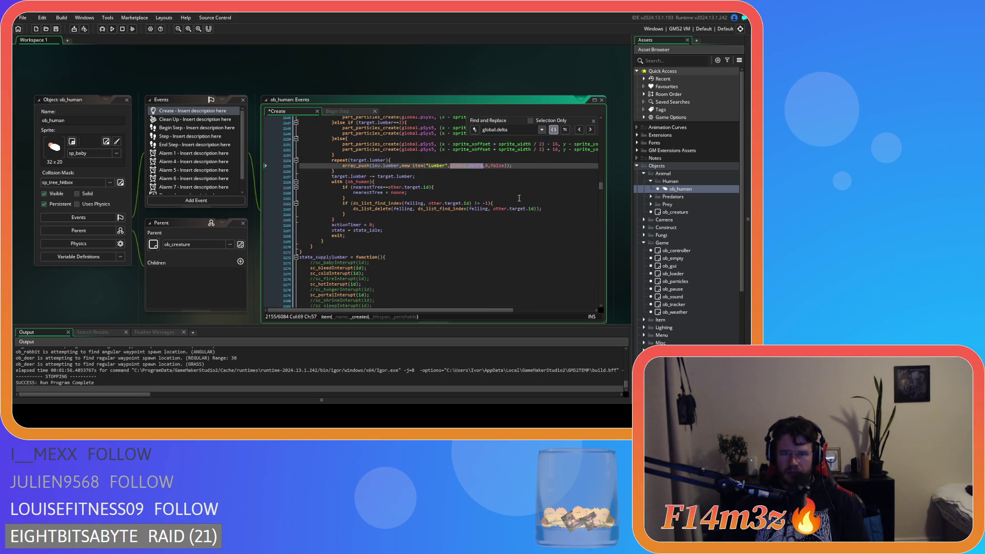
scroll(521, 198, up, 1)
click(591, 129)
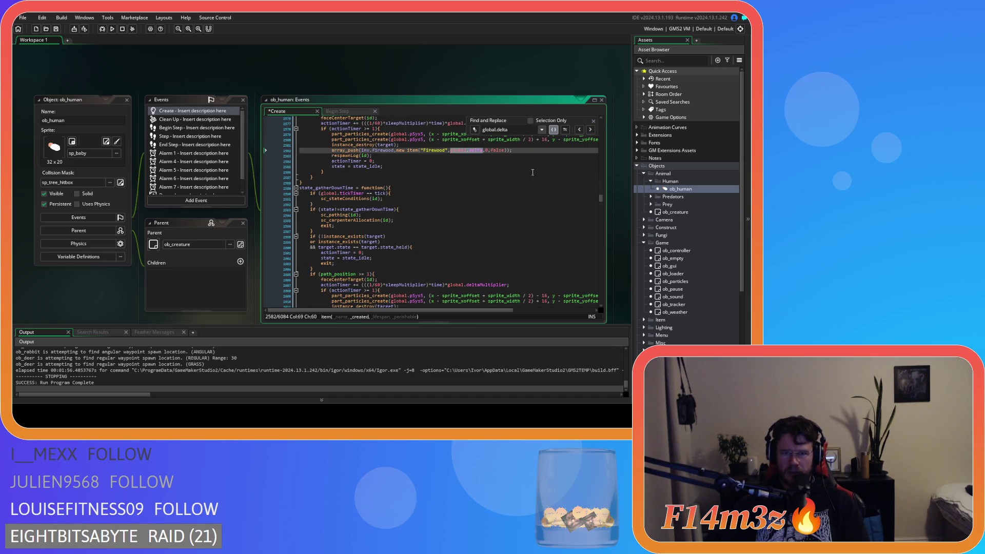
scroll(539, 169, up, 3)
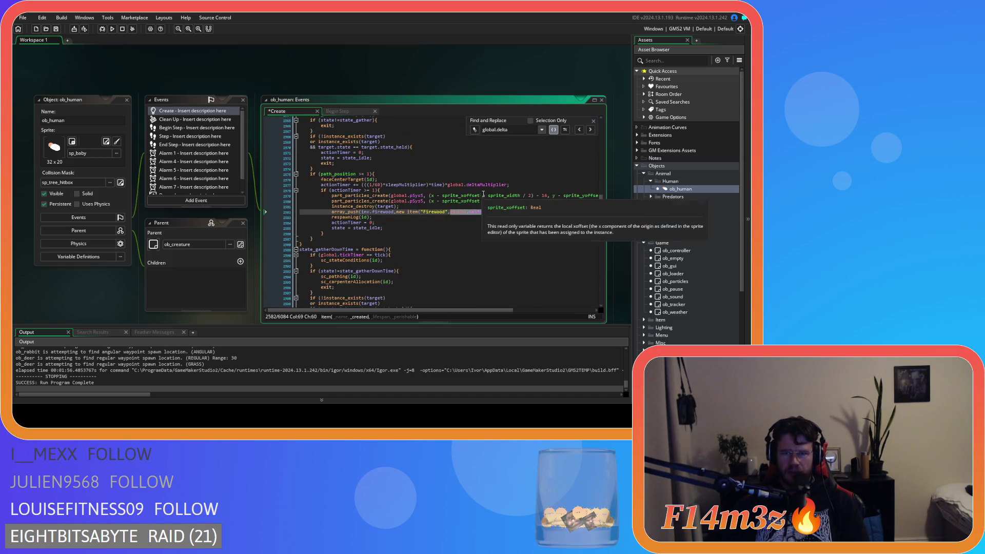
click(591, 129)
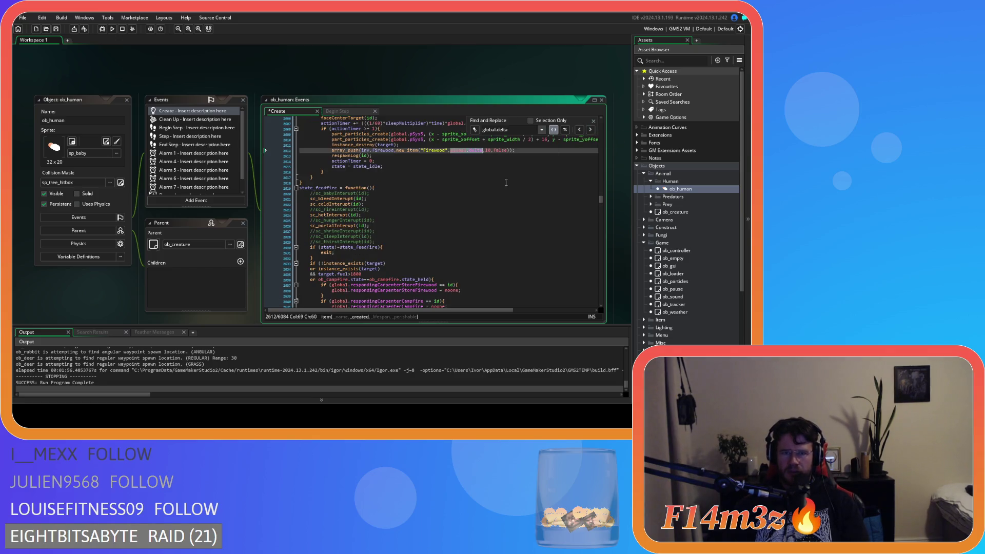
scroll(493, 192, up, 6)
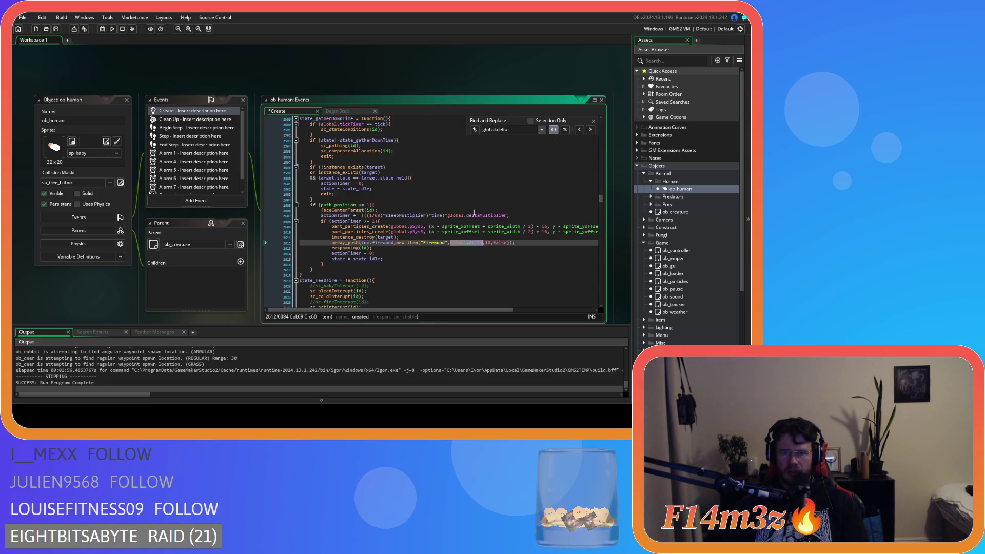
double_click(488, 242)
text(0)
click(472, 243)
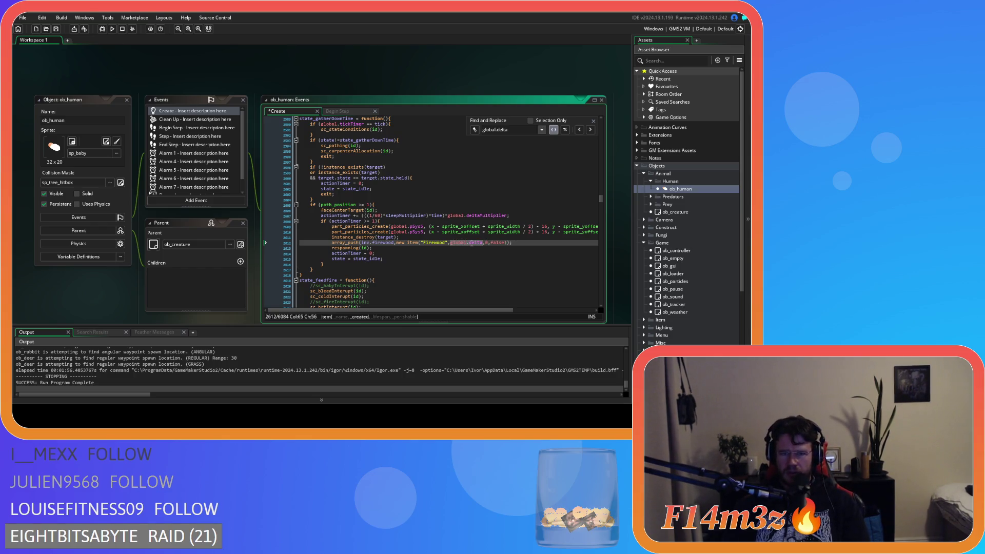
- Set the Fur and Meat items' lifespans to 0
click(590, 130)
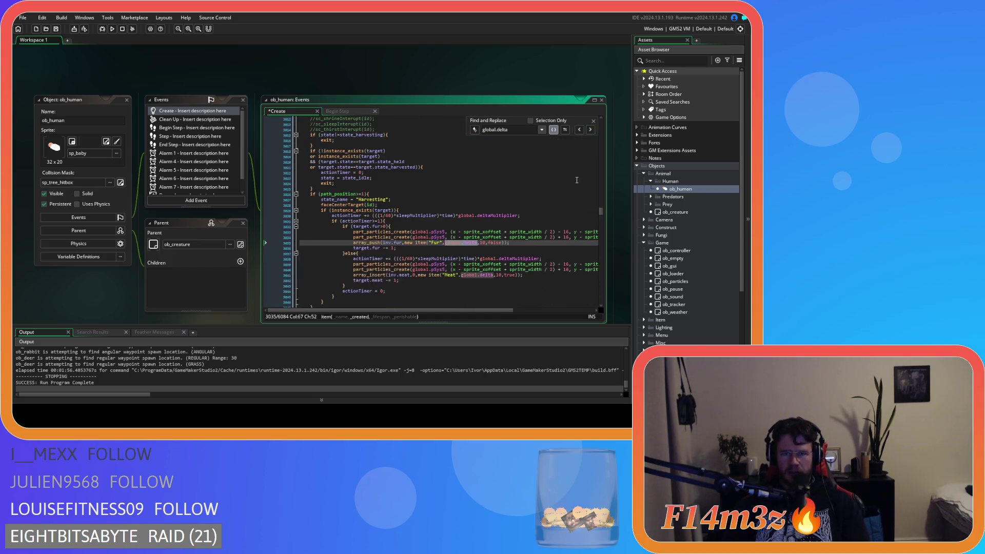
click(481, 242)
key(Delete)
click(480, 276)
click(497, 276)
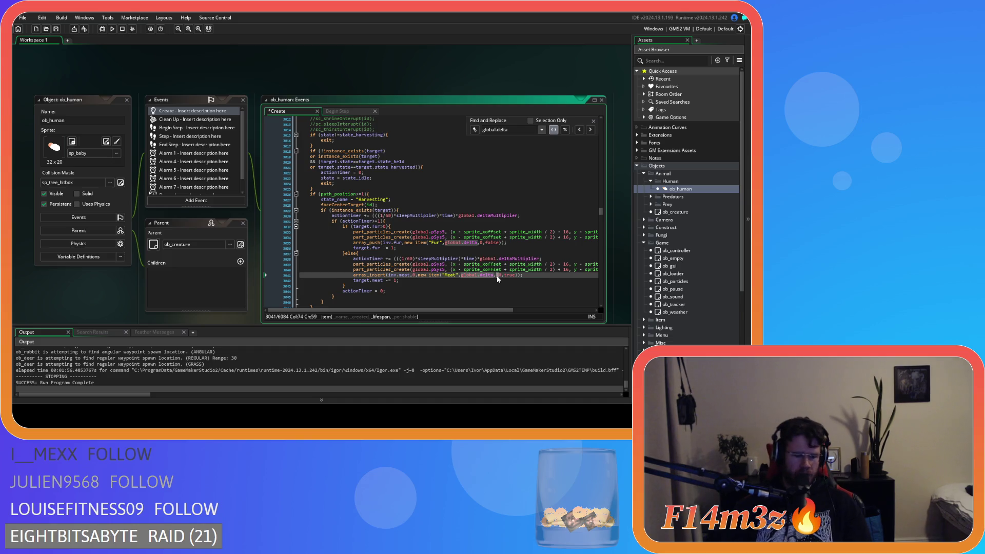
key(Delete)
click(481, 276)
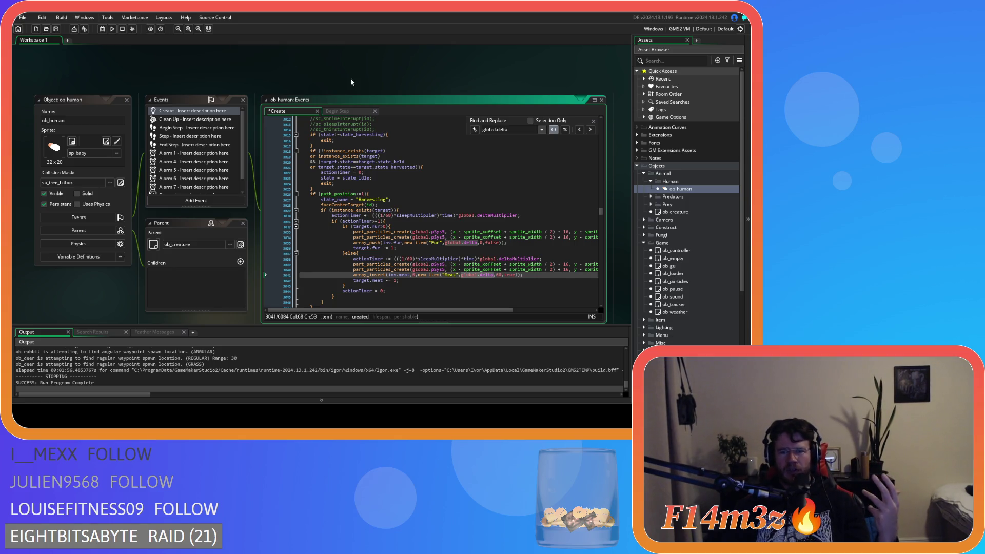
- Set the Cooked Fish item's lifespan to 60
click(591, 130)
scroll(539, 182, up, 3)
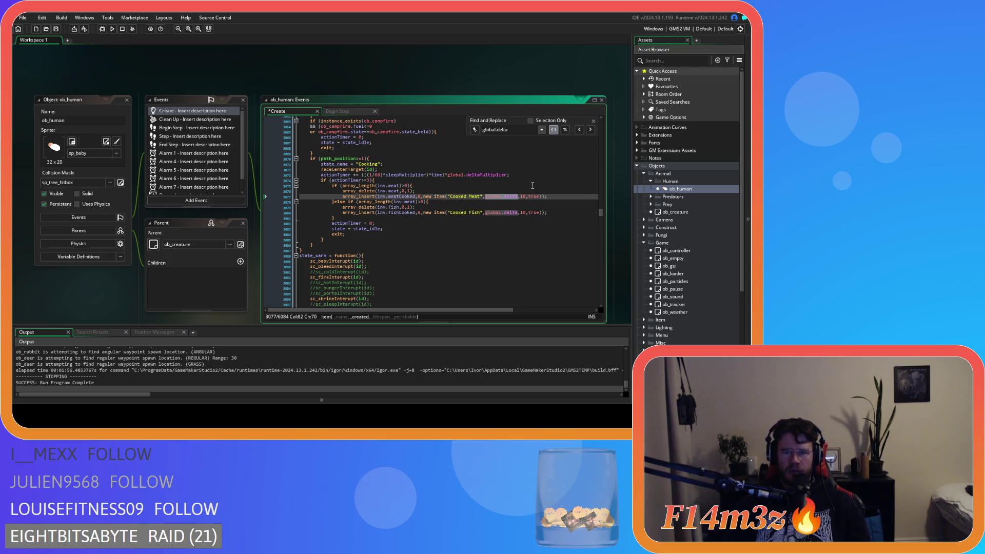
double_click(522, 197)
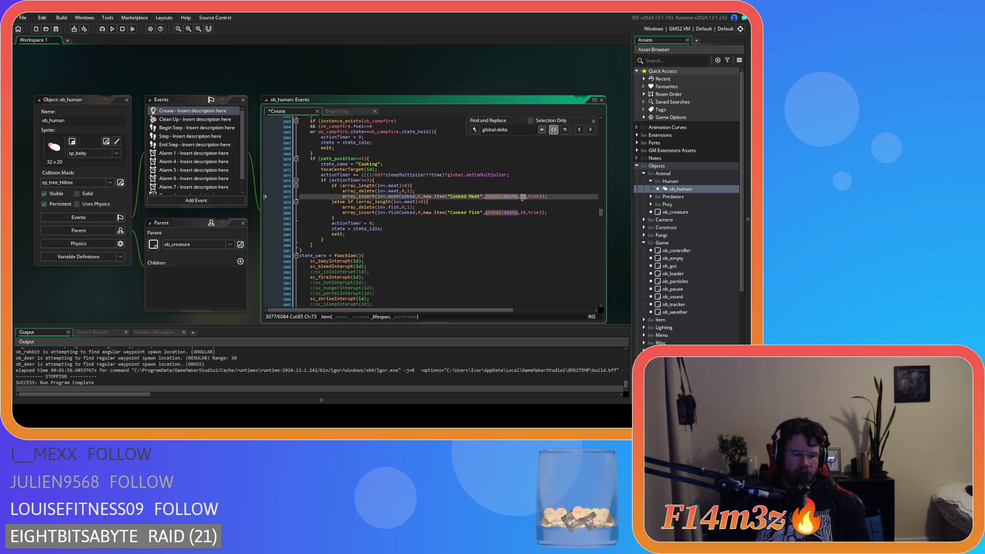
double_click(522, 212)
text(60)
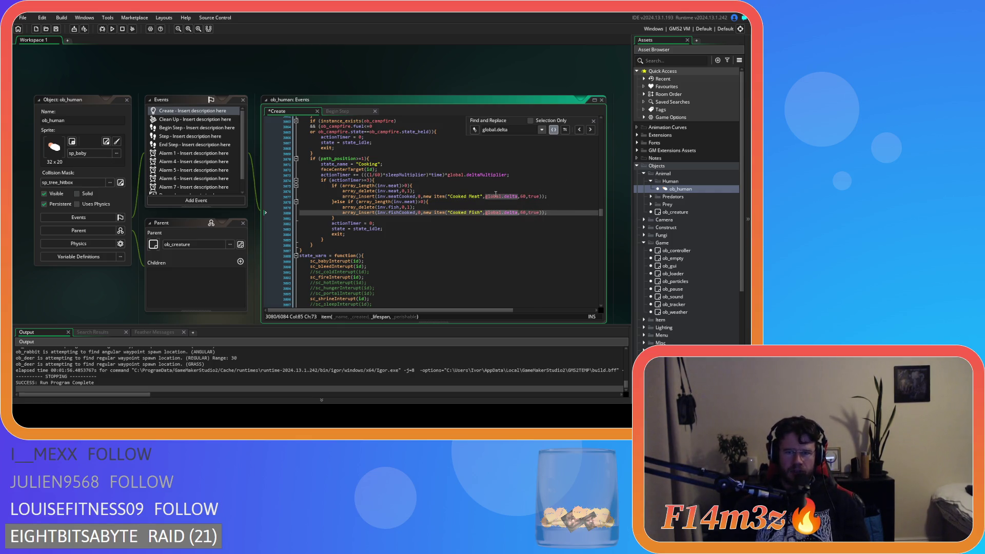
click(499, 196)
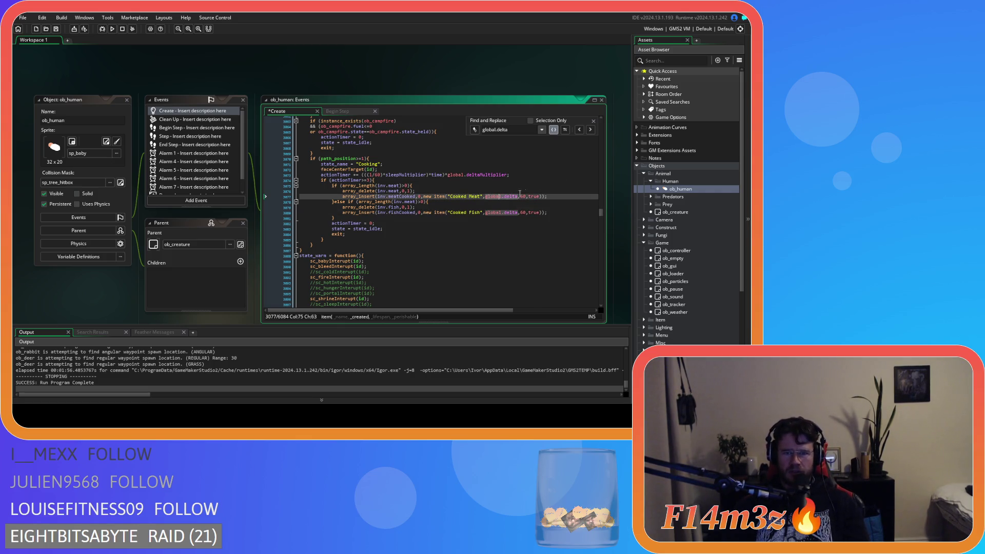
click(590, 130)
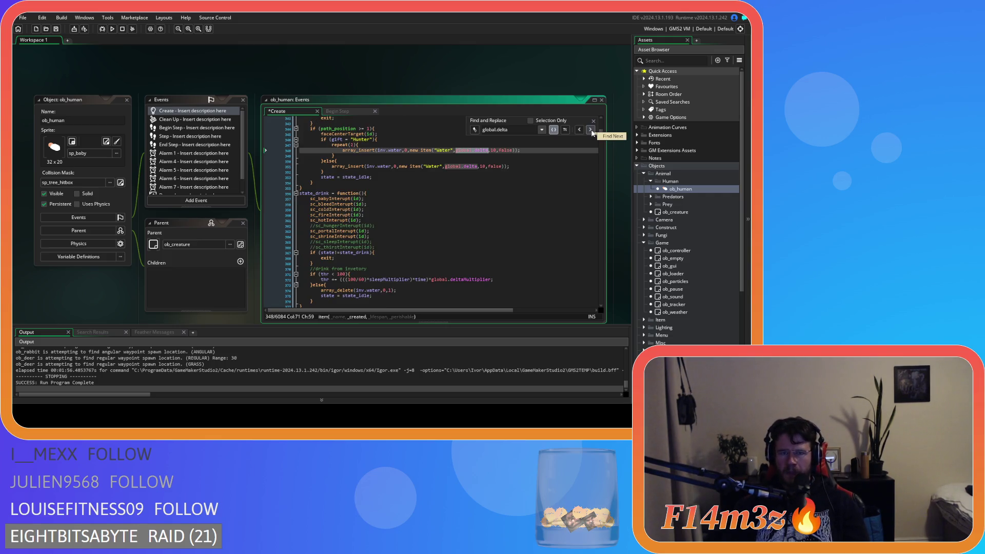
- Set the second Water item's lifespan to 0
scroll(554, 179, up, 9)
scroll(554, 180, down, 4)
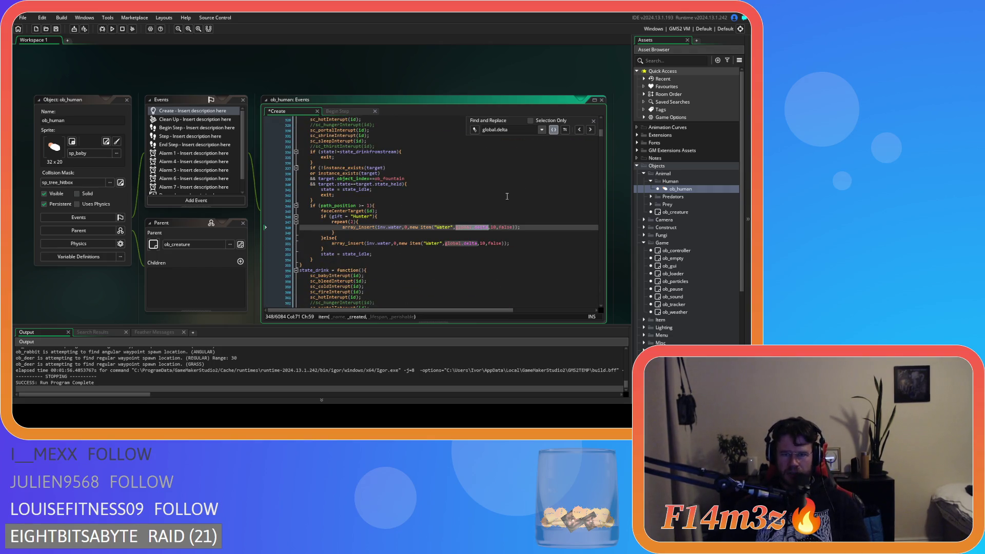
click(493, 227)
text(6)
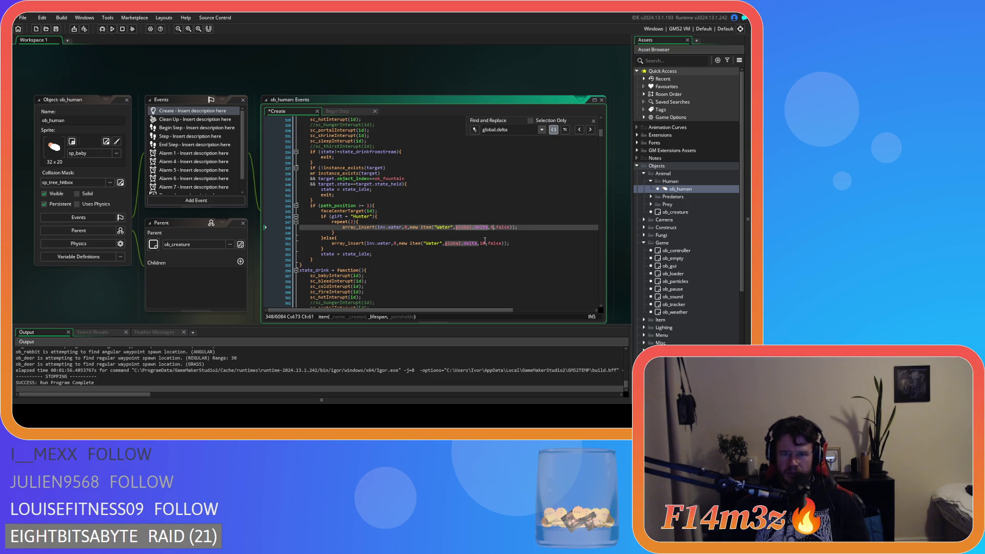
click(483, 243)
key(BackSpace)
click(470, 227)
- Turn line 1765's Fish pickup into a non-perishable Water / inv.water item
click(590, 129)
click(589, 130)
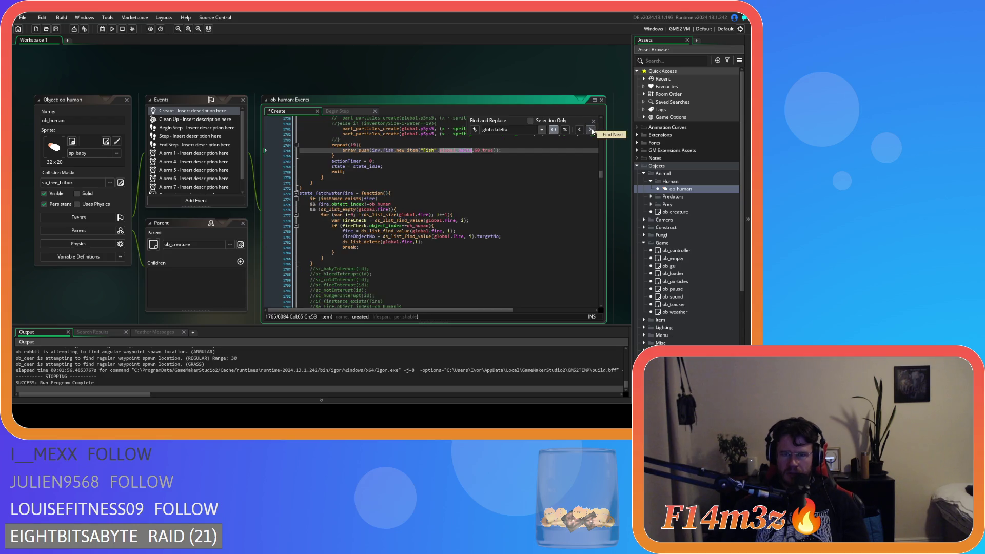
click(590, 129)
scroll(547, 188, up, 5)
scroll(533, 205, down, 6)
scroll(531, 207, down, 2)
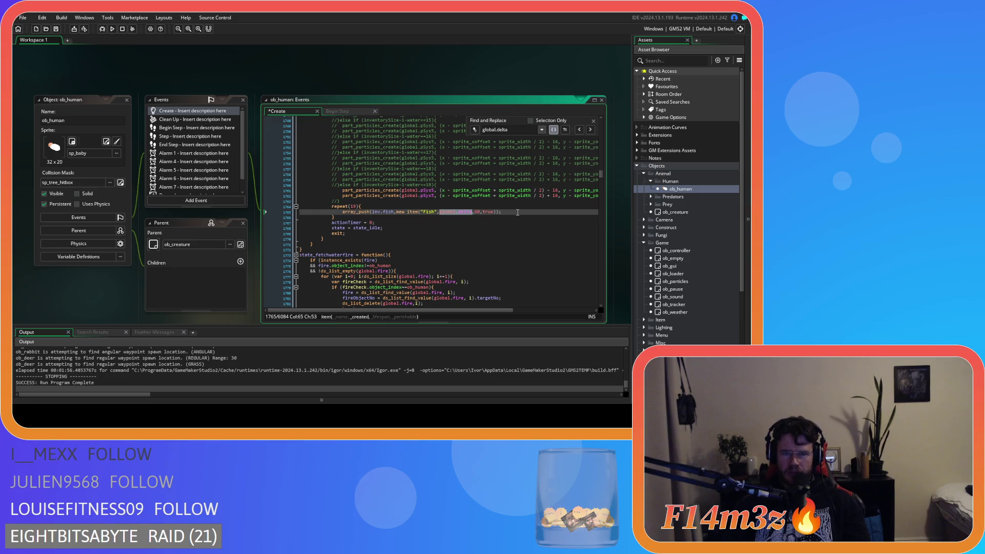
double_click(476, 211)
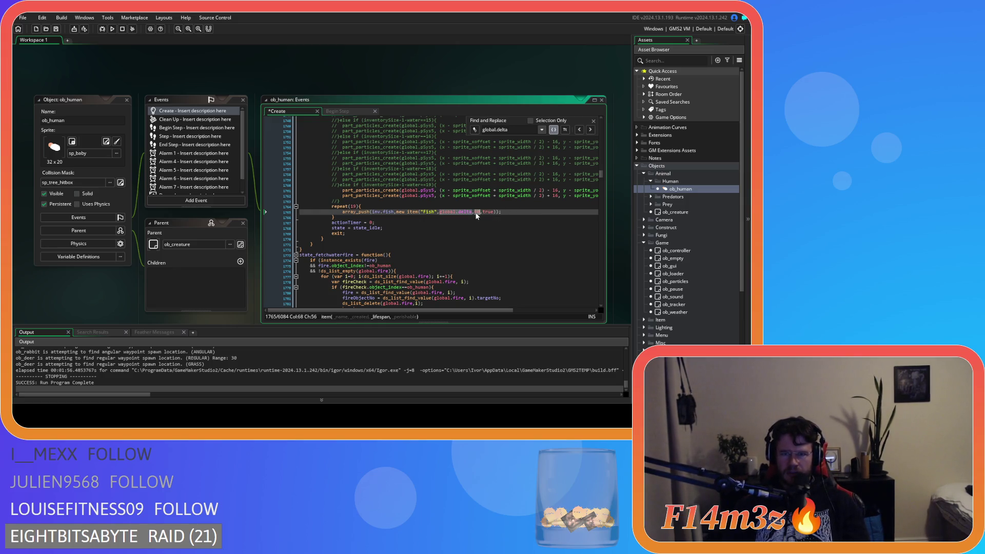
double_click(391, 212)
text(water)
double_click(430, 211)
text(Water)
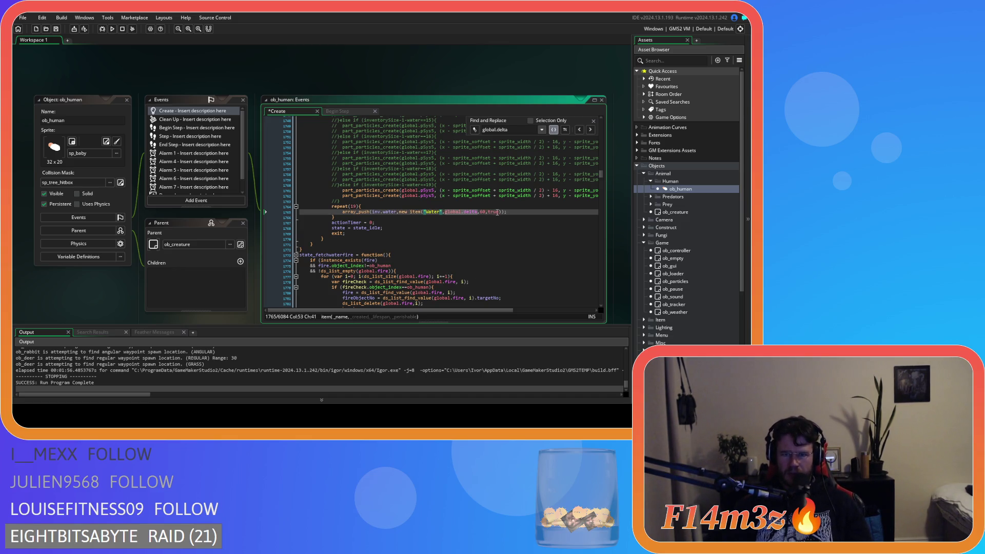
double_click(483, 212)
click(491, 211)
text(alse)
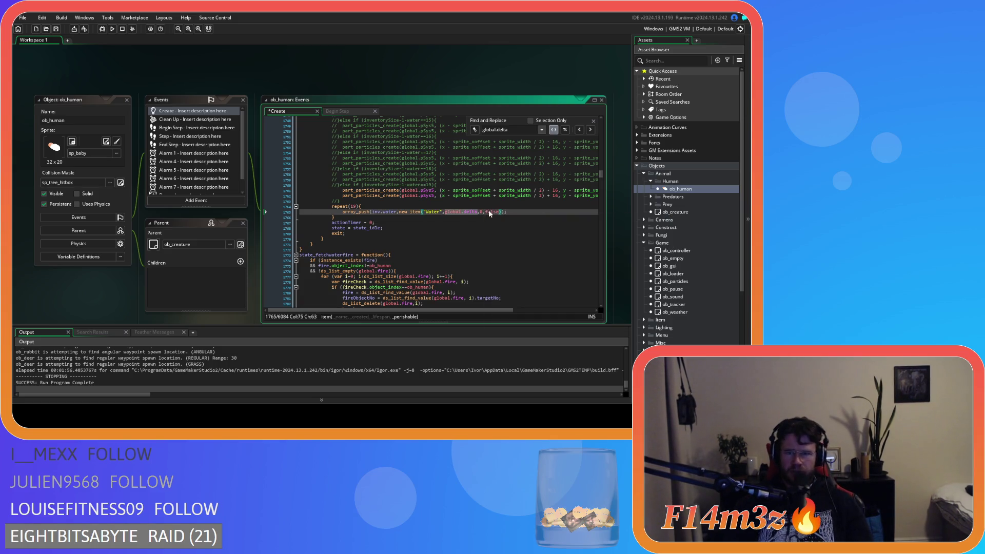
key(Left)
key(Left)
key(Left)
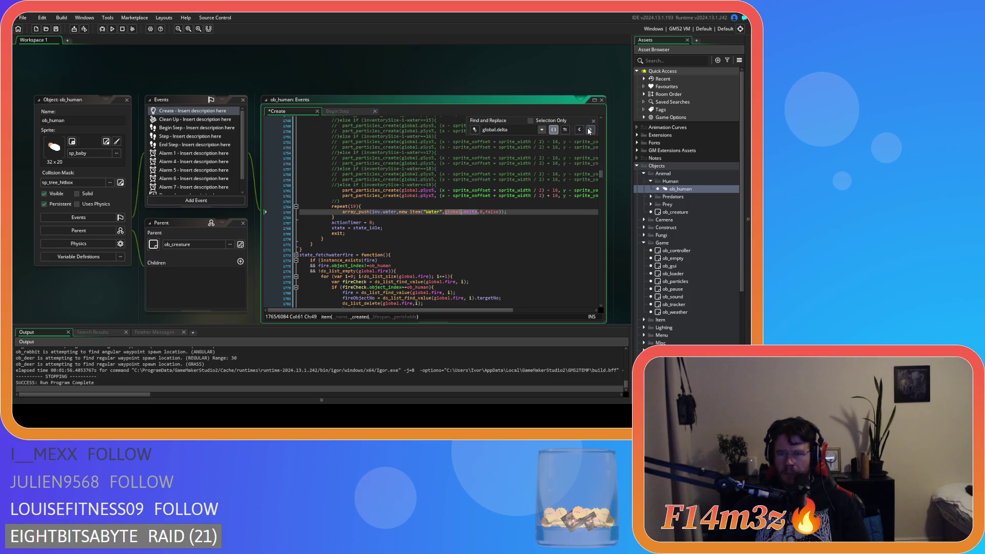
- Review the remaining global.delta matches in ob_human's code
click(590, 129)
click(590, 129)
click(590, 129)
scroll(466, 203, down, 9)
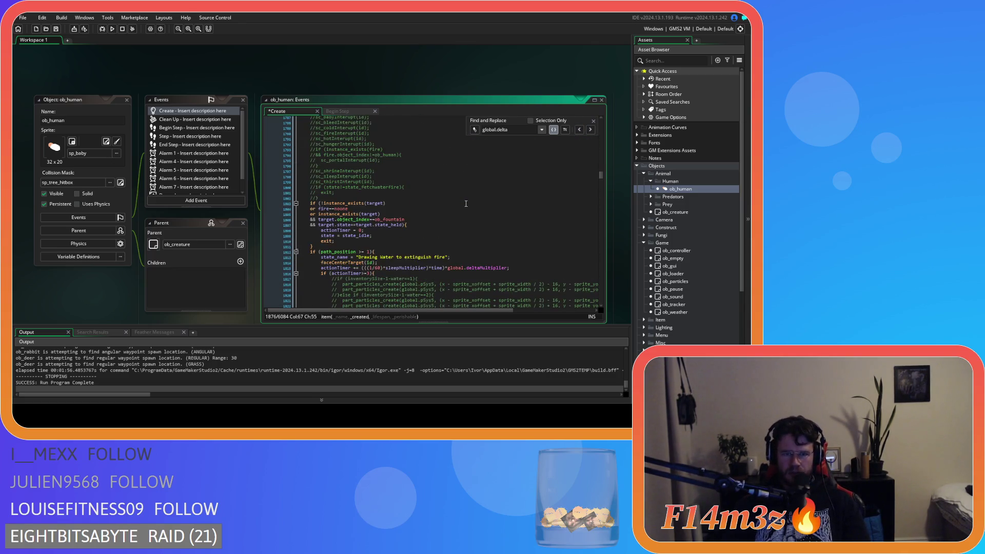
scroll(457, 204, down, 10)
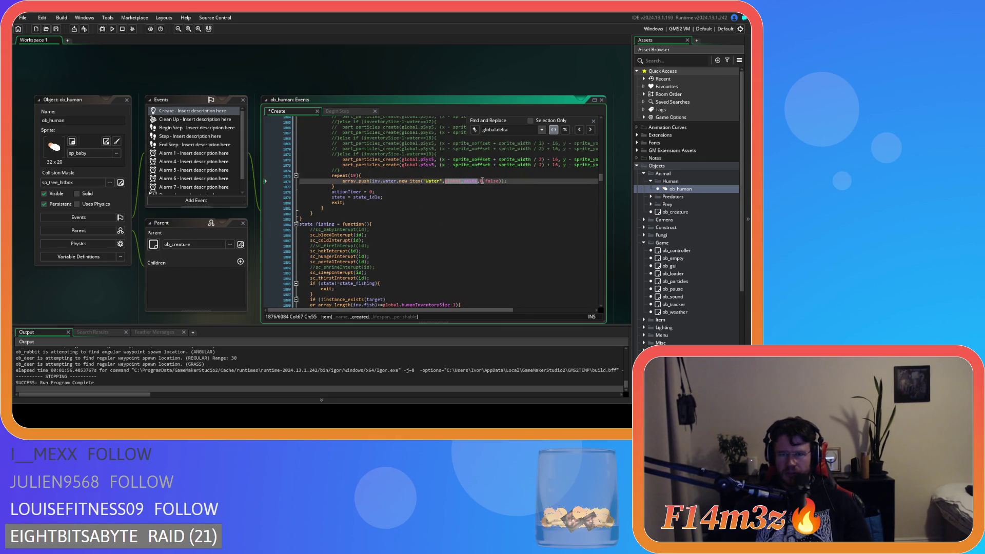
click(591, 130)
scroll(516, 202, up, 15)
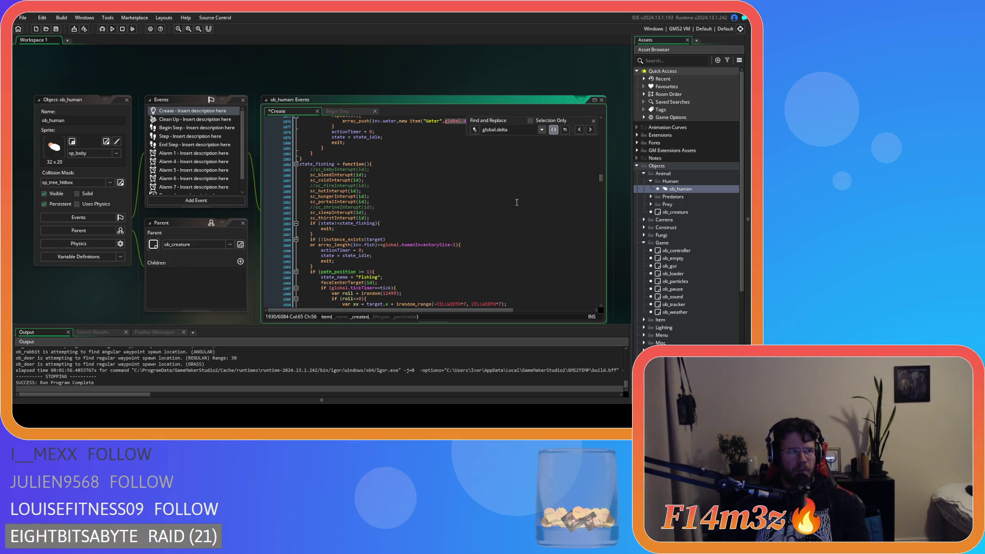
scroll(517, 202, down, 7)
scroll(516, 202, down, 7)
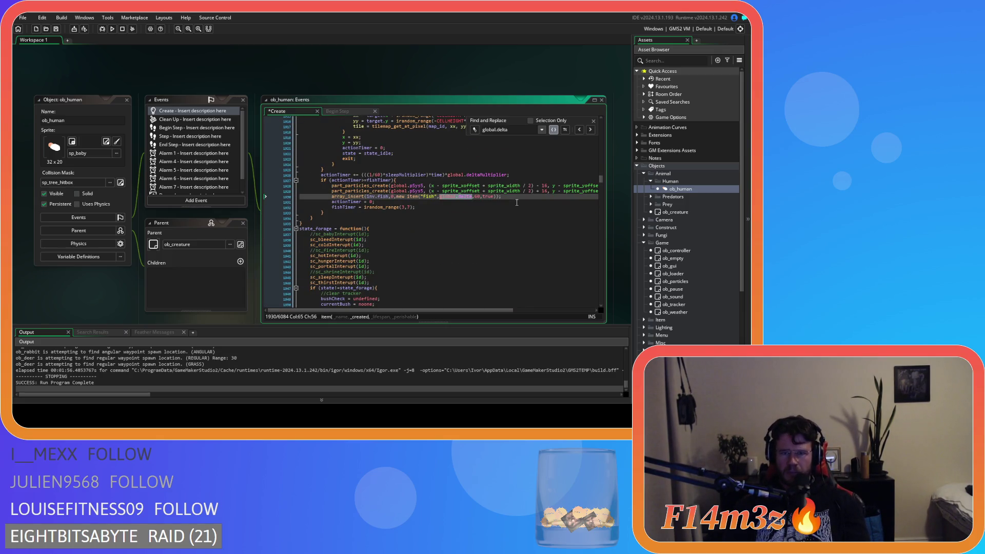
click(591, 130)
scroll(515, 218, up, 1)
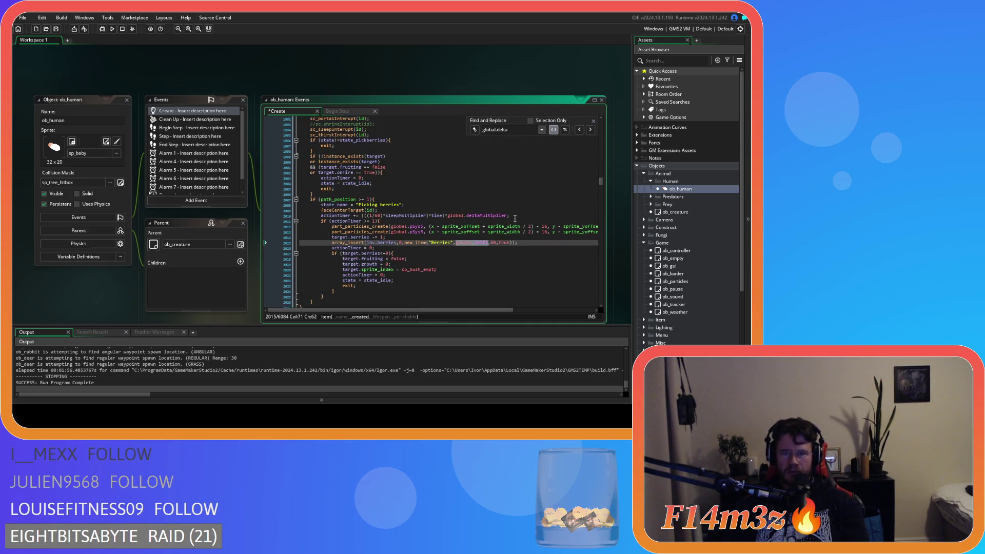
click(591, 132)
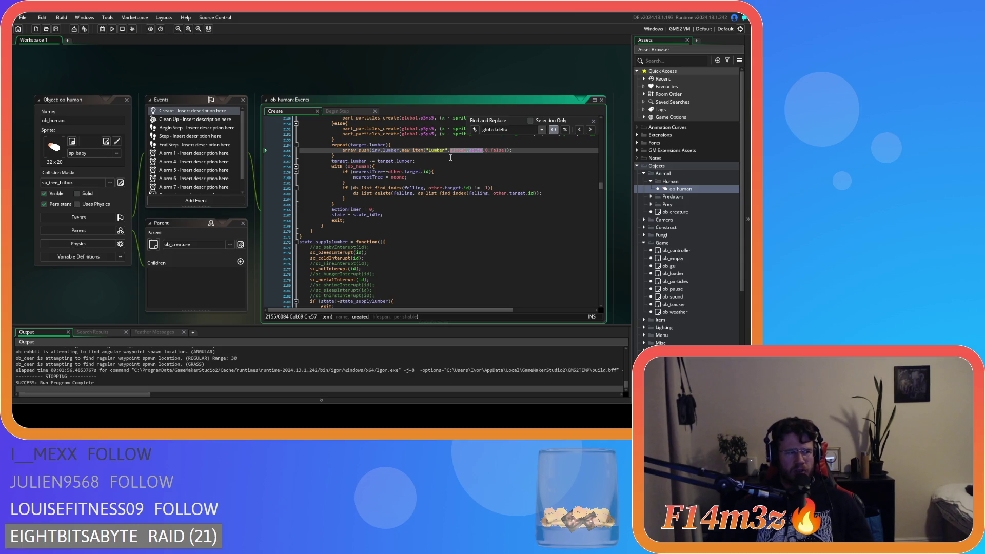
- Close the Find and Replace panel and build and run the game with F5
click(433, 165)
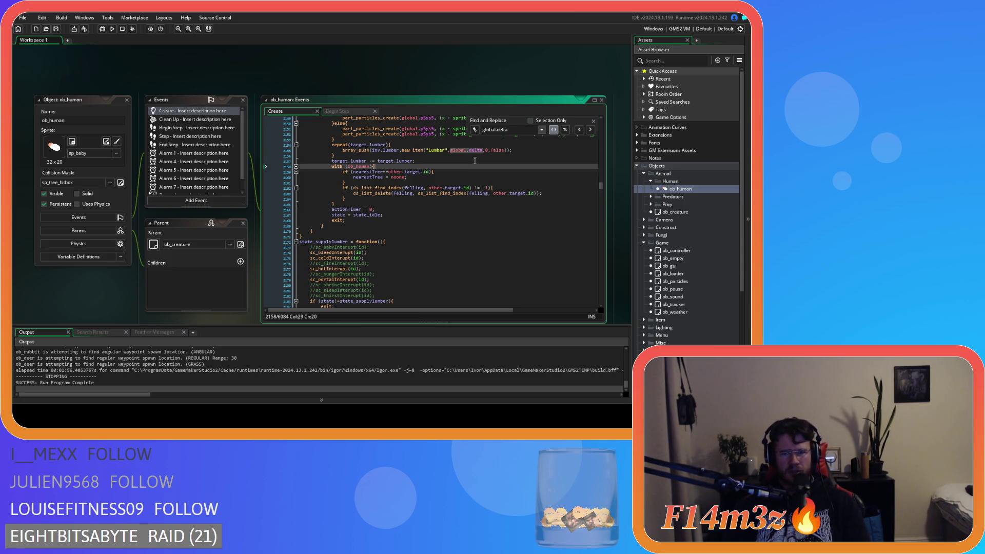
click(593, 123)
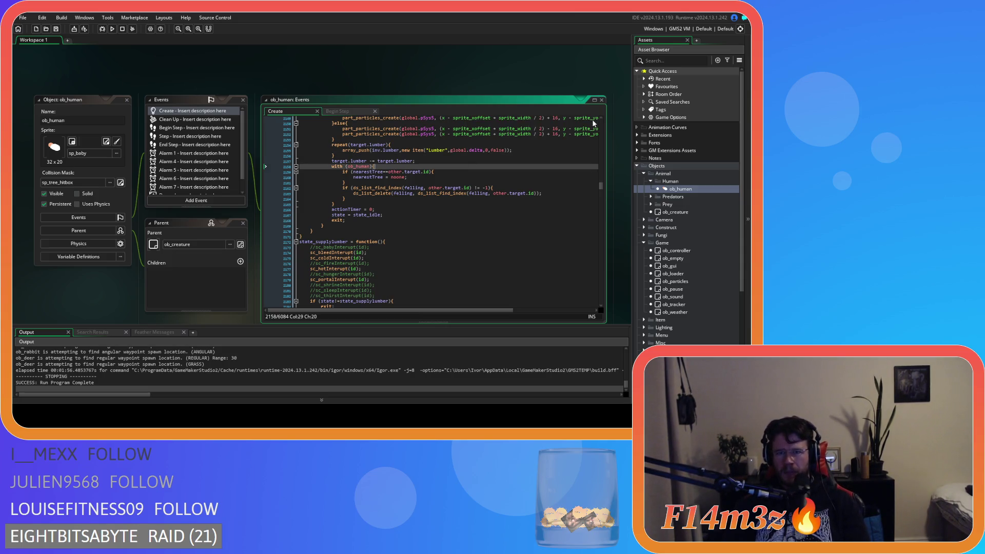
click(510, 163)
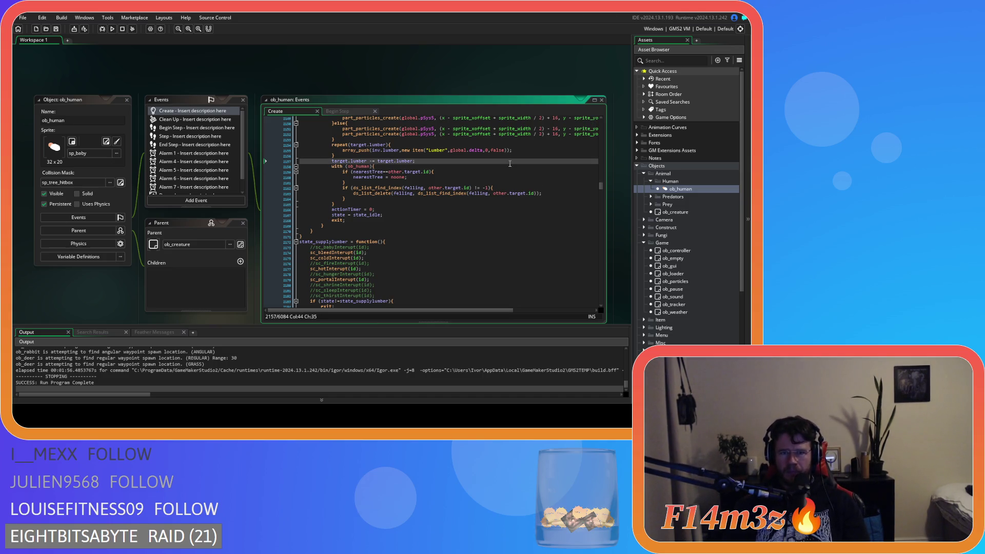
key(F5)
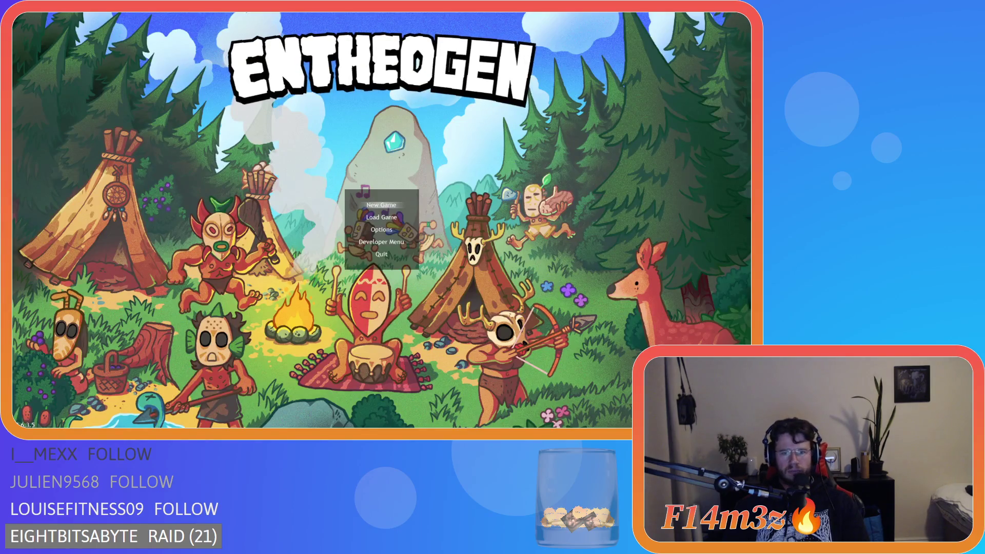
- Start a new game, dismiss the F1 help screen and briefly view the tribe overview
key(Return)
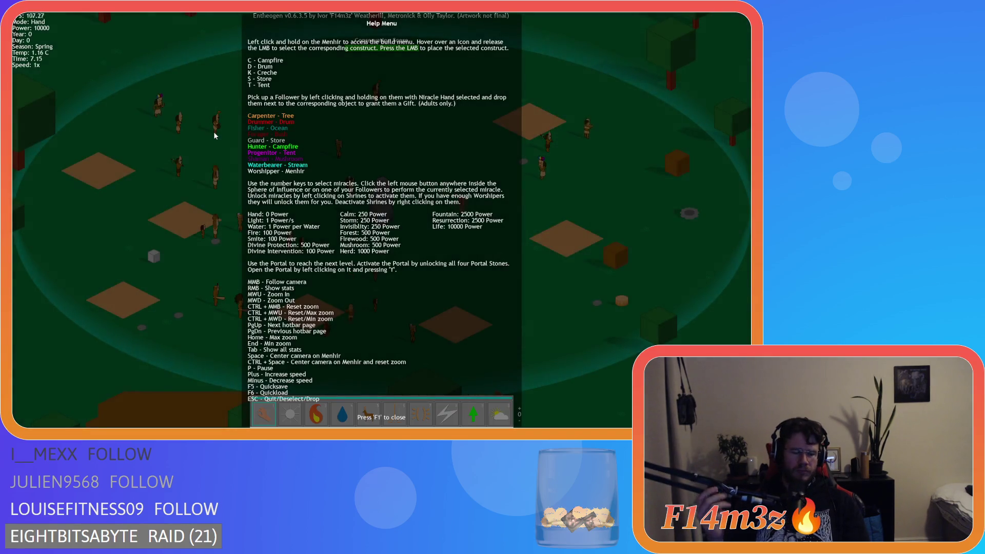
key(F1)
key(Tab)
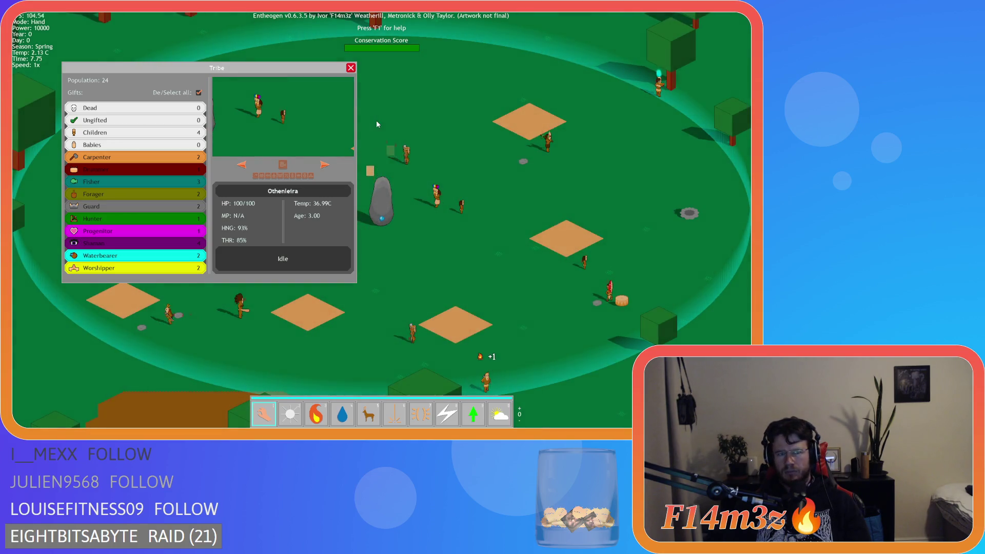
key(Tab)
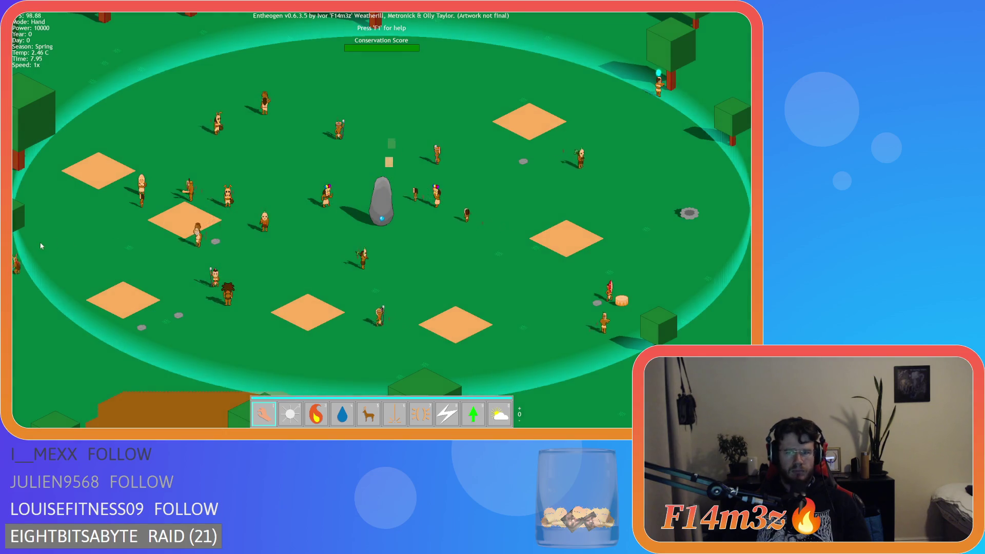
- Pan the view toward the forest and reopen the Tribe overview
key(a)
key(a)
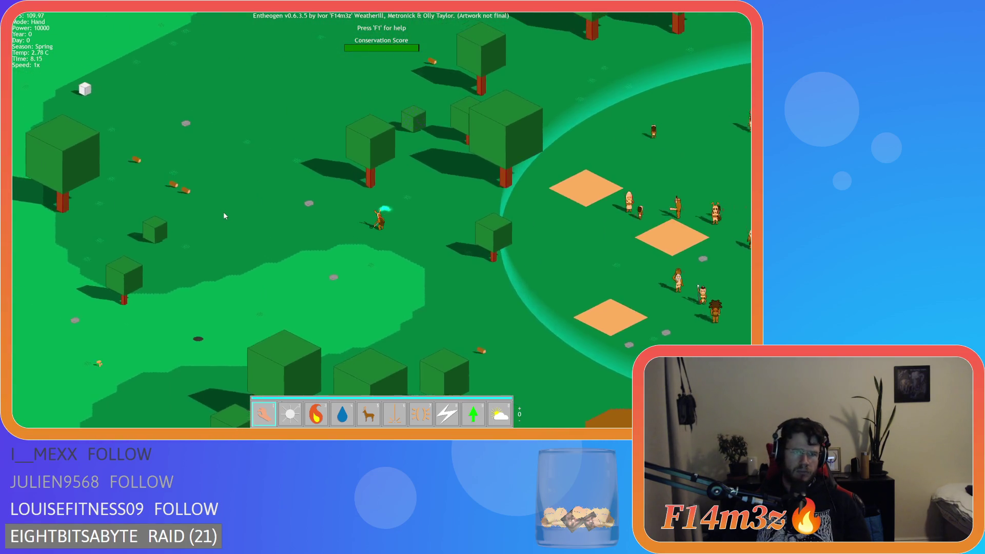
key(a)
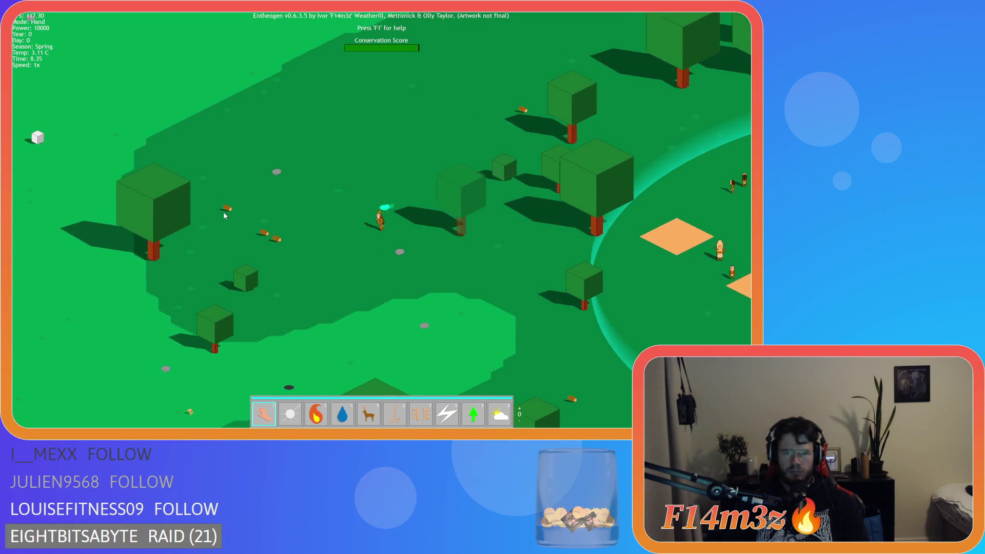
key(Tab)
key(d)
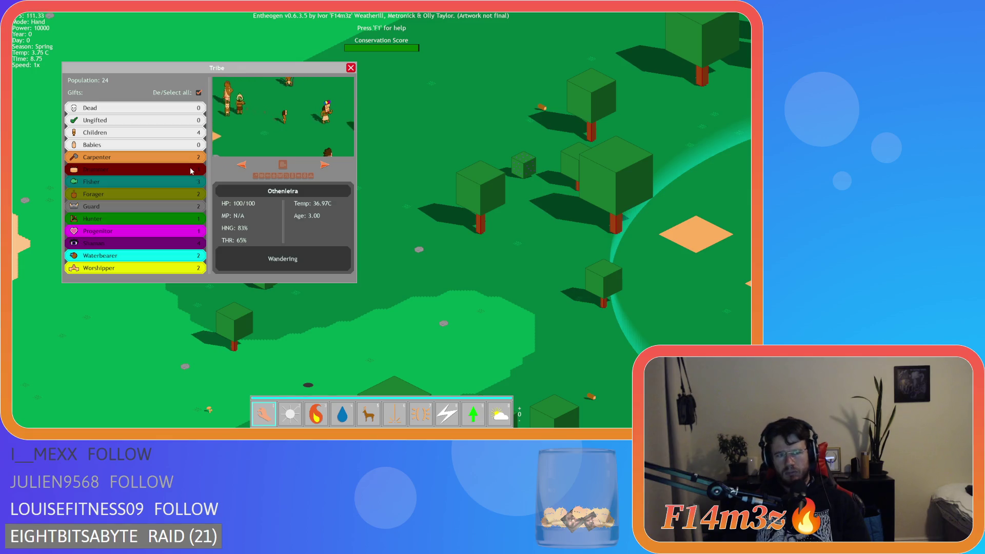
- Deselect all roles, cycle through the Fisher followers, then switch to the Foragers
click(199, 93)
click(151, 181)
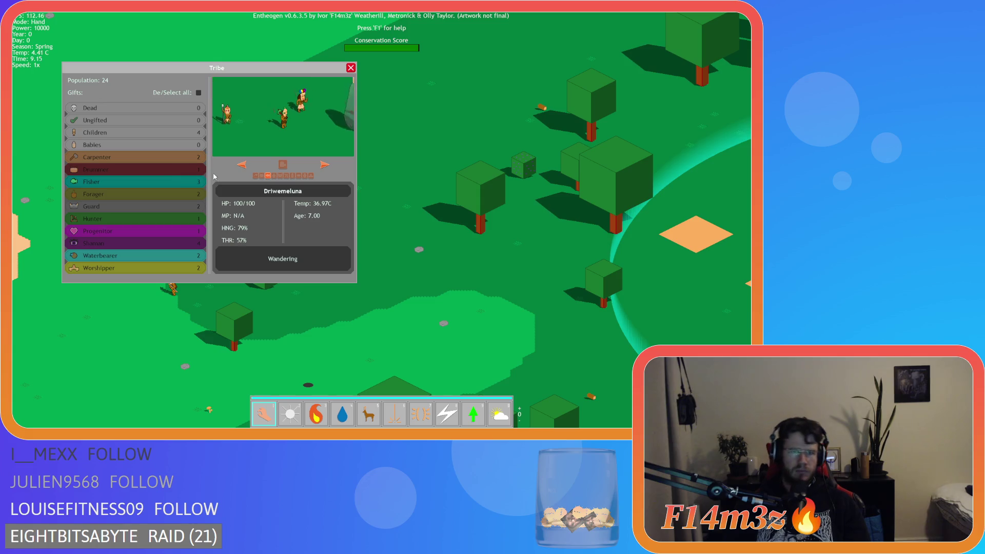
click(325, 164)
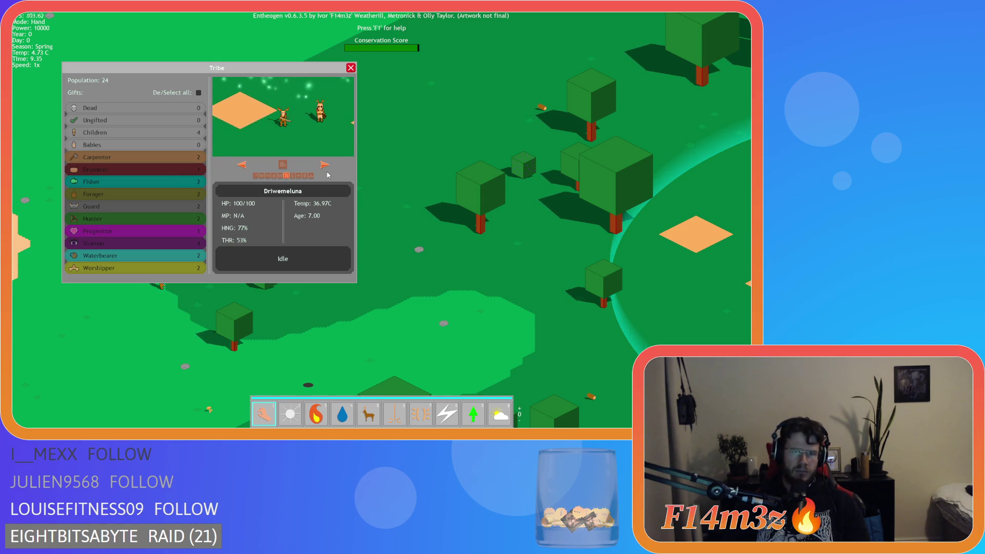
click(324, 164)
click(325, 165)
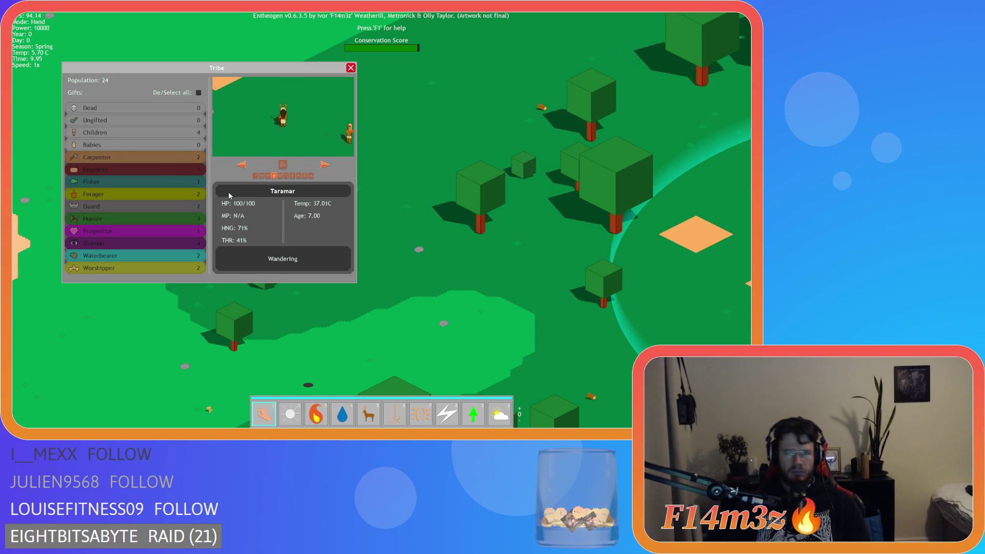
click(287, 178)
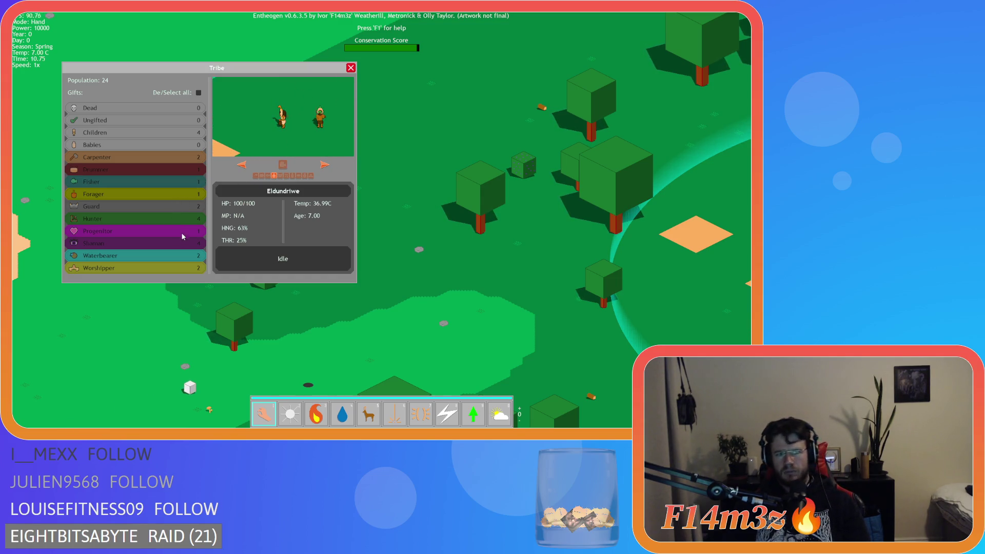
- Show the Shaman followers and step through each one from the first
click(182, 195)
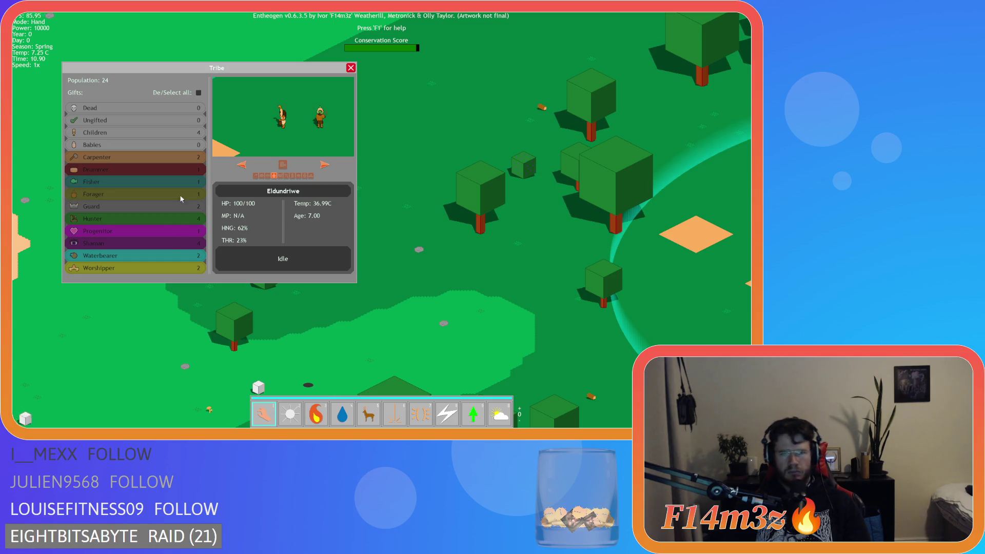
click(169, 244)
click(261, 177)
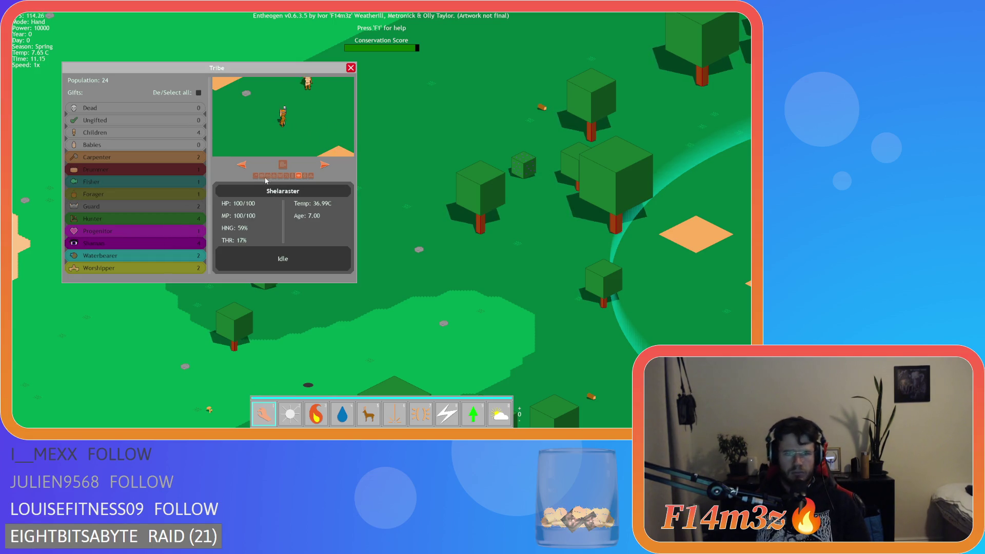
click(326, 168)
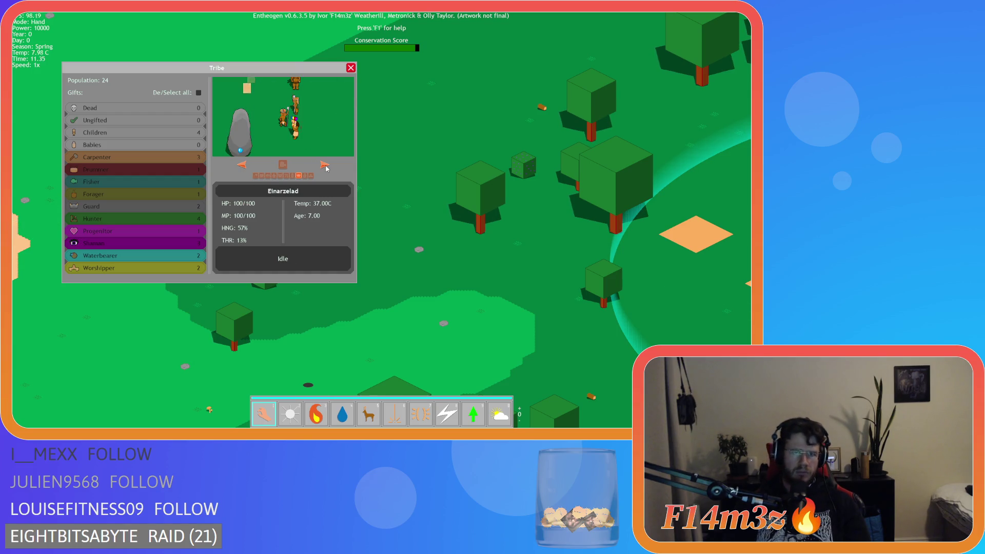
click(326, 168)
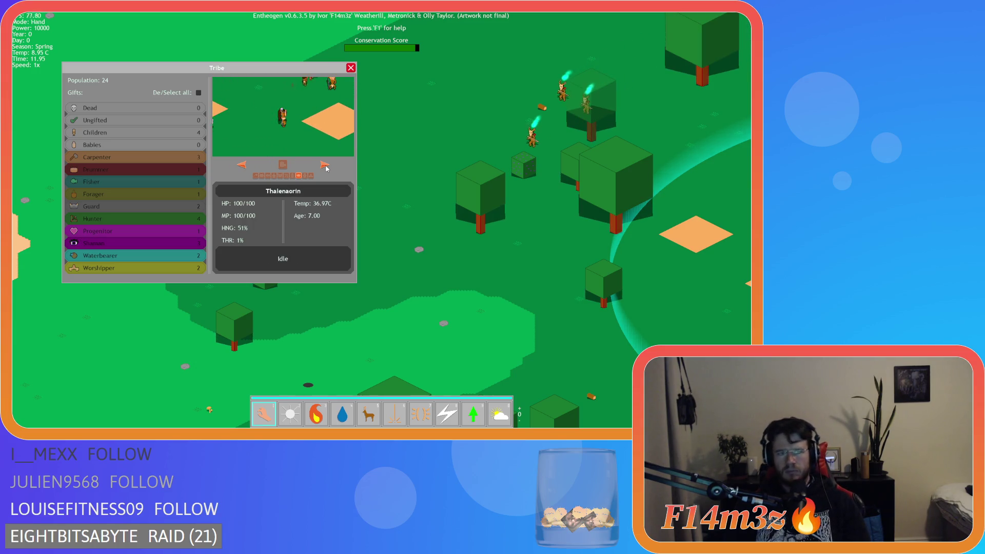
click(290, 177)
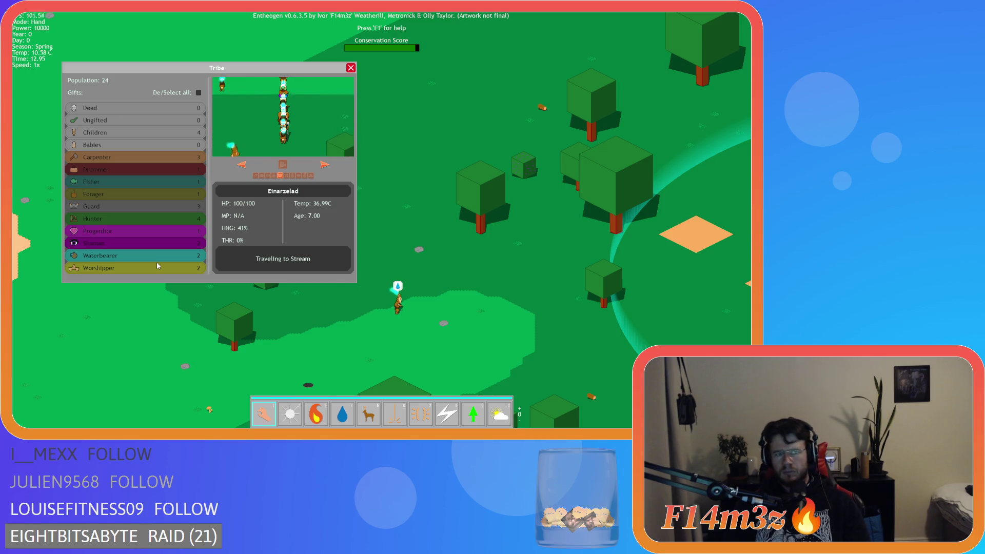
- Check the Progenitor and Worshipper followers, centring the camera on a worshipper, then close the overview
click(144, 233)
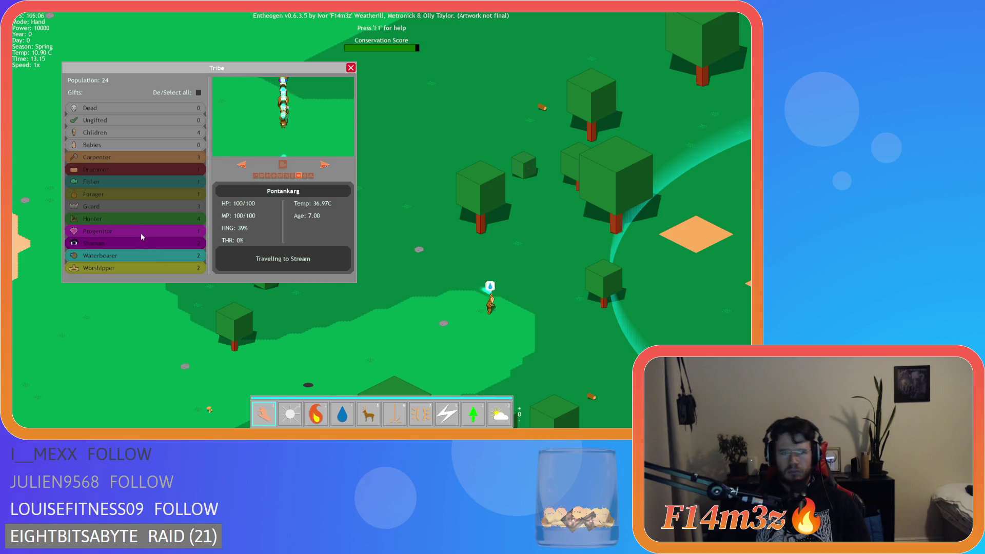
click(142, 270)
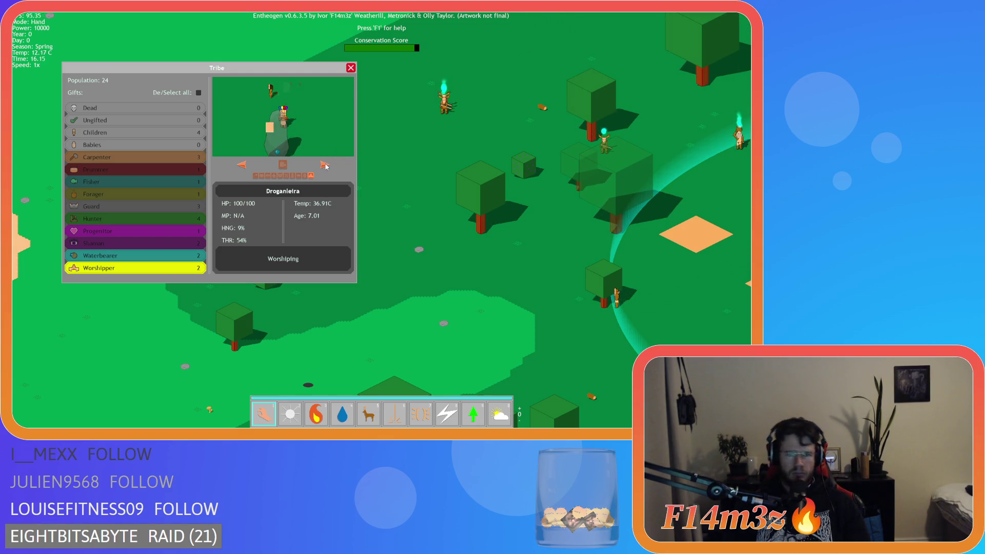
click(283, 164)
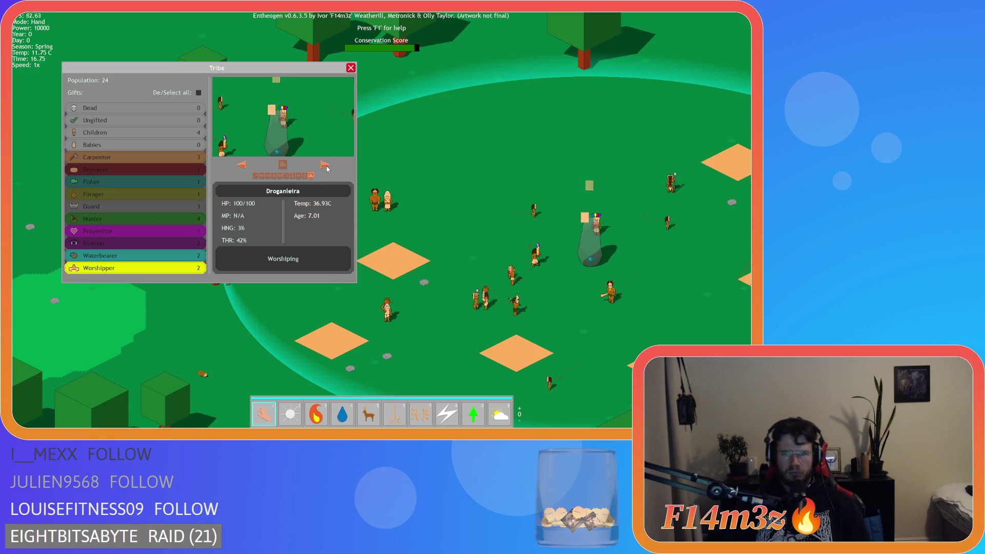
click(312, 176)
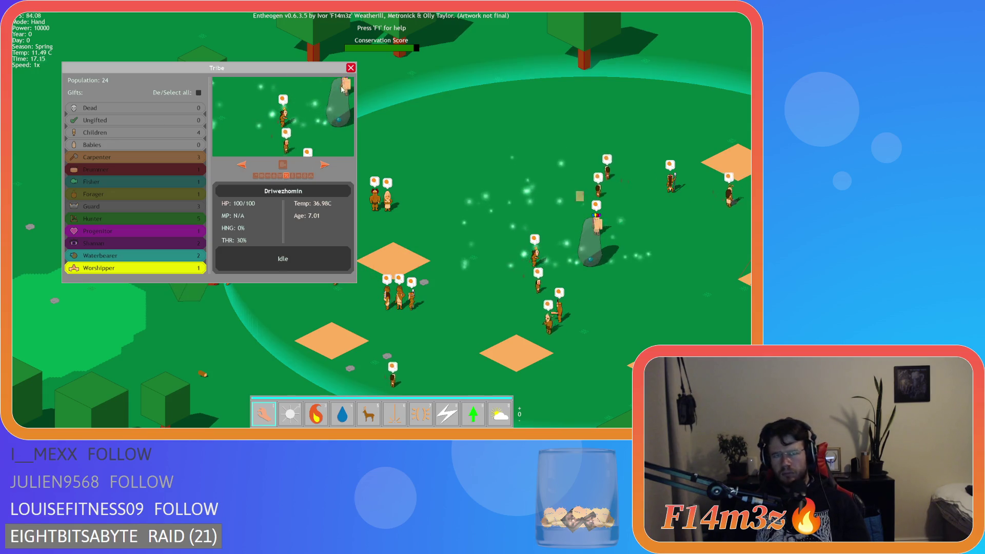
key(Escape)
scroll(267, 138, down, 3)
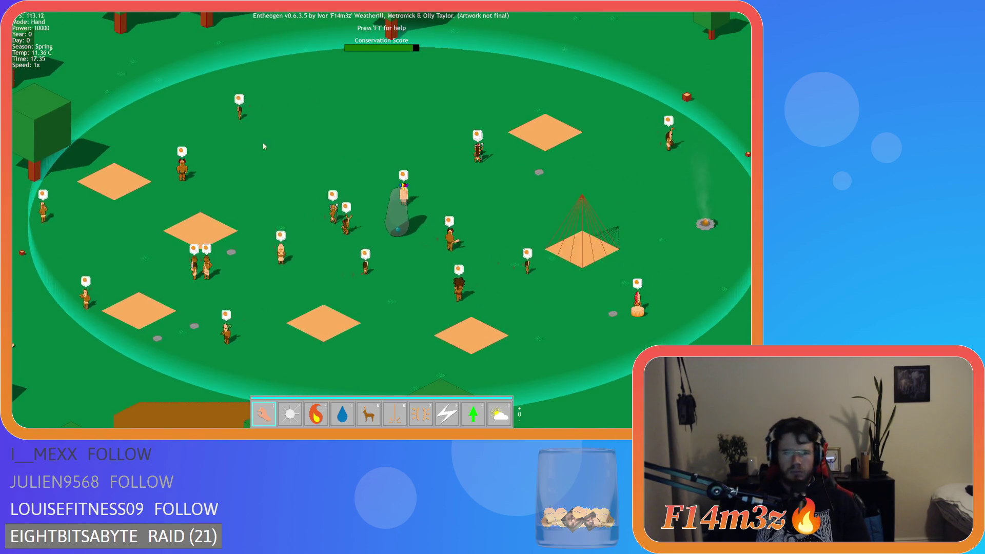
- Zoom around the village and check the tent's building materials before quitting the game
scroll(99, 214, up, 3)
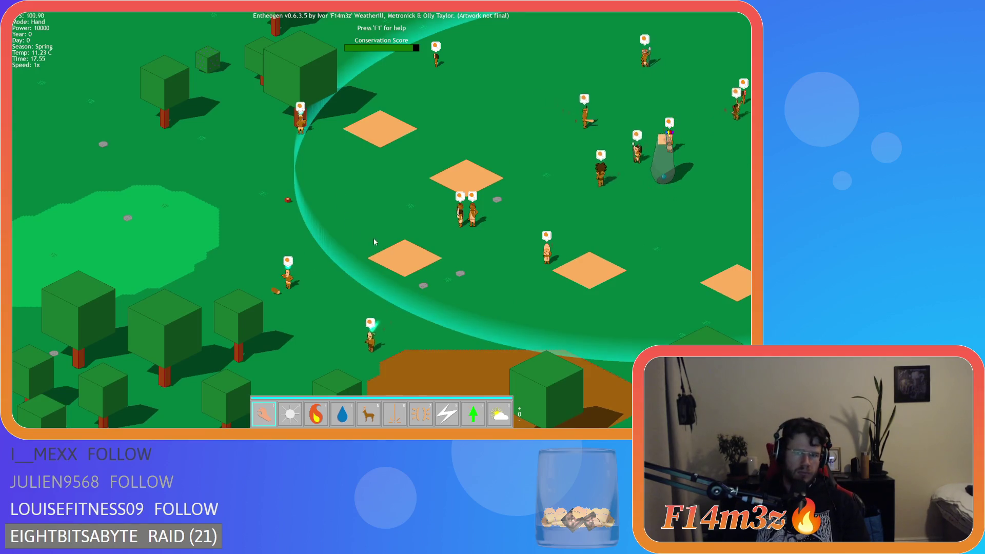
mouse_move(445, 171)
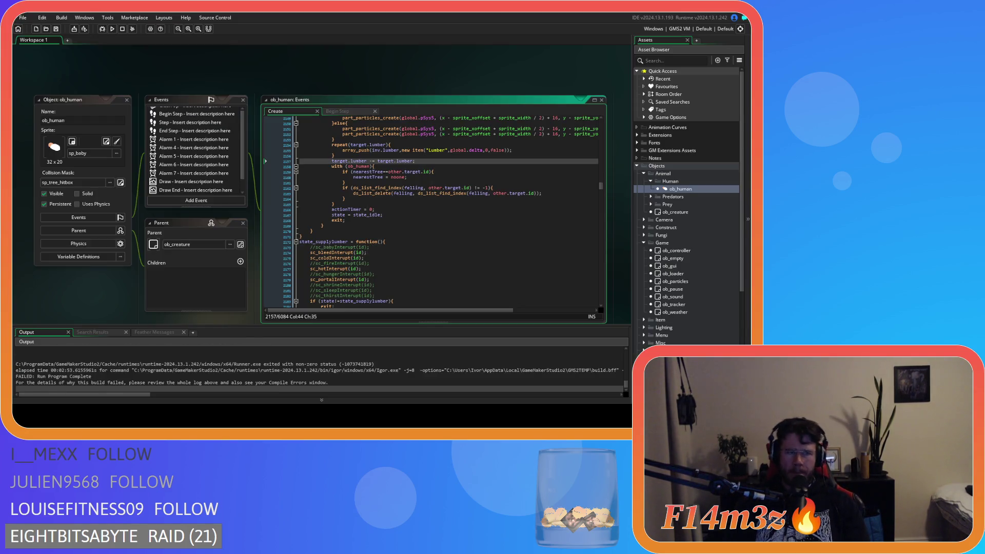
- Open ob_human's Begin Step event and look at its decay(inv) call
scroll(118, 260, up, 3)
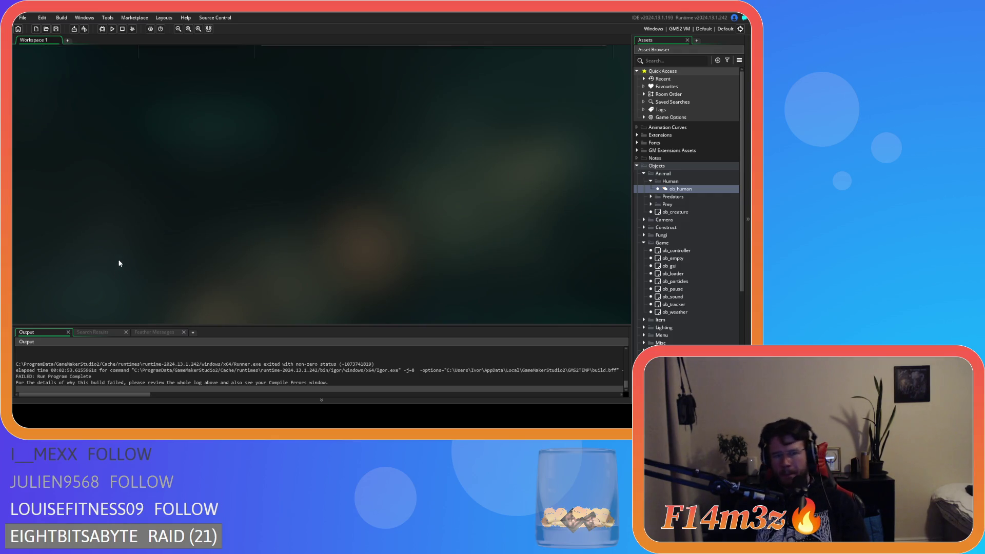
scroll(119, 254, down, 5)
scroll(648, 250, down, 5)
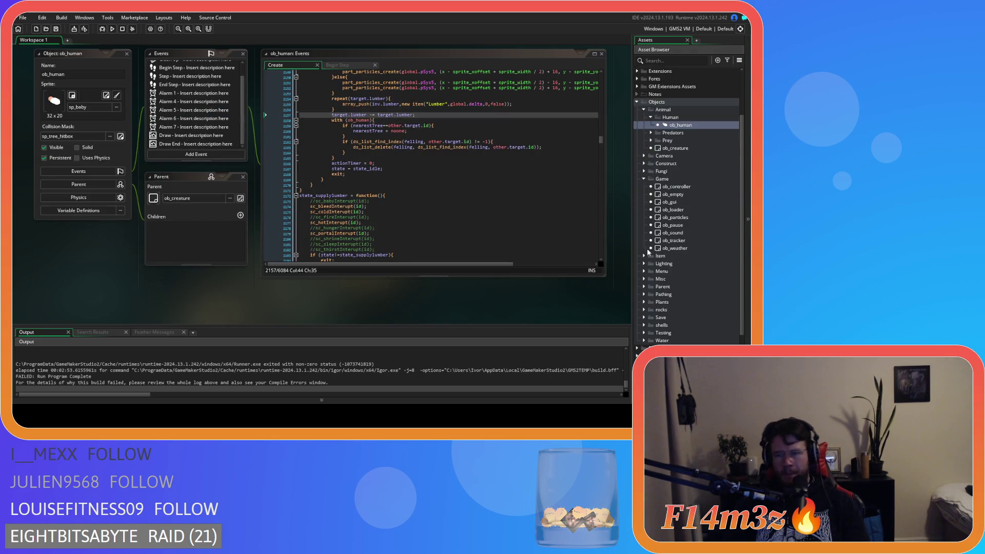
click(644, 314)
scroll(524, 293, down, 4)
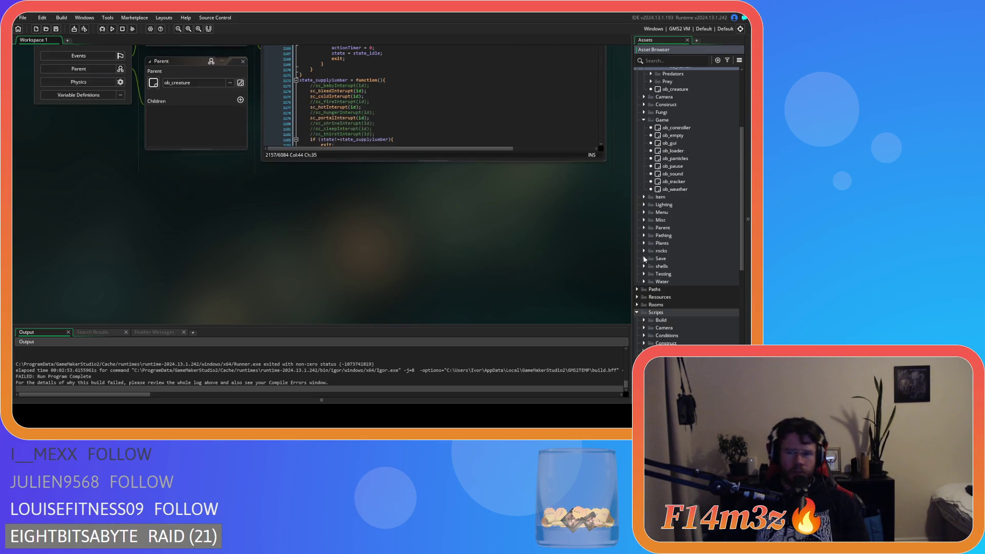
scroll(524, 293, up, 4)
scroll(695, 296, down, 5)
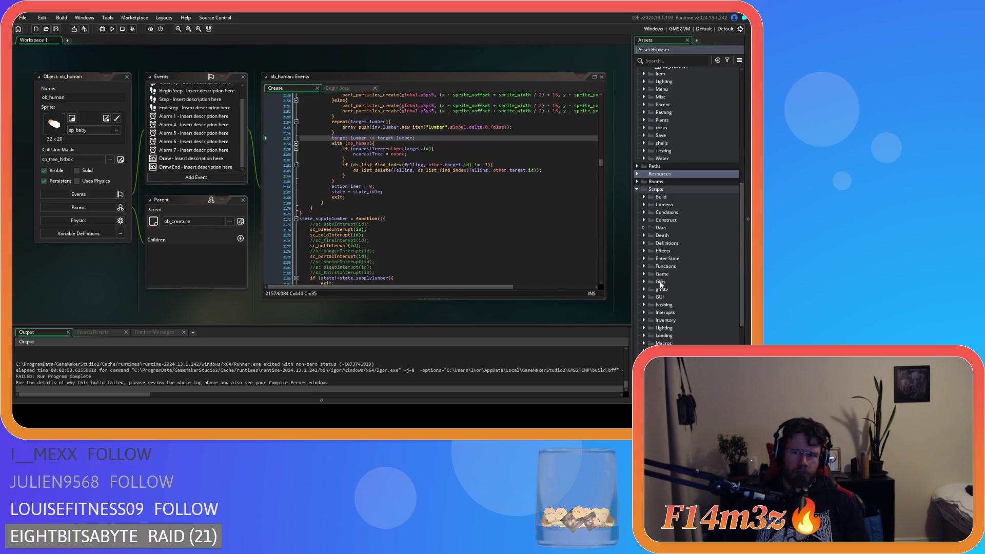
click(328, 88)
click(300, 107)
scroll(328, 205, up, 1)
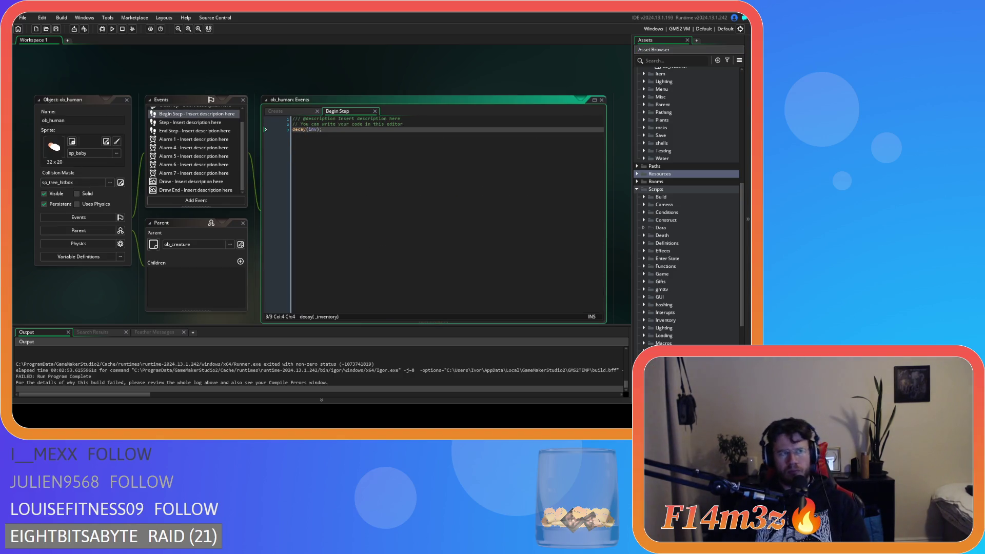
click(295, 129)
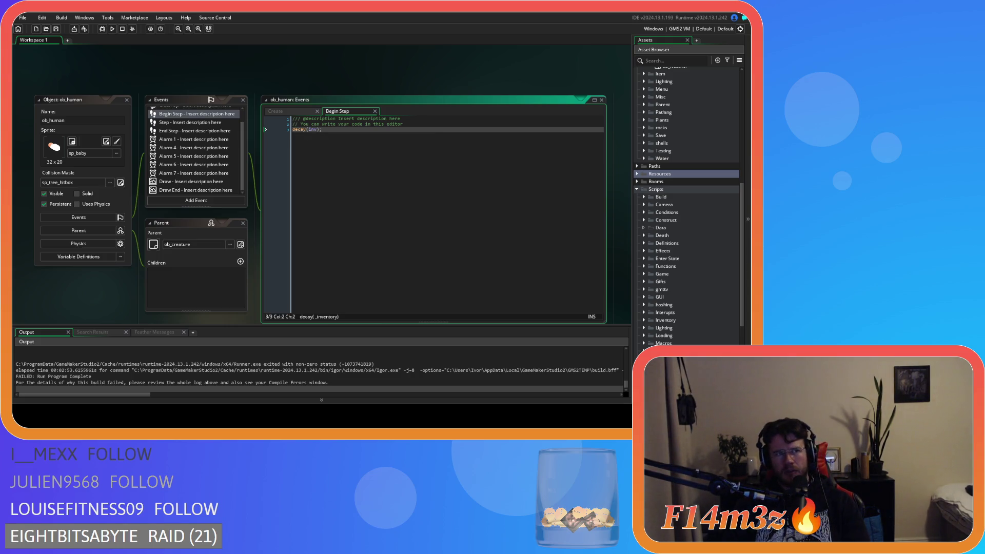
- Open the sc_decay script from the Scripts > Inventory folder
scroll(661, 239, down, 2)
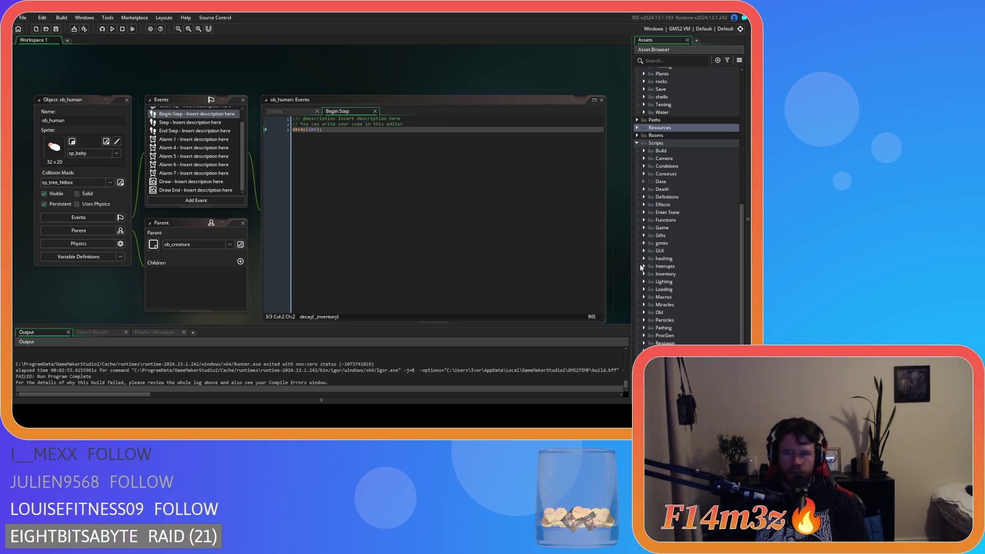
scroll(641, 267, down, 1)
click(643, 243)
double_click(671, 251)
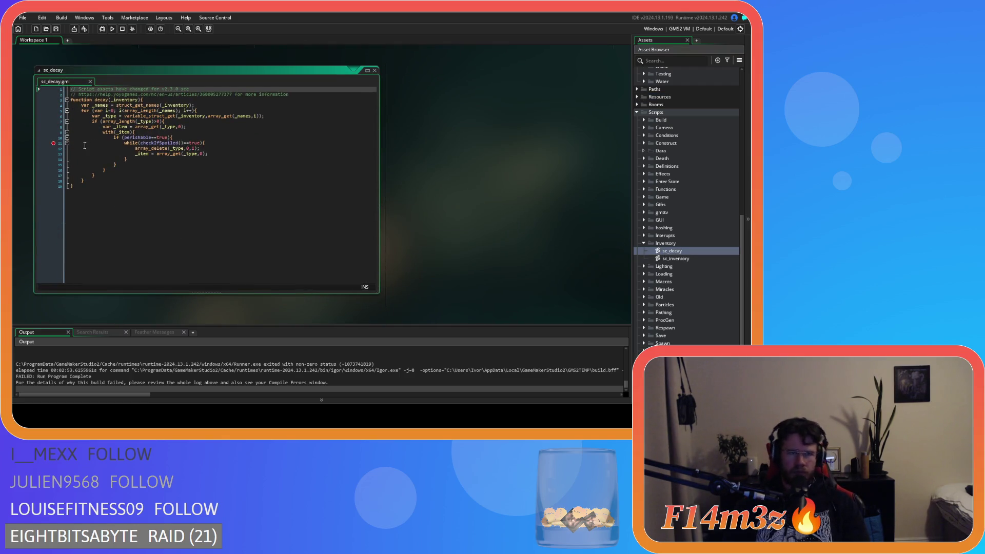
- Inspect the checkIfSpoiled loop and with(_item) lines, adding a new line after array_delete
click(156, 143)
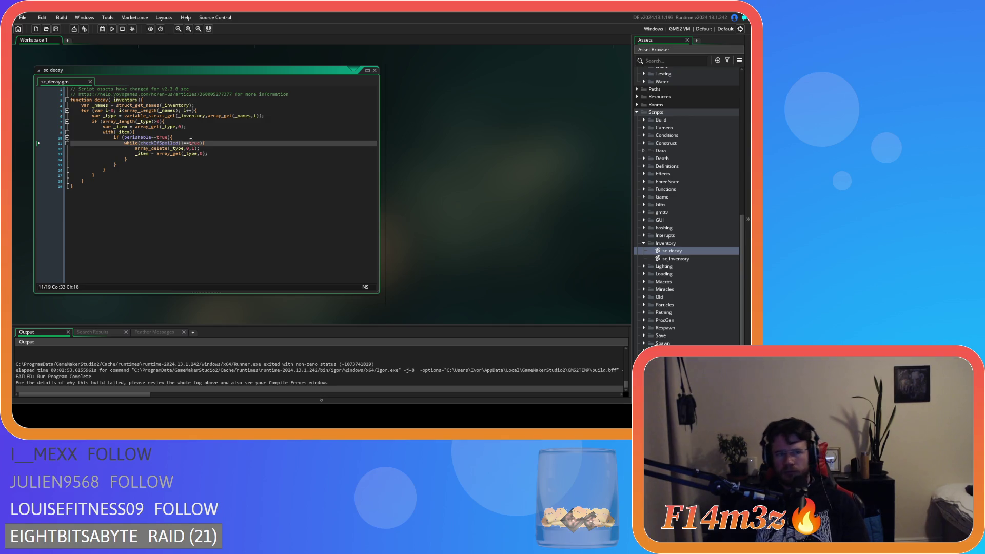
click(150, 132)
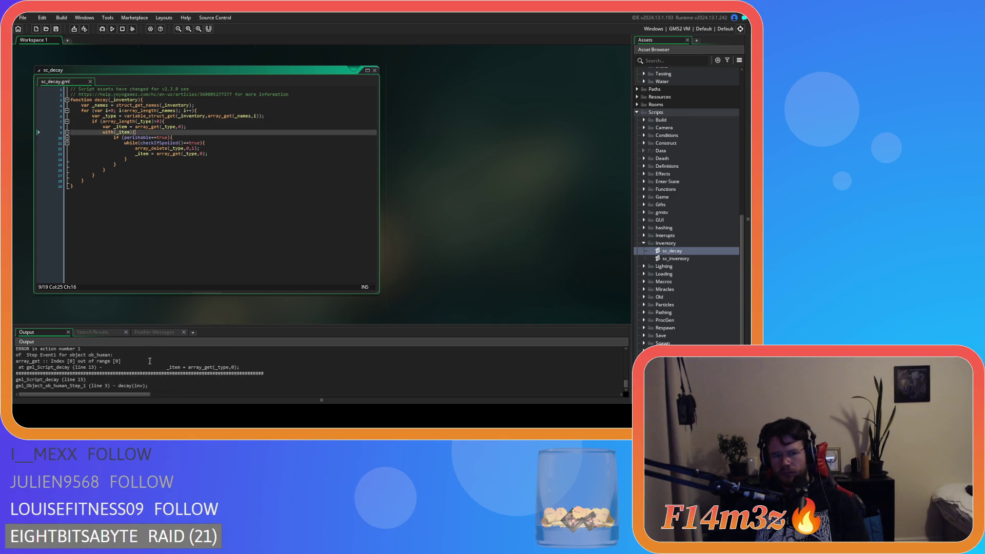
click(140, 154)
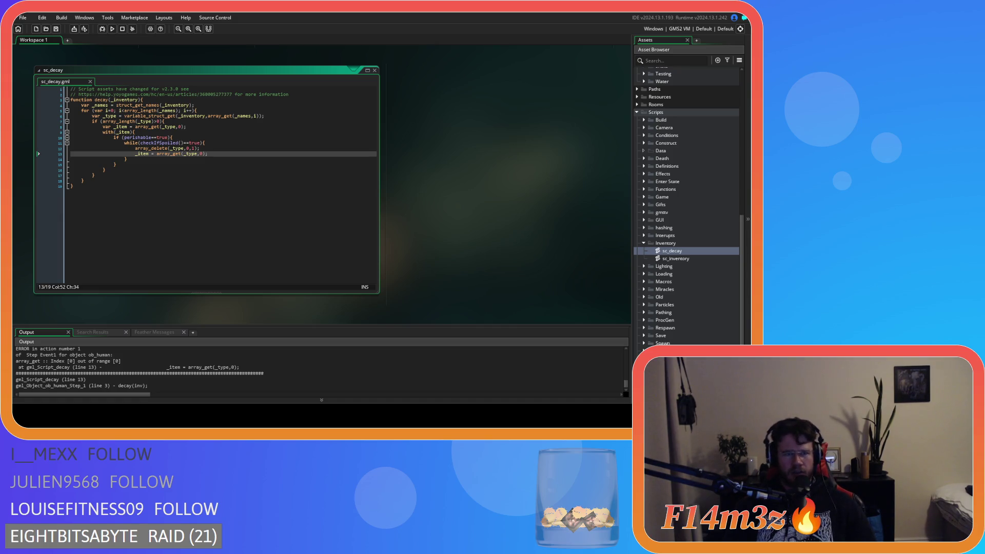
click(219, 149)
key(Return)
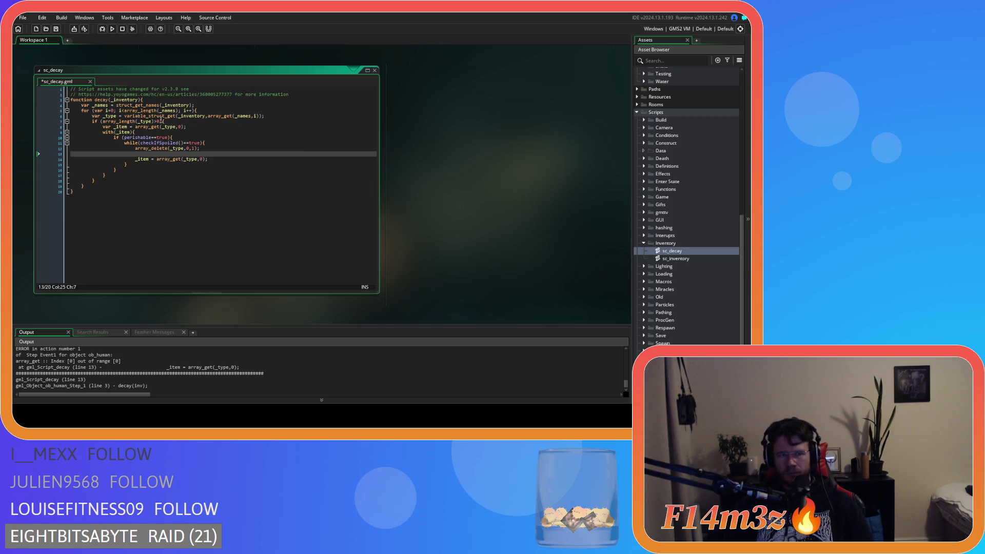
- Add array_length(_type)>0 && ahead of checkIfSpoiled()==true in the while condition and save
click(136, 121)
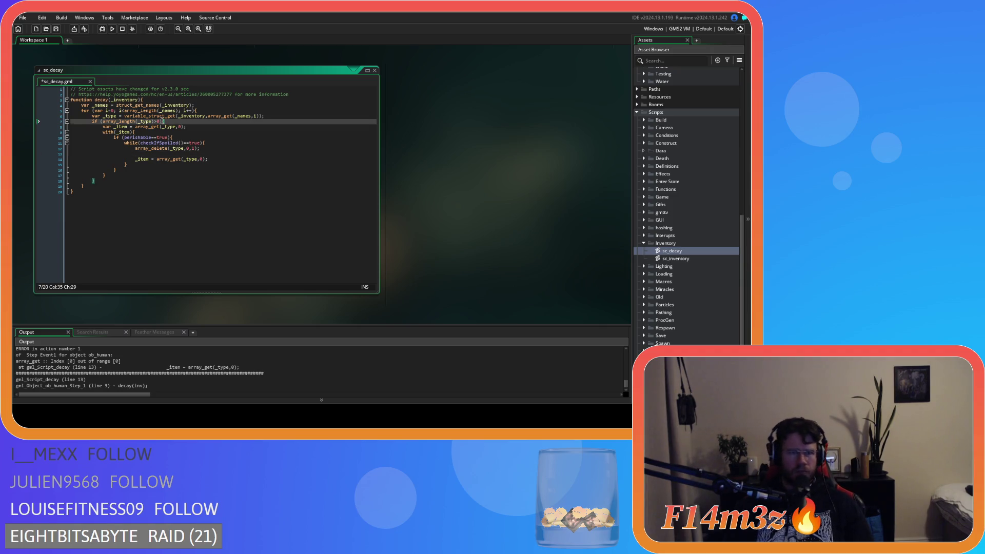
drag(159, 122, 103, 126)
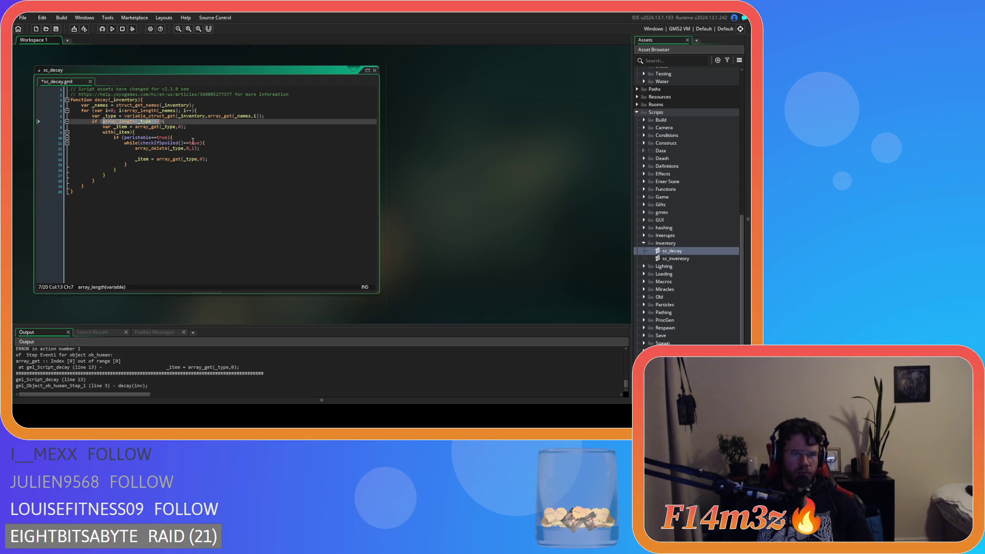
click(149, 143)
mouse_move(179, 146)
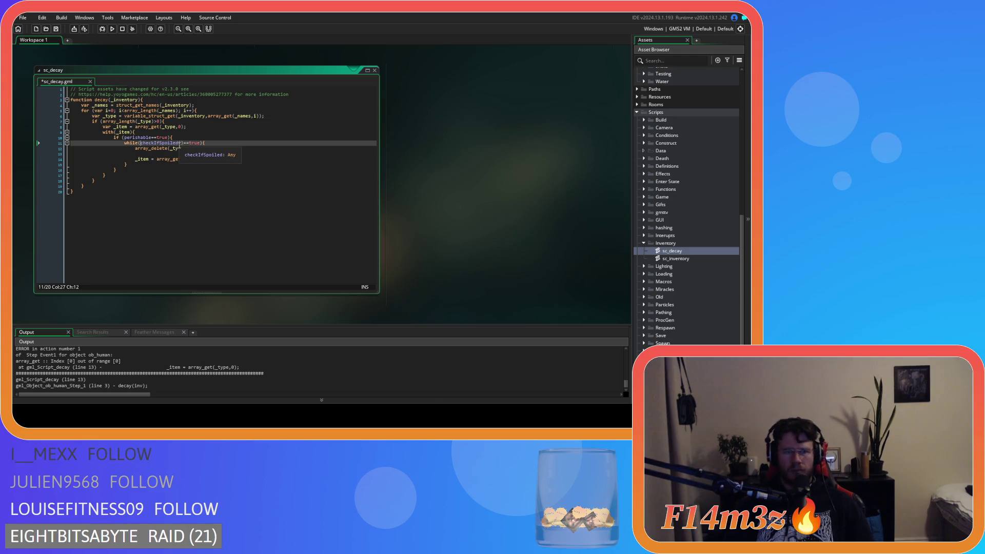
key(Return)
text(&&)
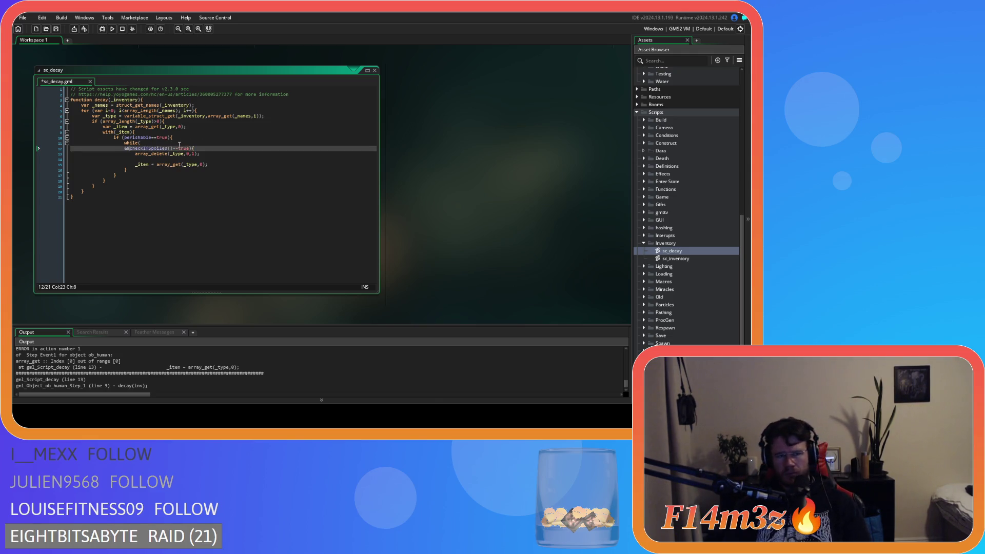
click(177, 143)
text(array_length(_type)>0)
key(ctrl+s)
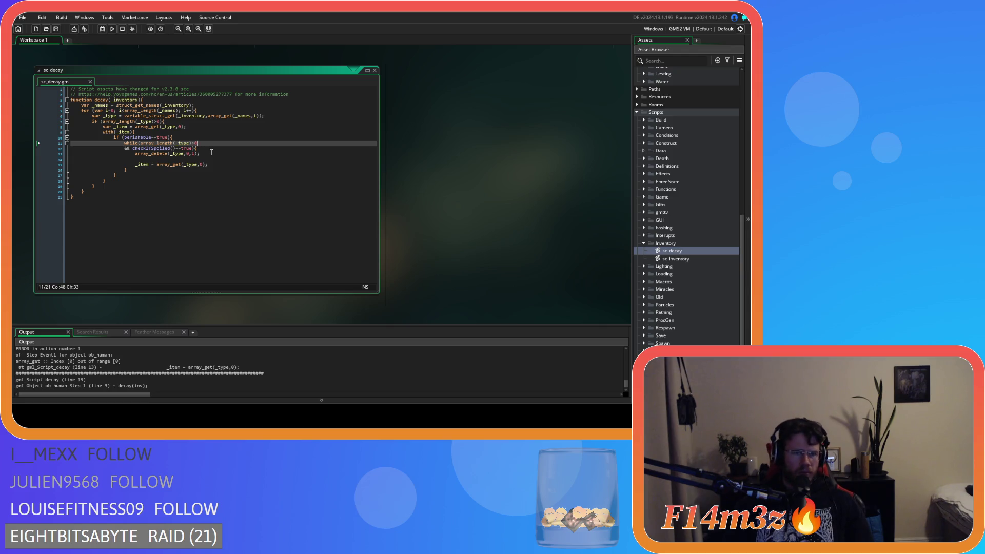
- Remove the leftover blank line, save, run the build with F5, and recheck the while line
click(187, 159)
key(BackSpace)
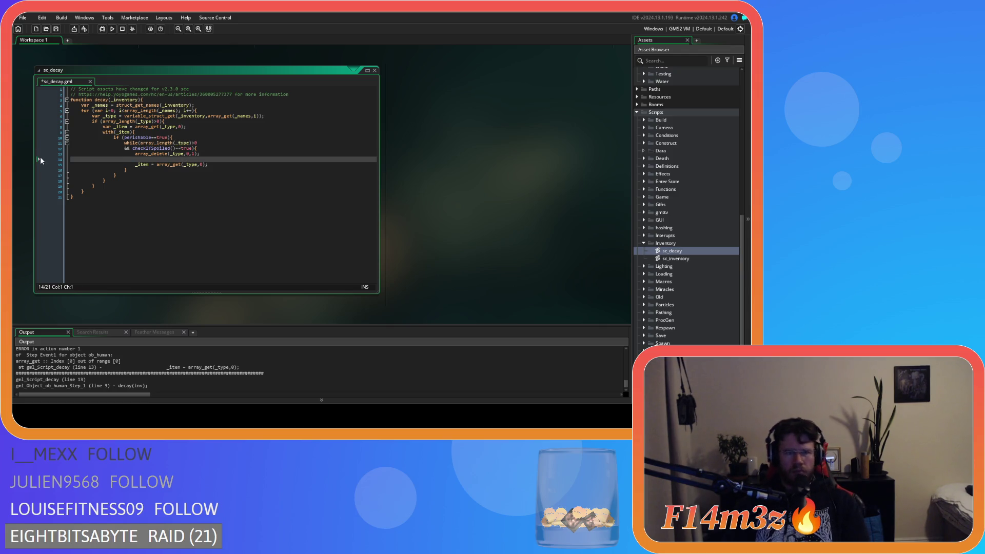
key(ctrl+s)
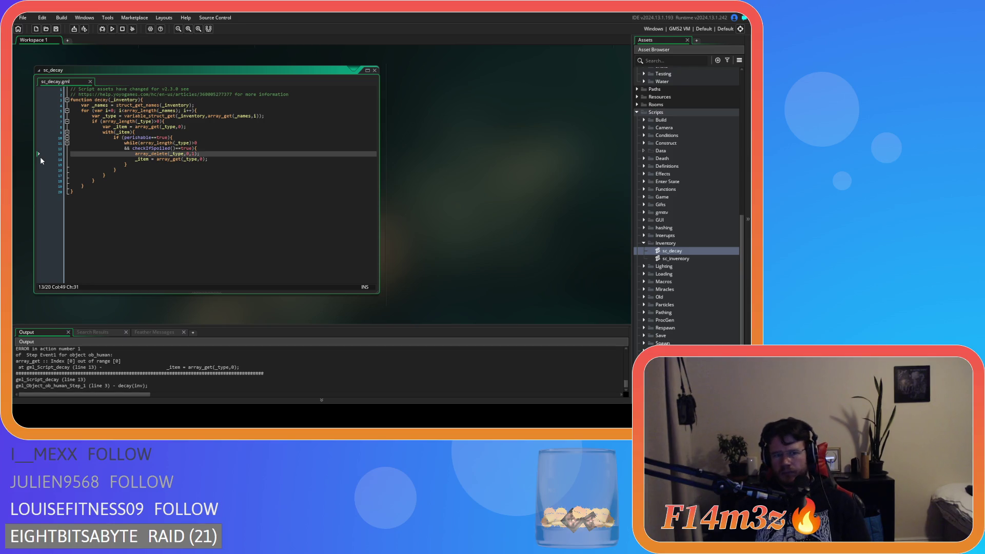
key(F5)
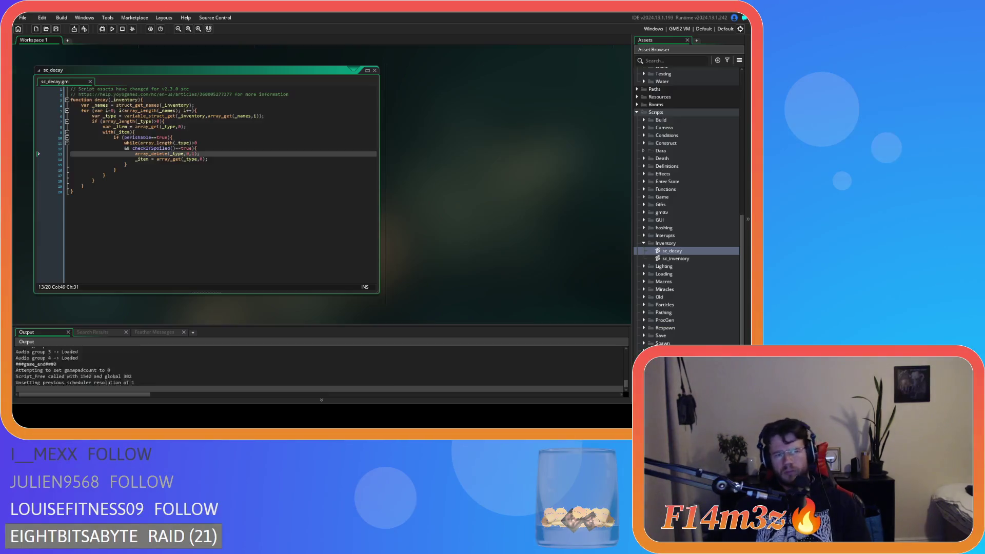
click(208, 147)
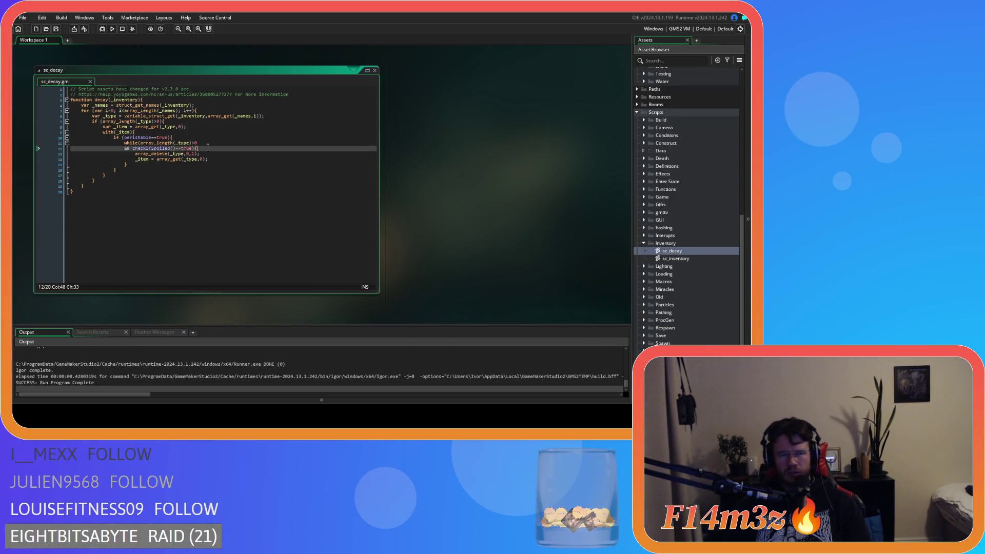
drag(198, 143, 142, 142)
click(141, 144)
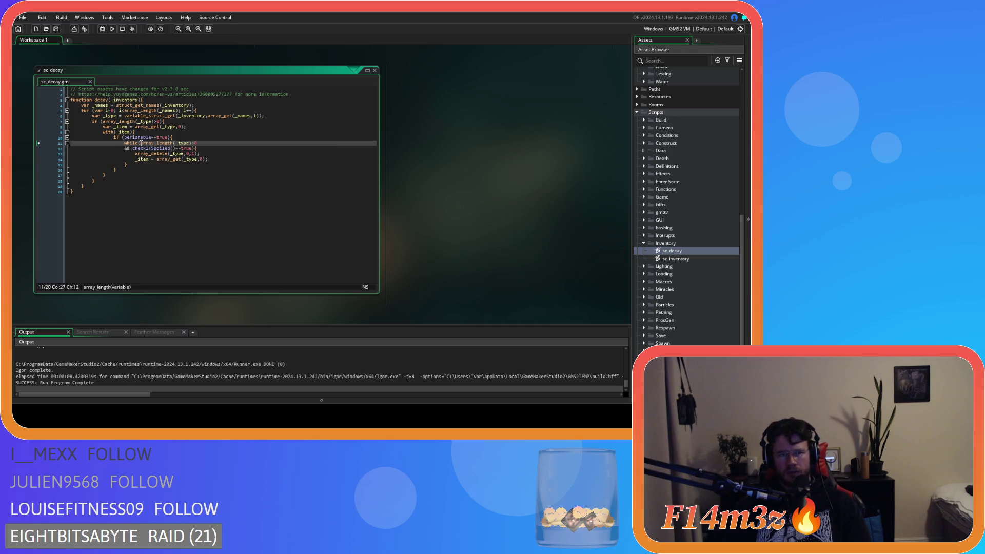
click(203, 145)
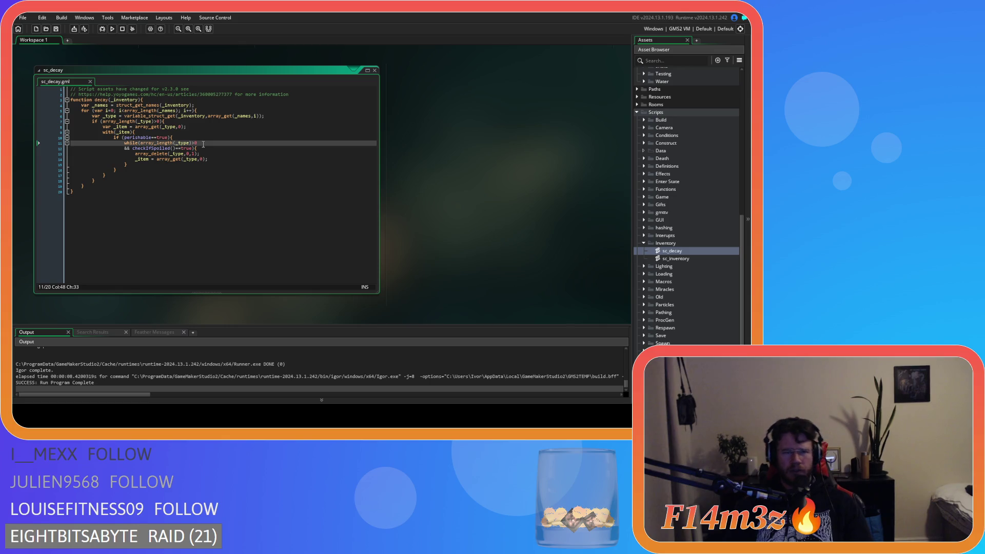
- Rebuild with F5 and start the Beginner Island level
key(F5)
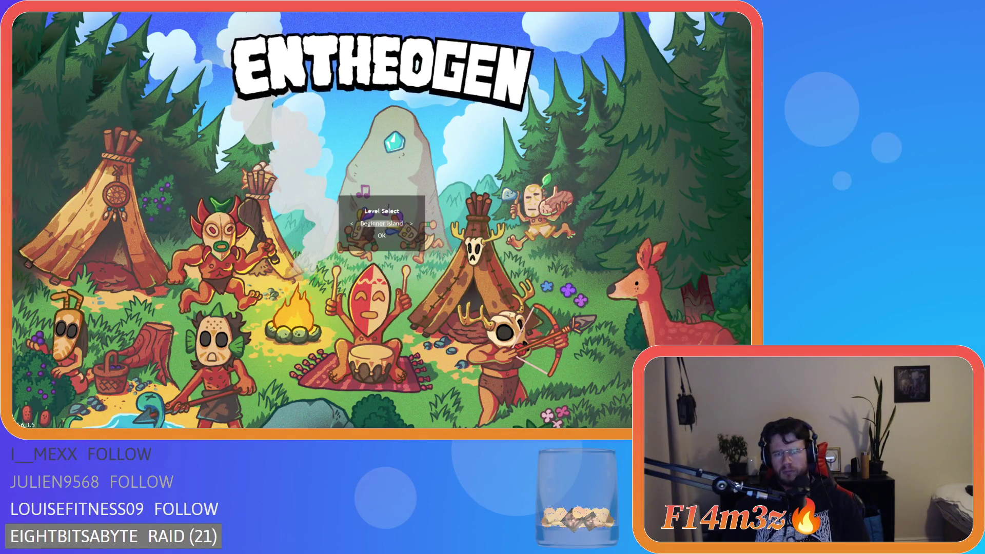
key(Return)
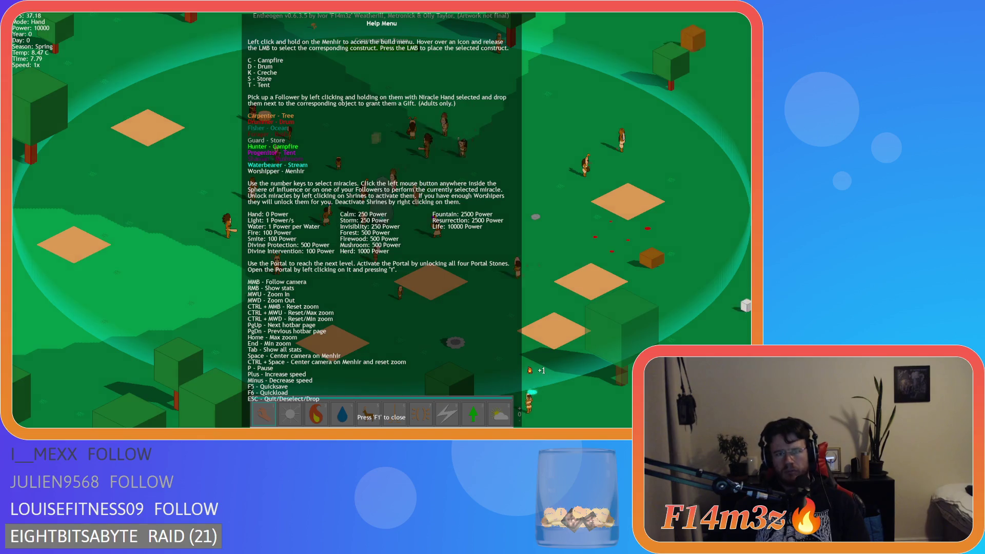
- Close the help overlay, open the Tribe window with all filters unticked, and browse followers
key(F1)
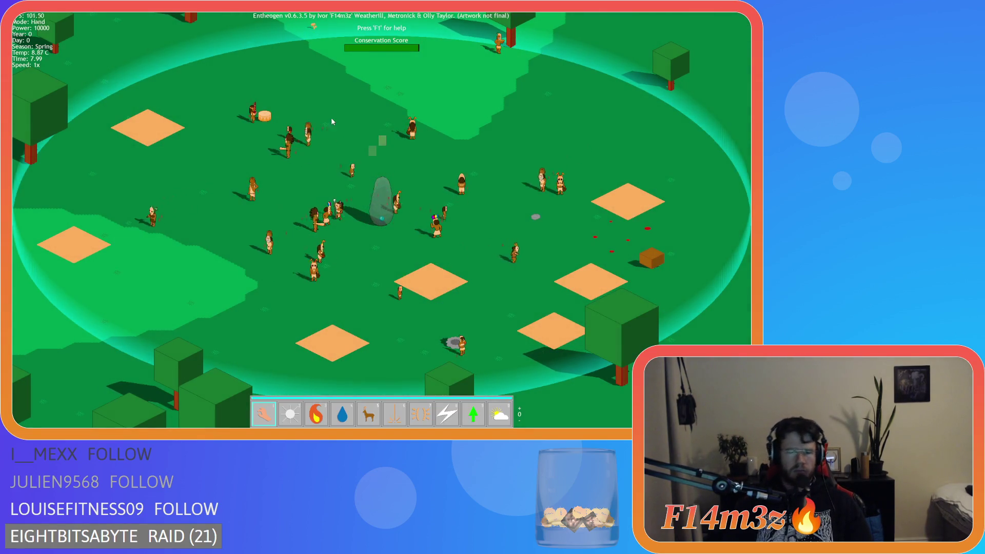
key(Left)
click(331, 124)
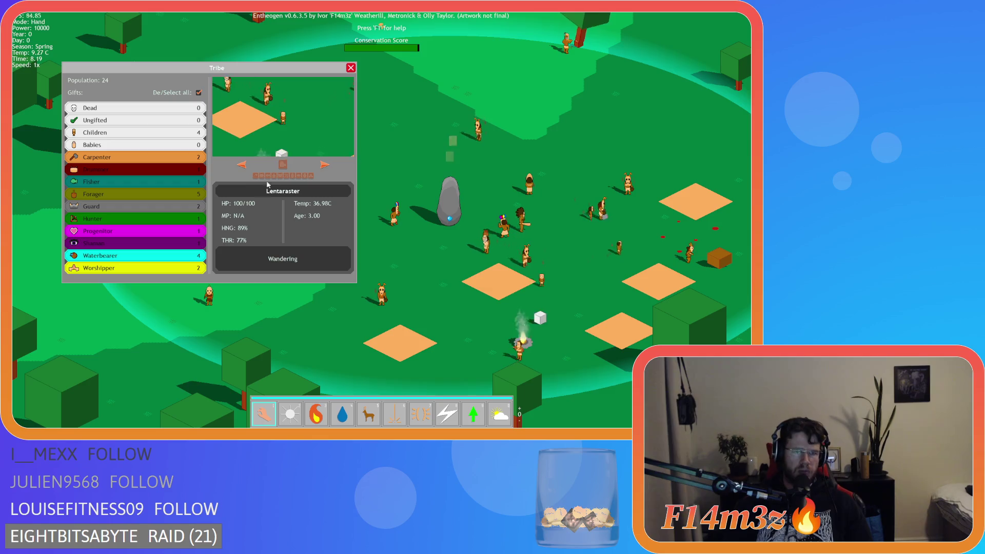
click(199, 92)
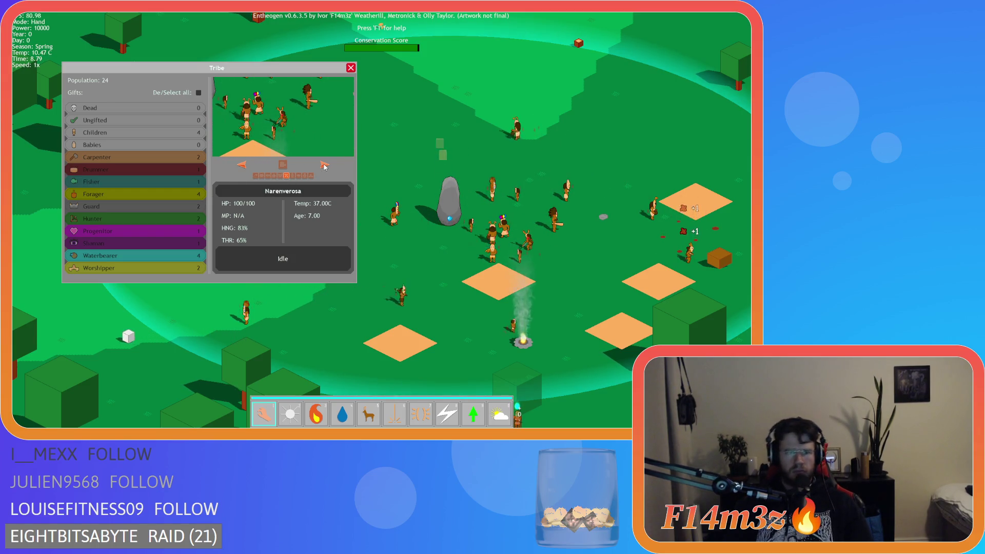
click(274, 176)
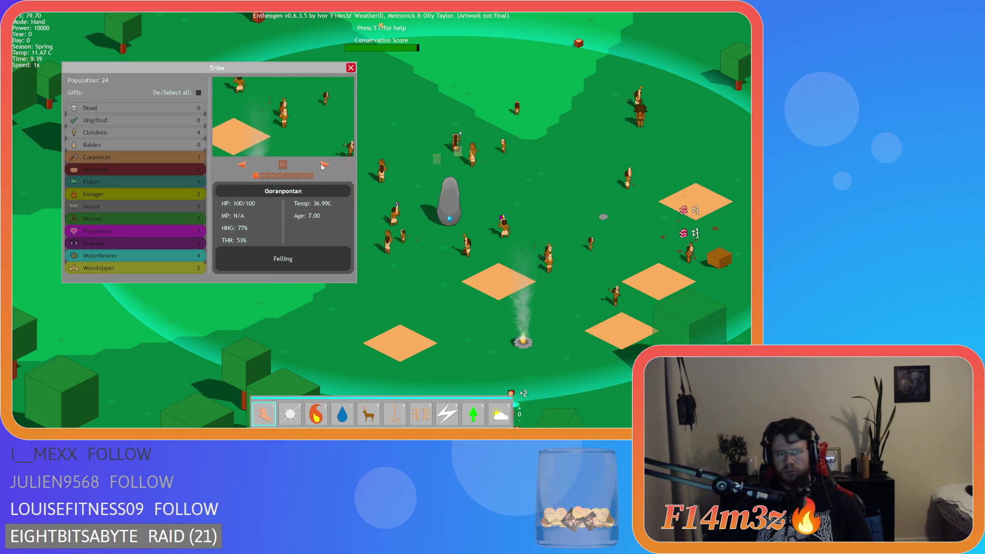
click(274, 176)
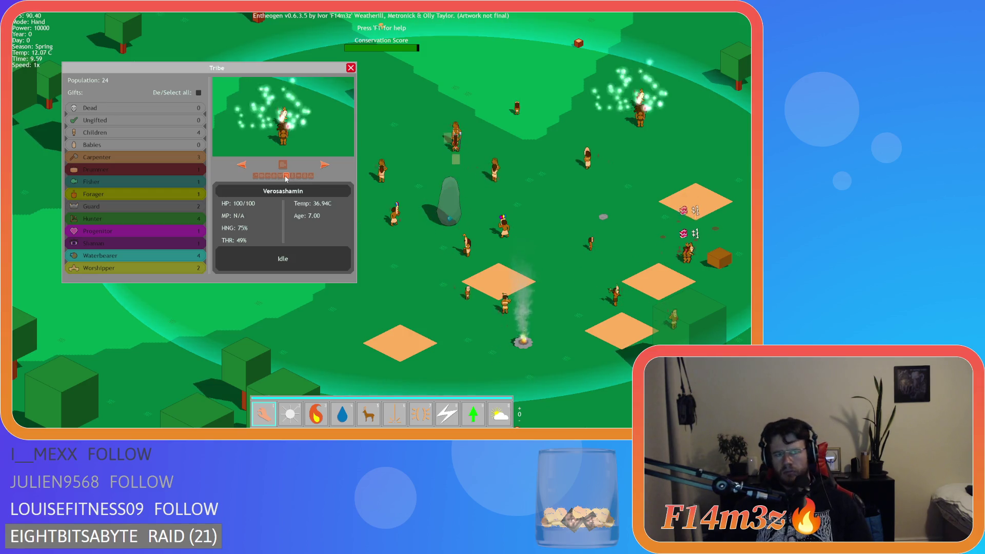
click(326, 165)
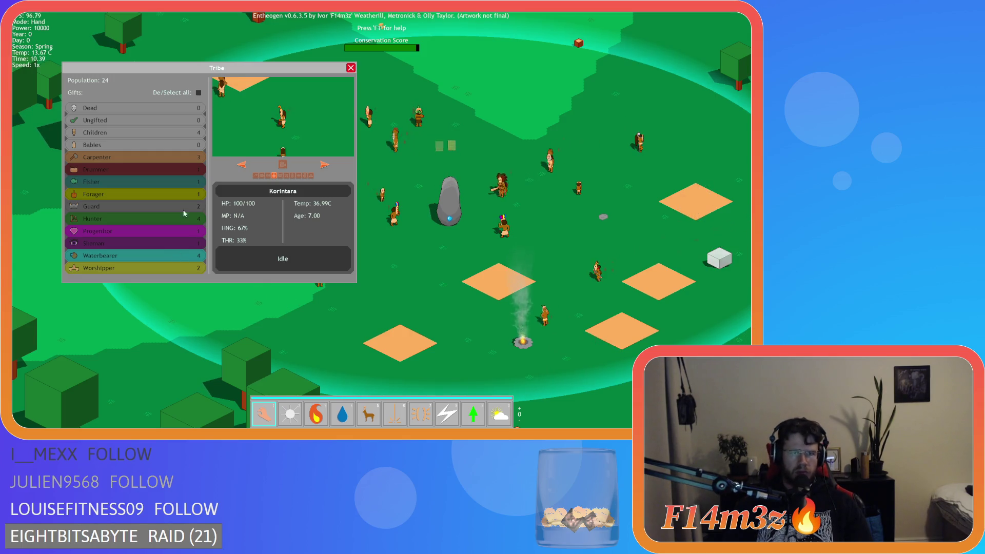
- Filter to Waterbearers, switch one to Hunter, review other villagers, and close the Tribe panel
click(167, 195)
click(166, 257)
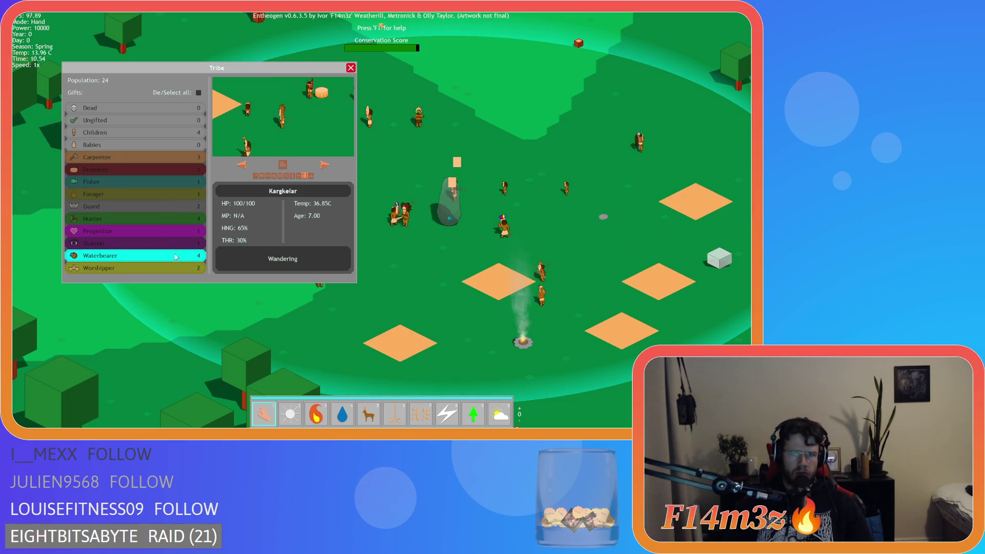
click(320, 167)
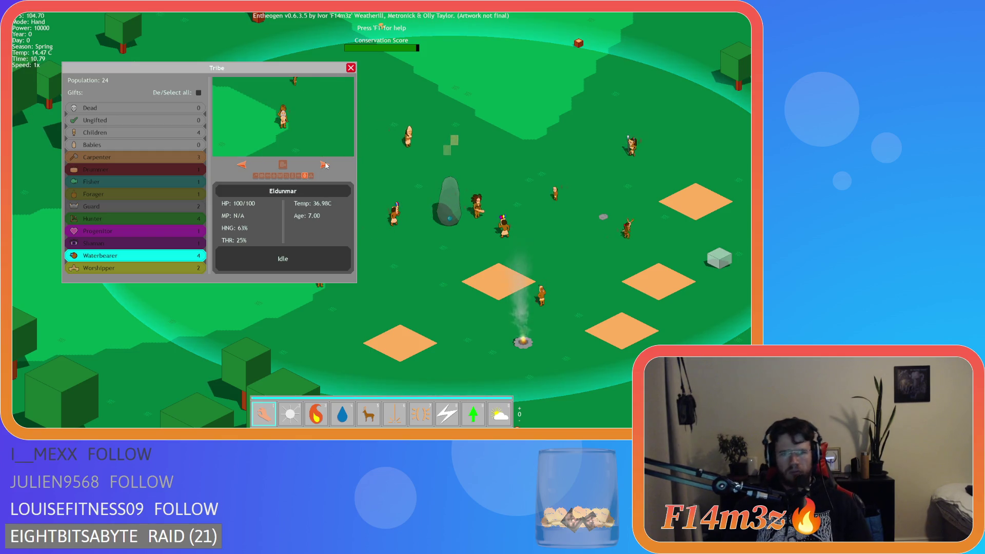
click(285, 176)
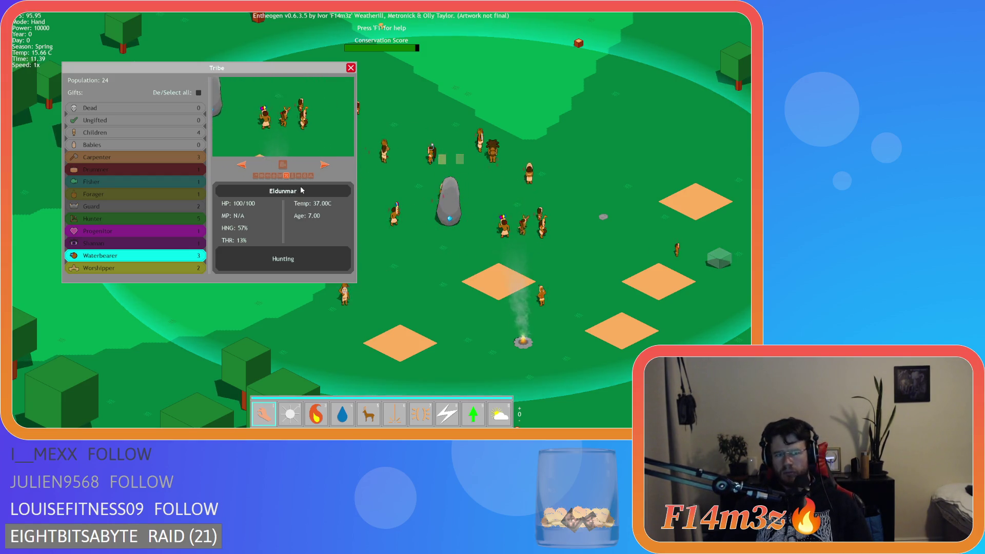
click(323, 165)
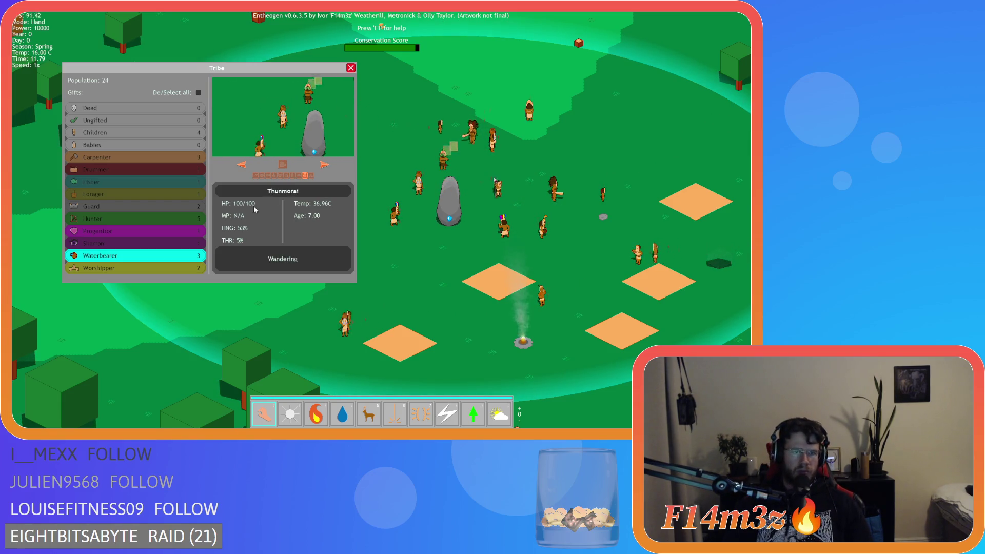
click(185, 245)
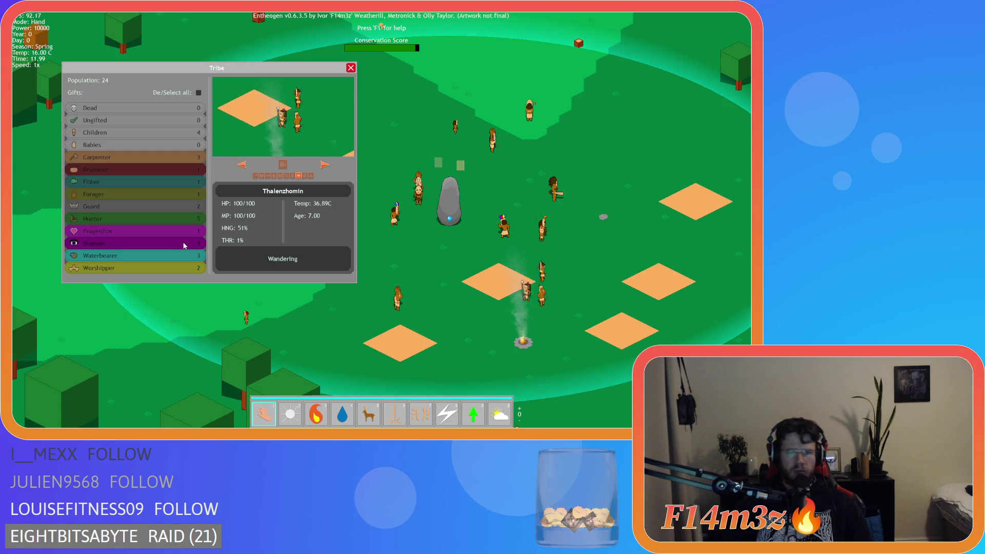
click(185, 255)
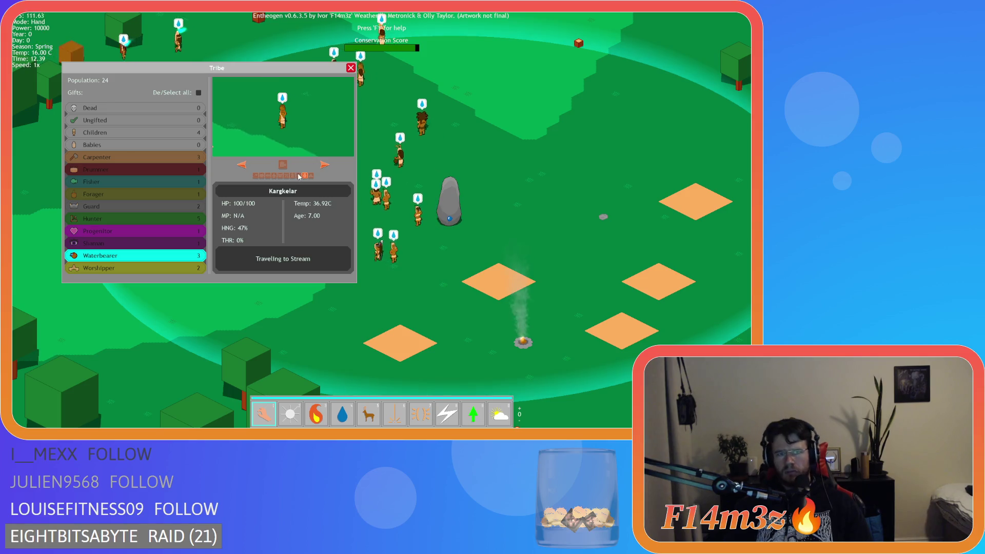
click(351, 67)
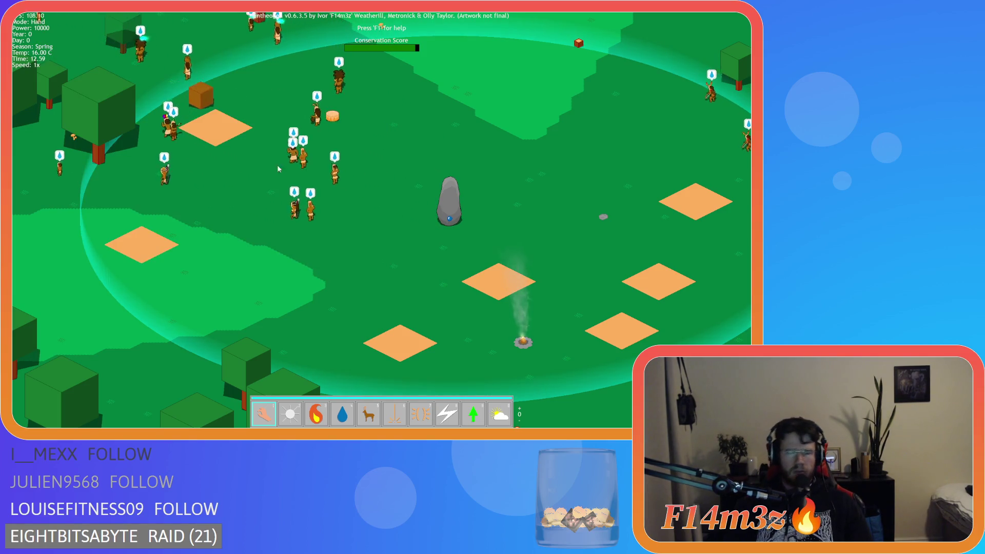
- Pan around the beach and grassland, then run the game at 8x speed centred on the stone circle
key(a)
key(a)
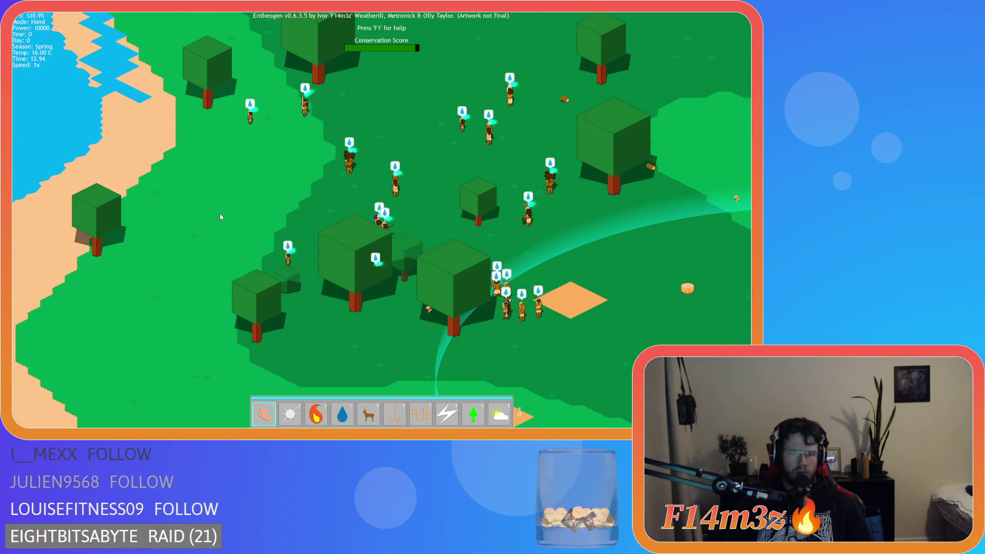
key(w)
key(a)
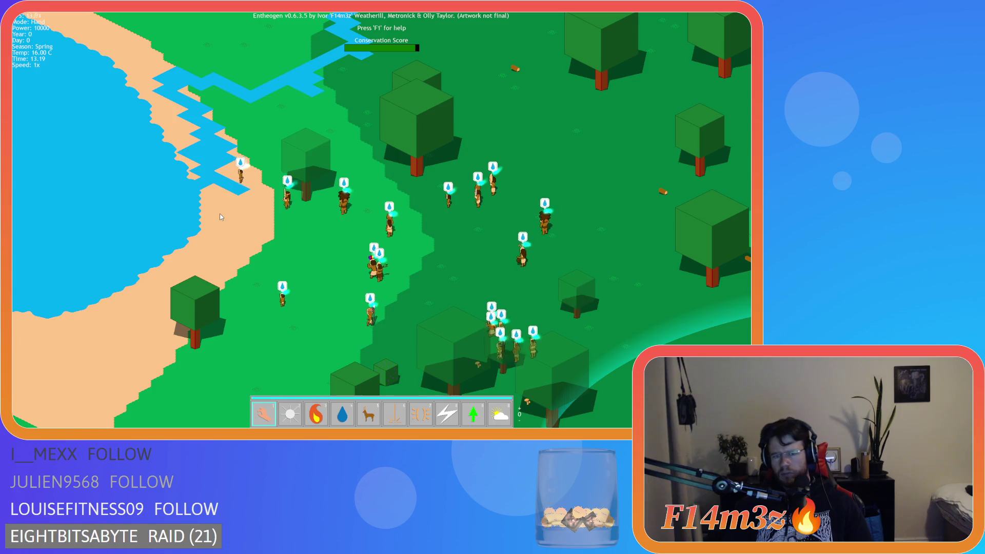
key(s)
key(d)
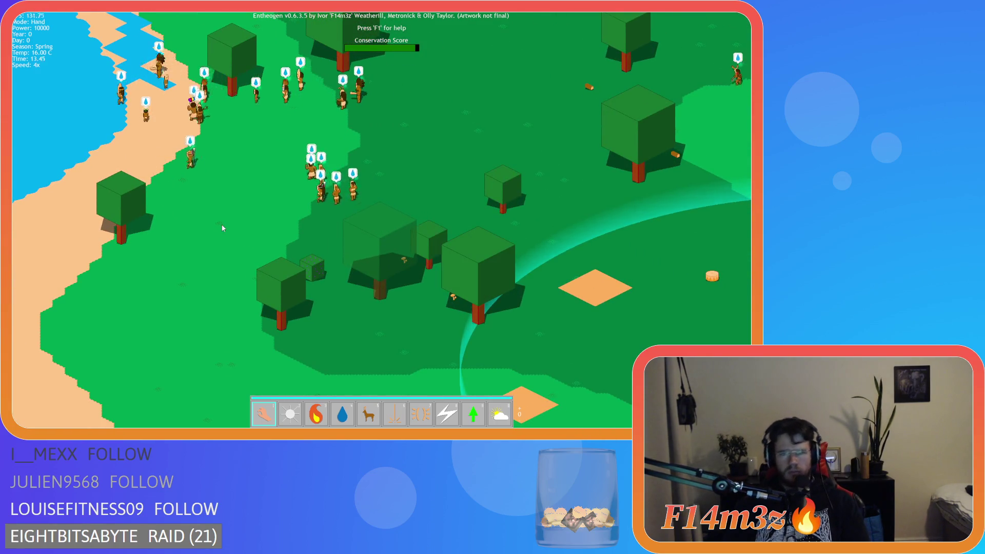
key(plus)
key(plus)
key(plus)
scroll(514, 235, down, 3)
key(d)
scroll(452, 237, up, 4)
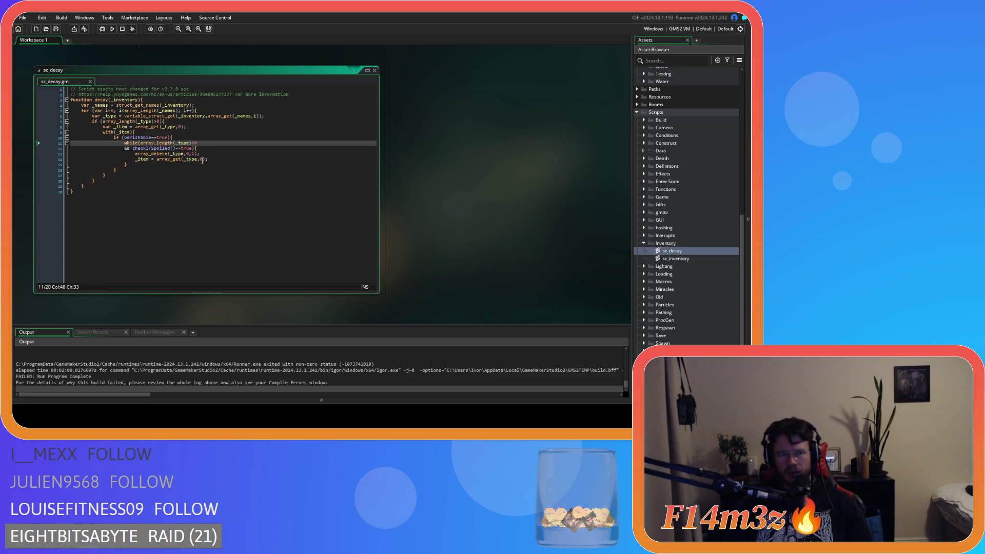
- Remove array_length(_type)>0 from the while condition and rejoin checkIfSpoiled onto the while line
click(207, 160)
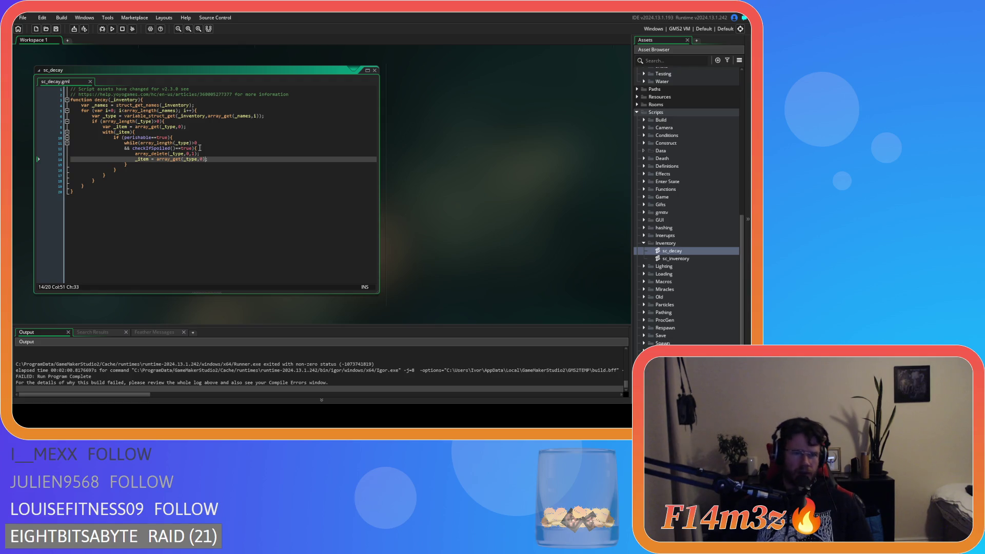
drag(141, 144, 199, 145)
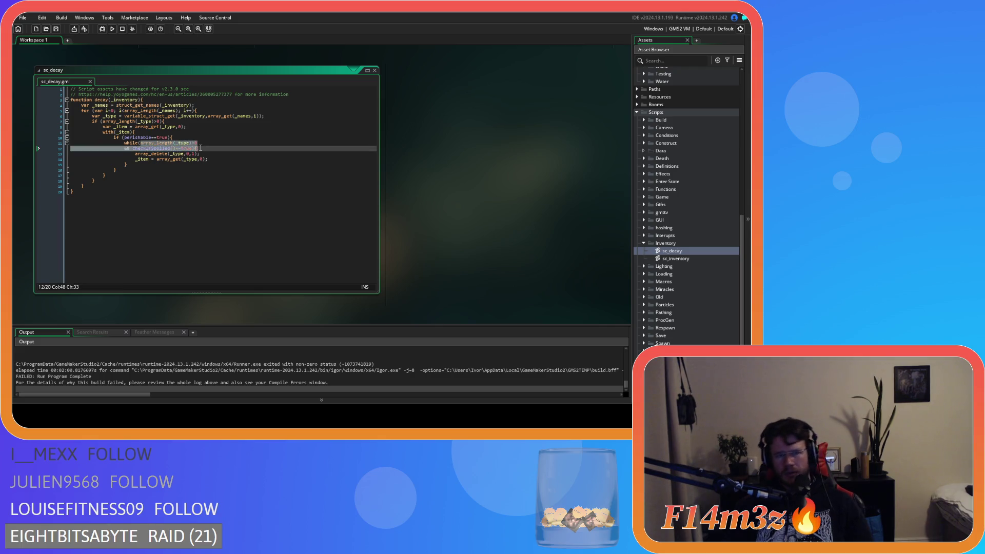
key(BackSpace)
drag(139, 148, 142, 145)
key(BackSpace)
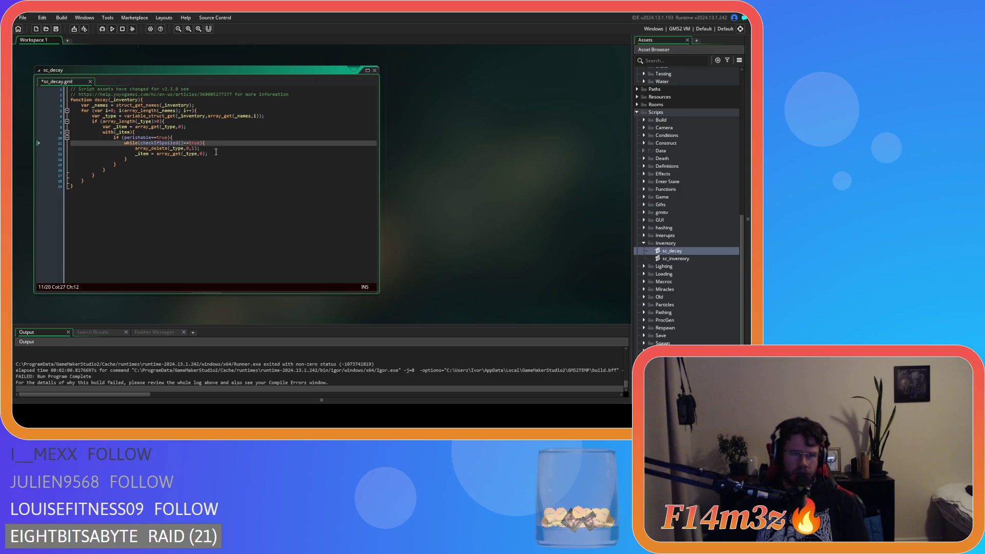
- Wrap the _item reassignment in if(array_length(_type)>0){ … }, save, and review the lines
click(217, 148)
key(Return)
text(if)
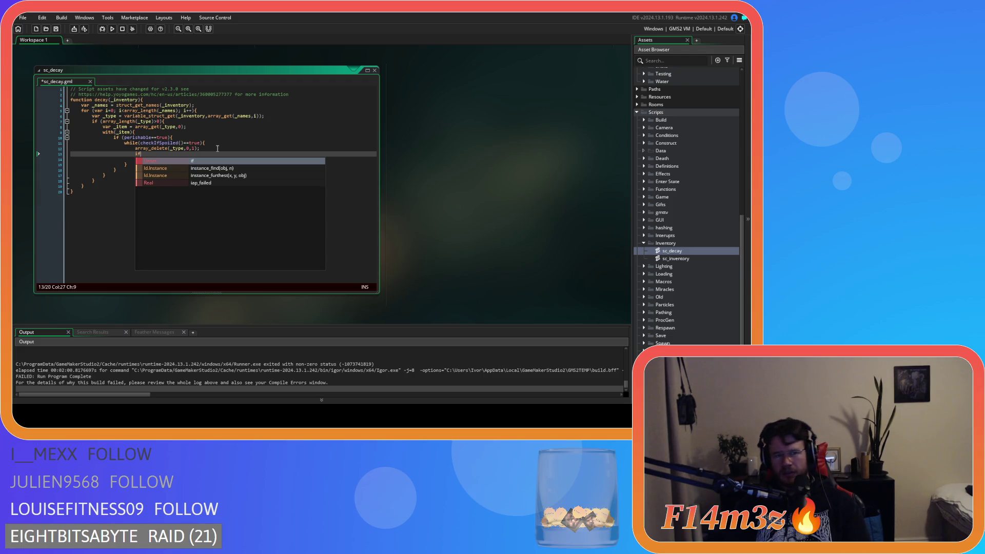
text(())
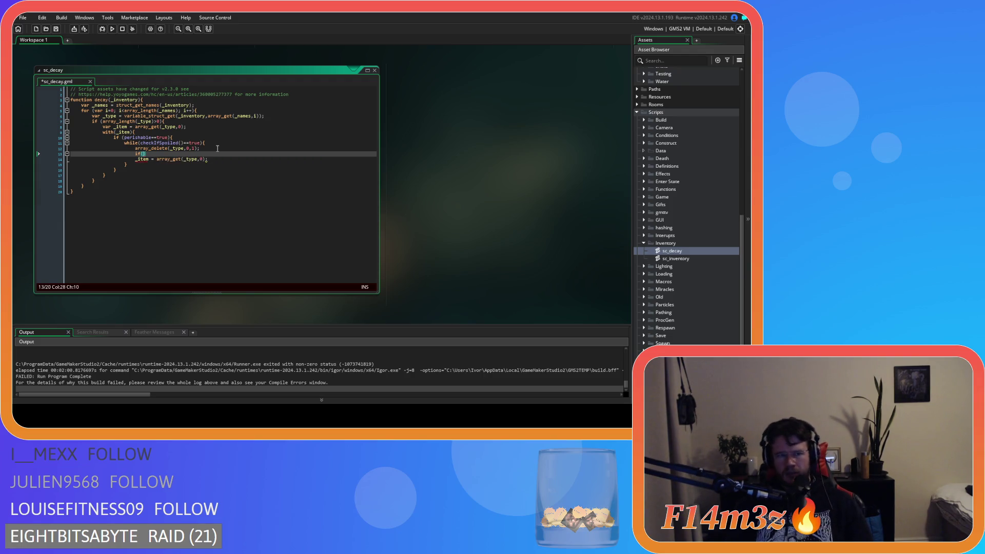
key(ctrl+v)
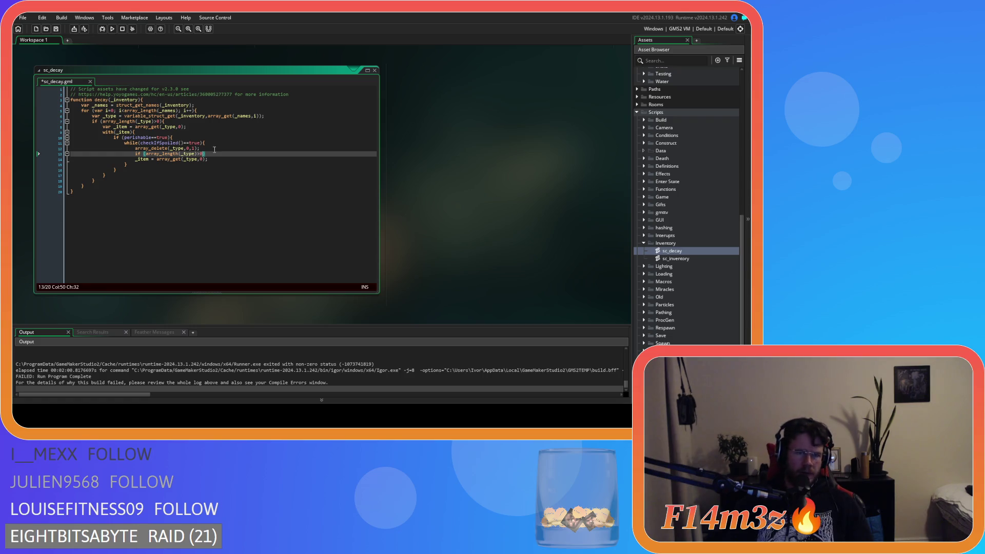
text({)
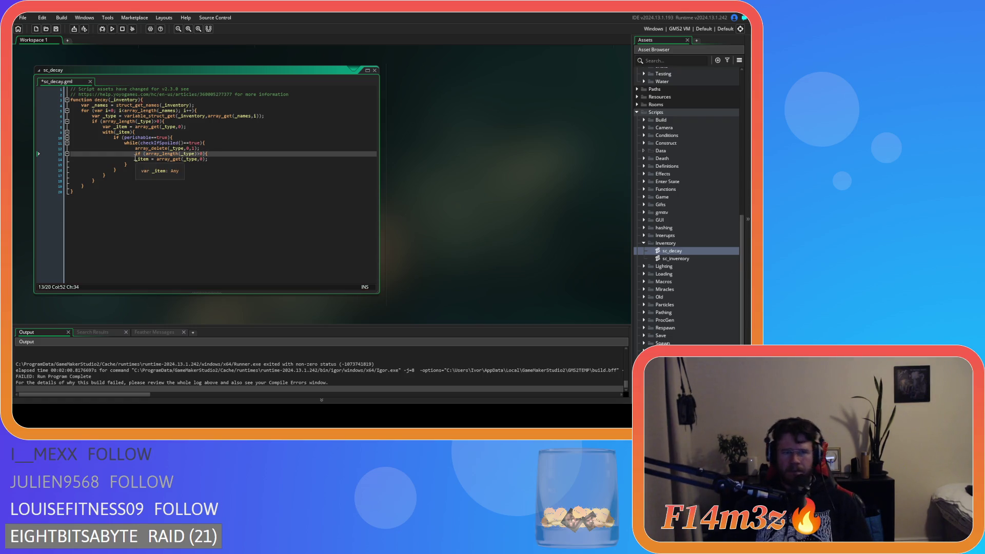
key(Down)
key(Home)
key(Tab)
key(Return)
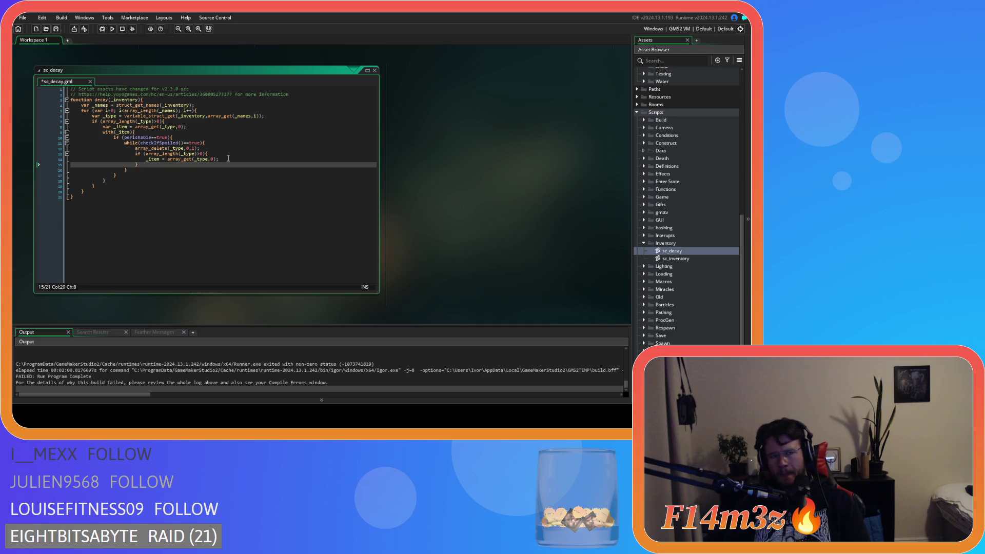
key(ctrl+s)
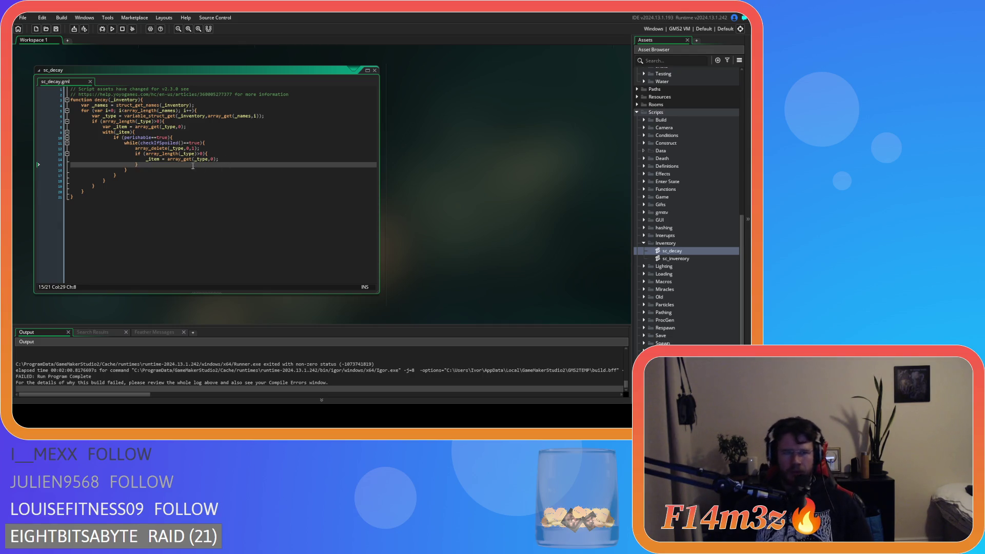
click(231, 154)
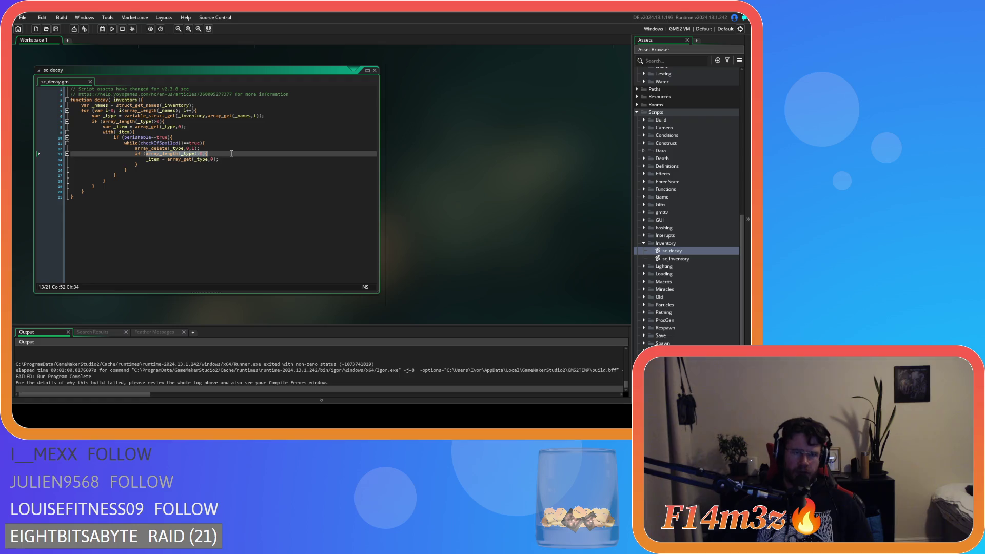
click(235, 159)
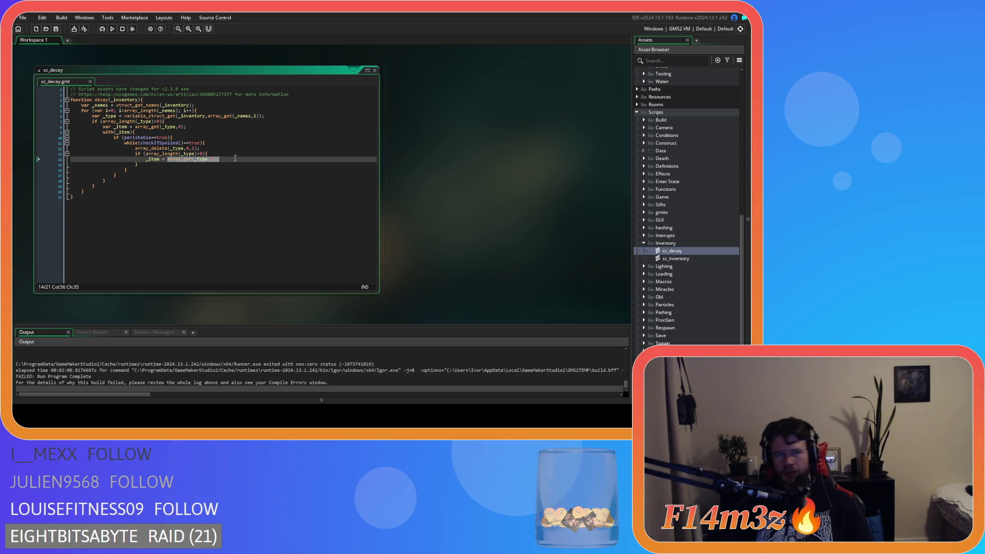
click(221, 141)
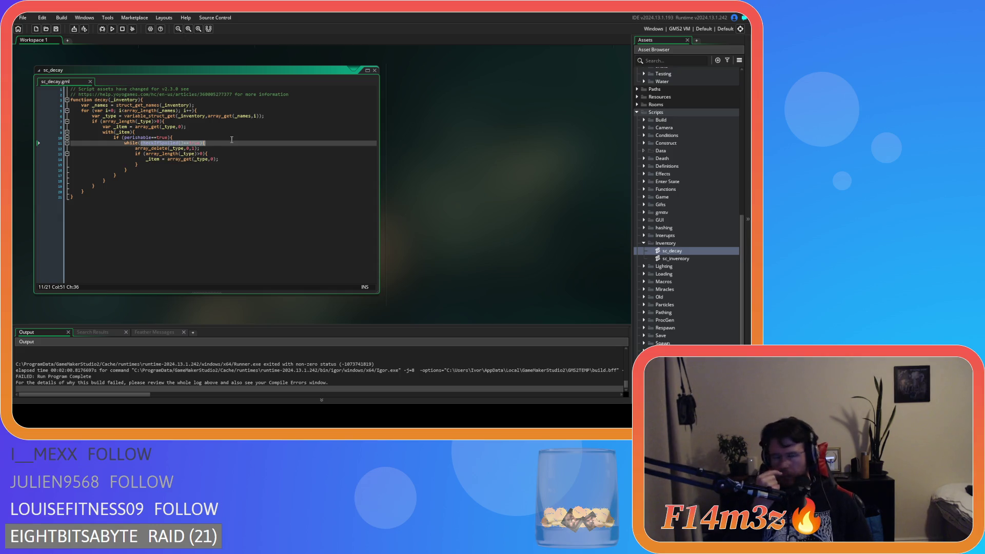
- Add an else branch after the if block setting _item = undefined
click(151, 161)
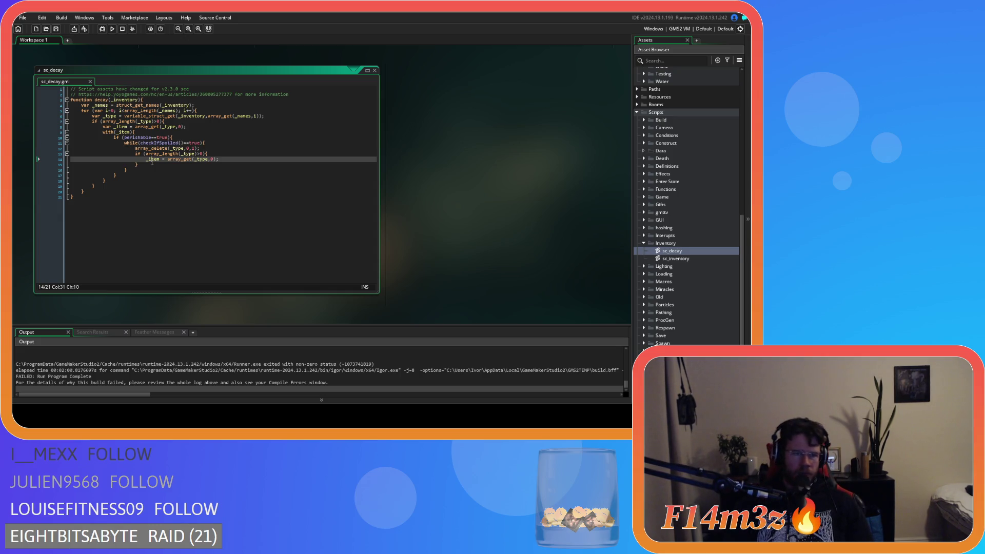
click(151, 166)
text(else)
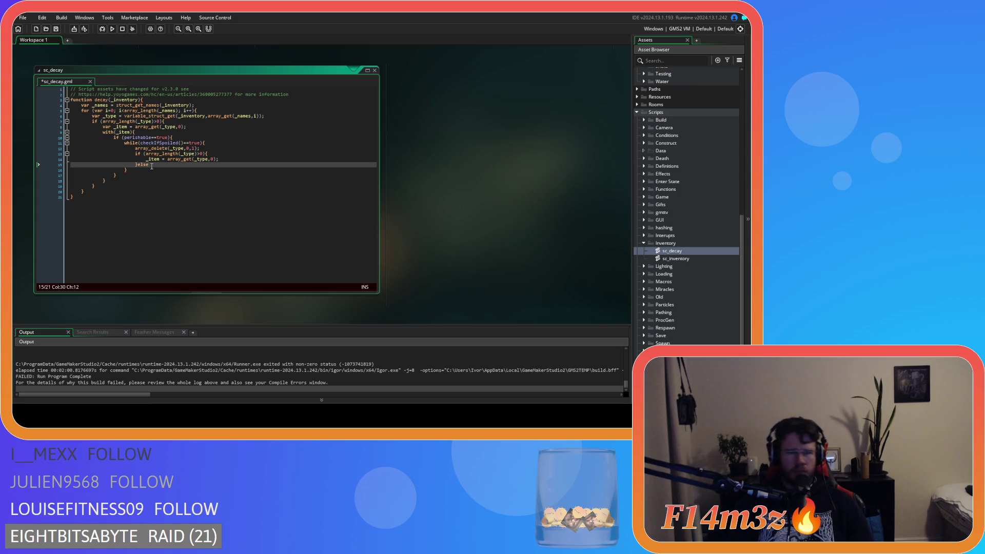
key(Return)
key(Return)
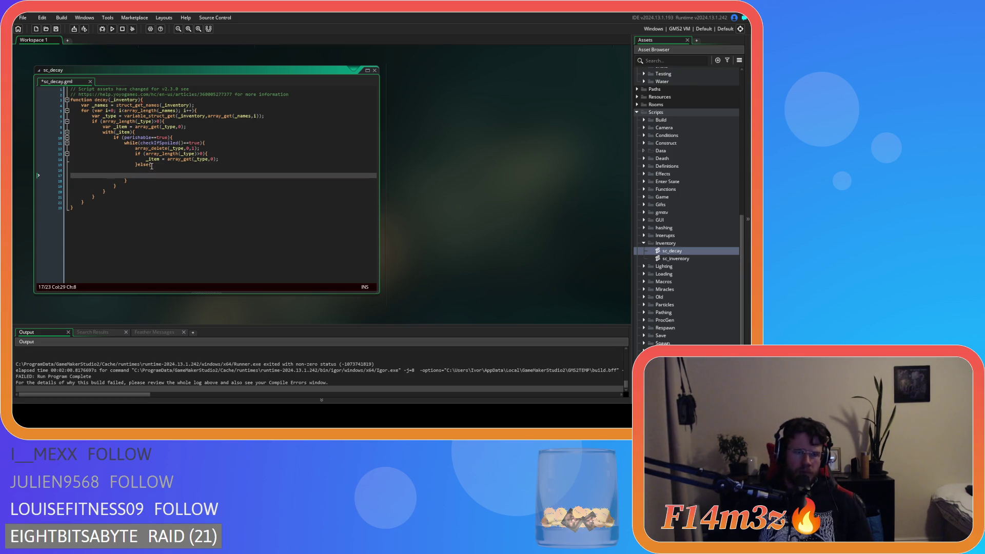
text(})
key(Up)
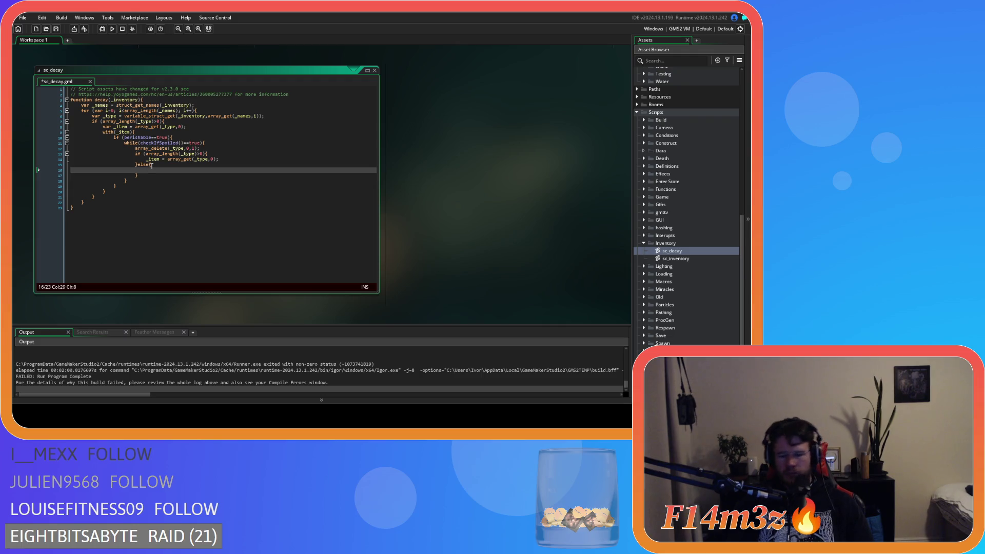
text(_item = )
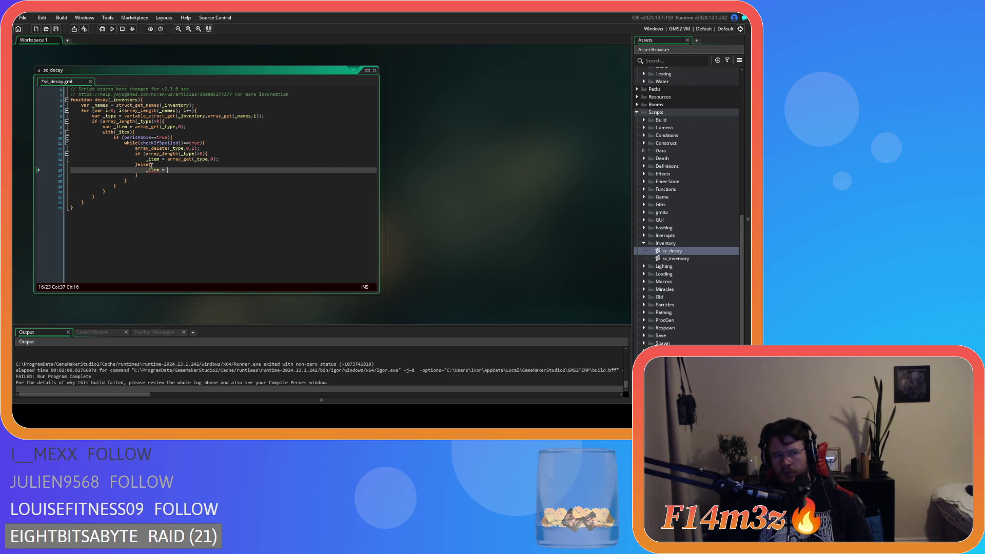
text(undefined;)
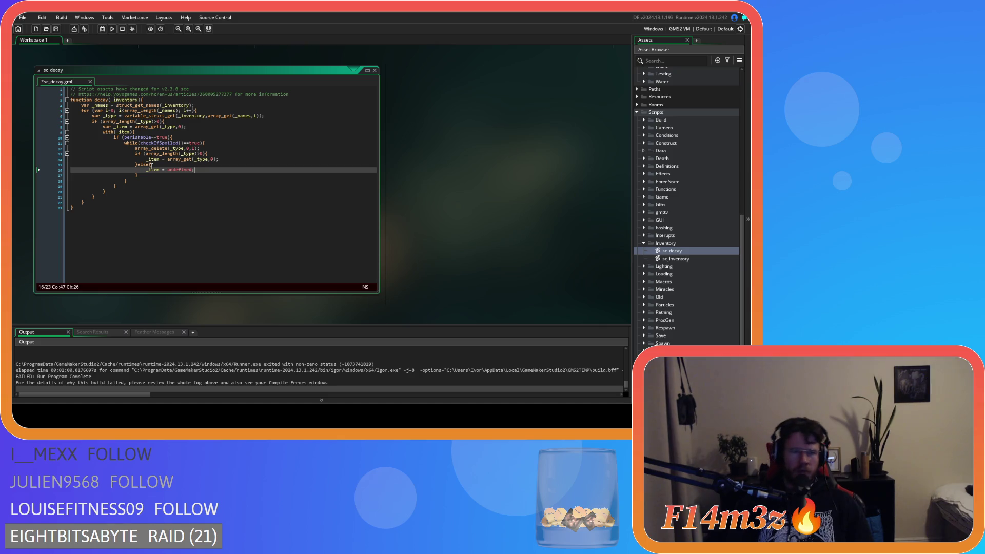
- Split the while line, putting & before checkIfSpoiled() and _item!= at the condition's start
click(142, 143)
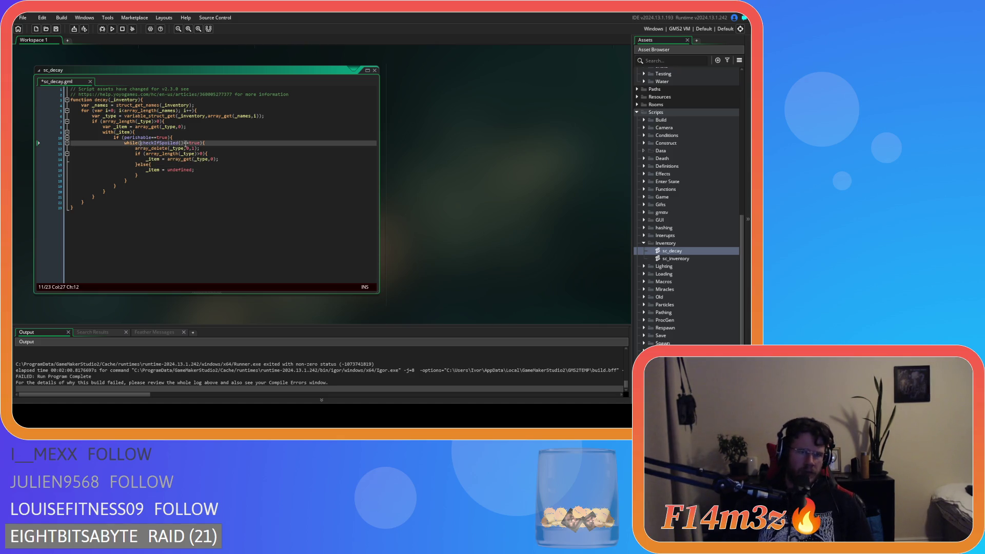
key(Return)
text(&&)
key(Up)
key(End)
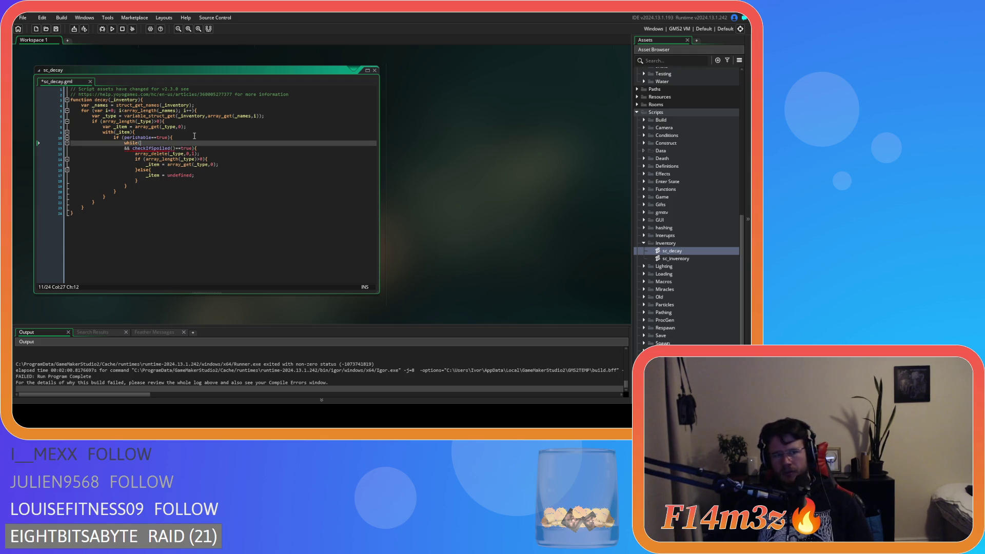
text(_item)
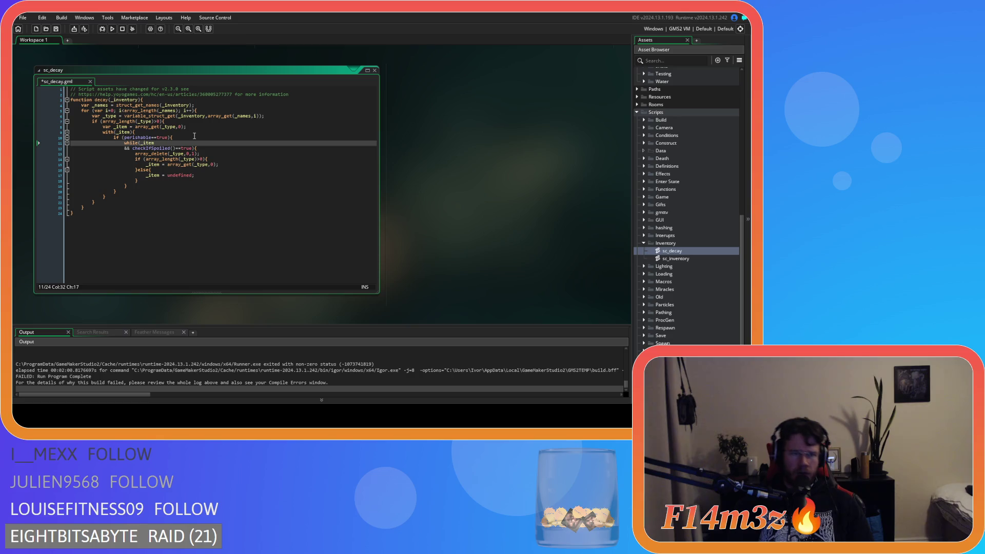